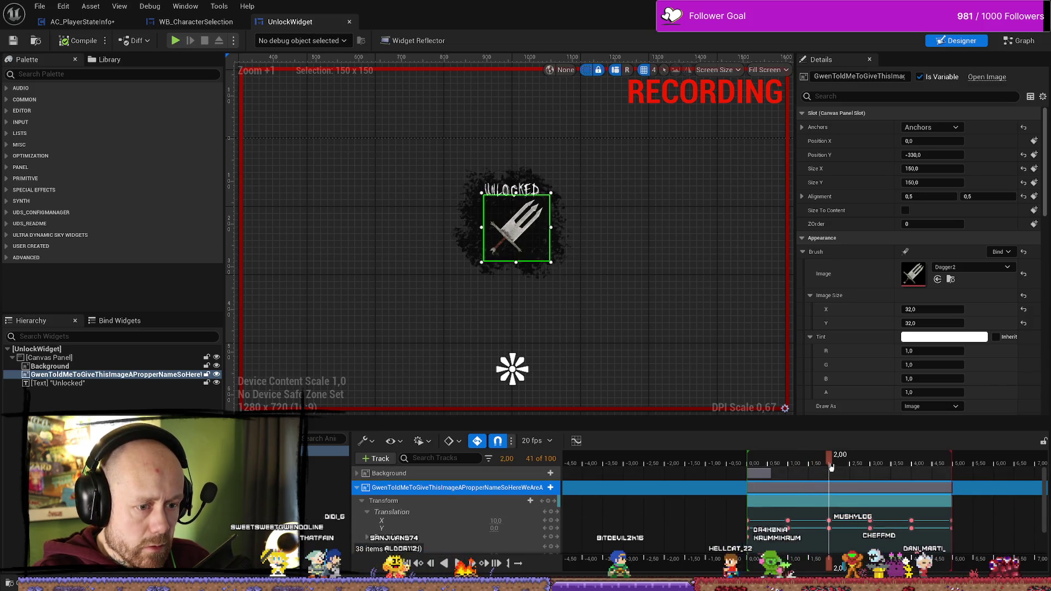
Scrub the dagger popup animation between 0.8 and 1.2 seconds, then play it
{"action": "left_click", "coordinate": [789, 467]}
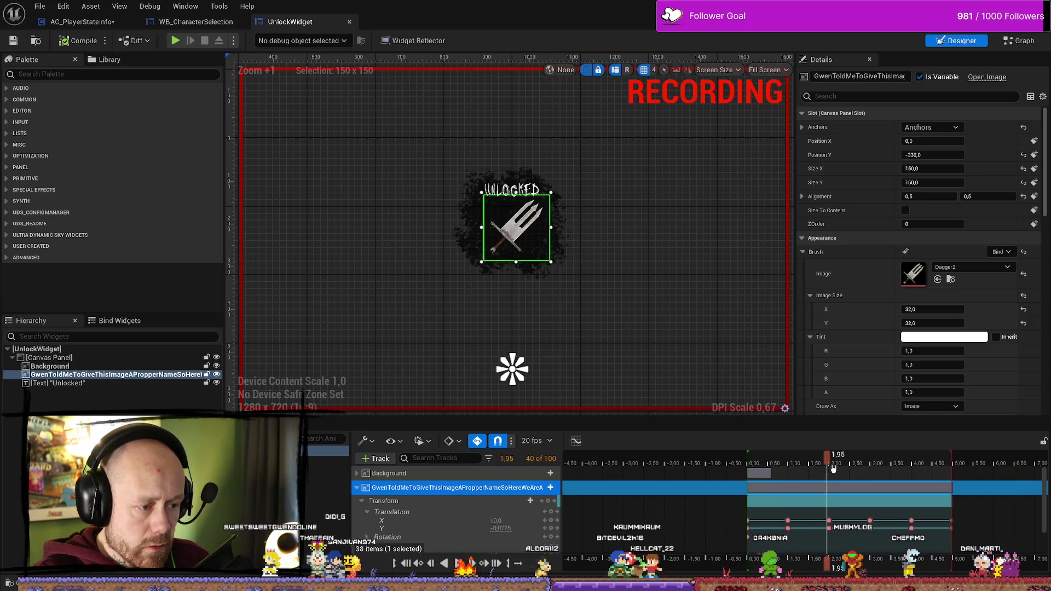
{"action": "mouse_move", "coordinate": [790, 467]}
{"action": "left_mouse_down"}
{"action": "mouse_move", "coordinate": [781, 470]}
{"action": "mouse_move", "coordinate": [829, 471]}
{"action": "left_mouse_up"}
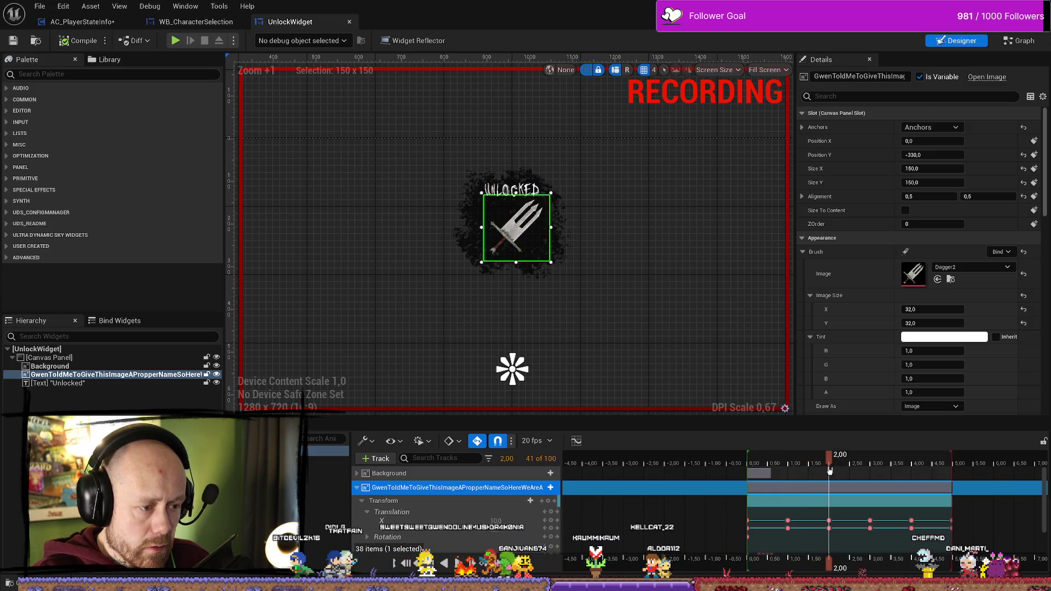
{"action": "left_click_drag", "start_coordinate": [830, 471], "coordinate": [798, 472]}
{"action": "key", "text": "space"}
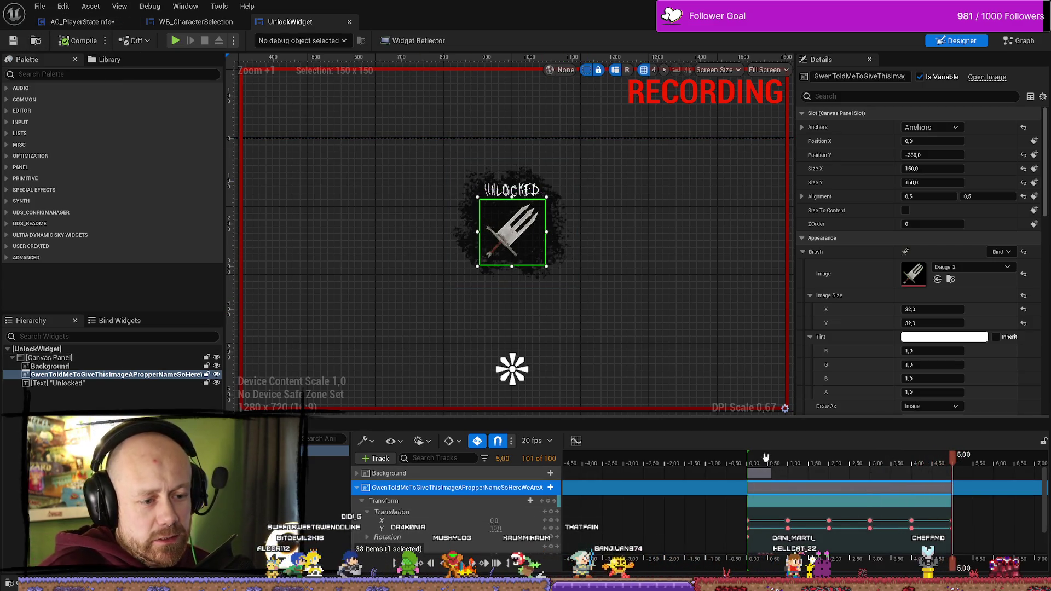
Replay the animation from the start, compile the UnlockWidget and return to the level editor
{"action": "left_click", "coordinate": [749, 457]}
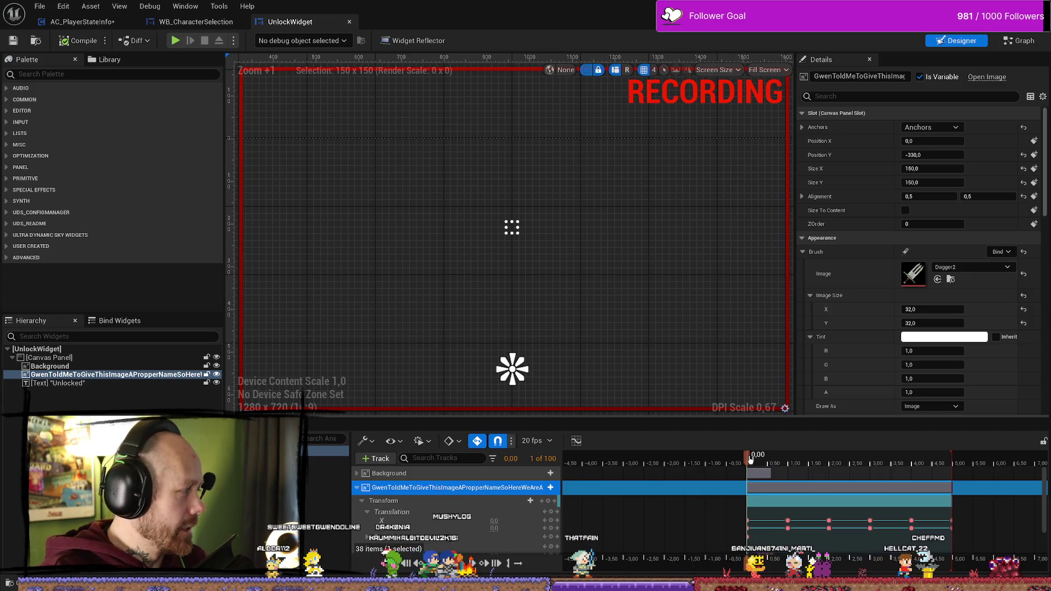
{"action": "key", "text": "space"}
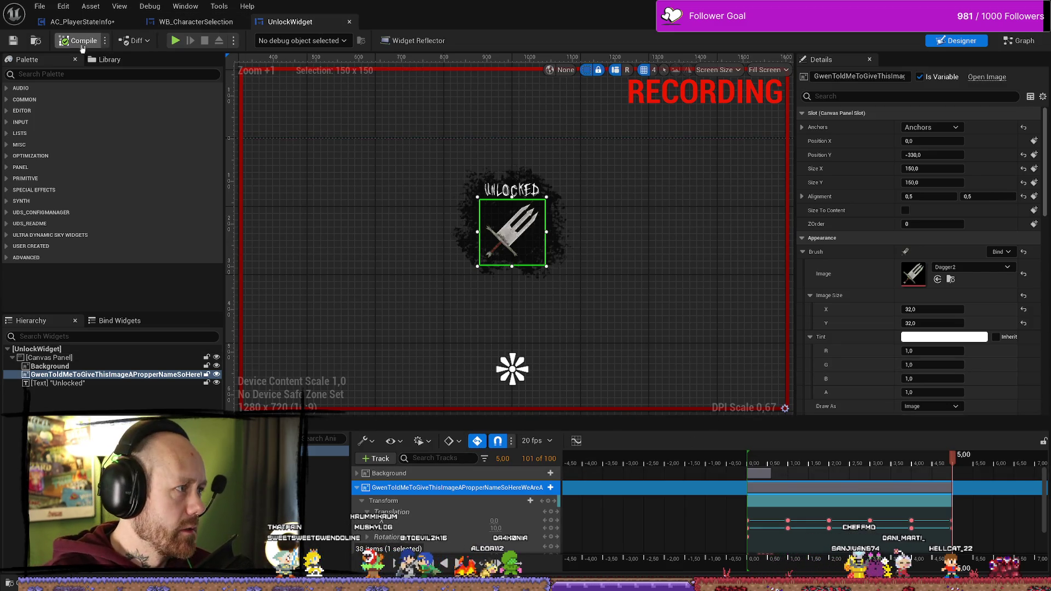
{"action": "left_click", "coordinate": [79, 41]}
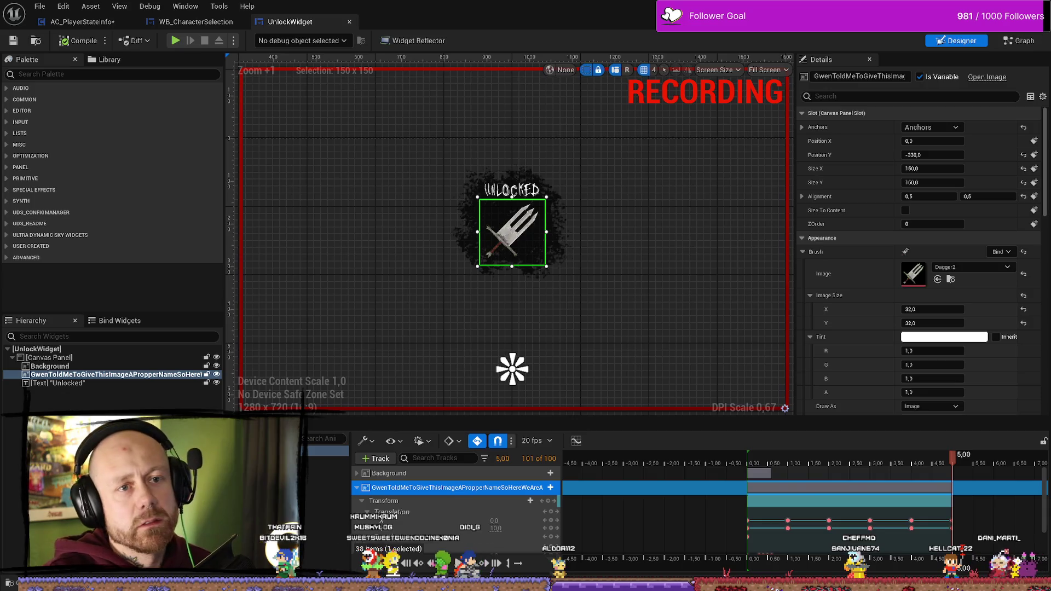
{"action": "key", "text": "alt+Tab"}
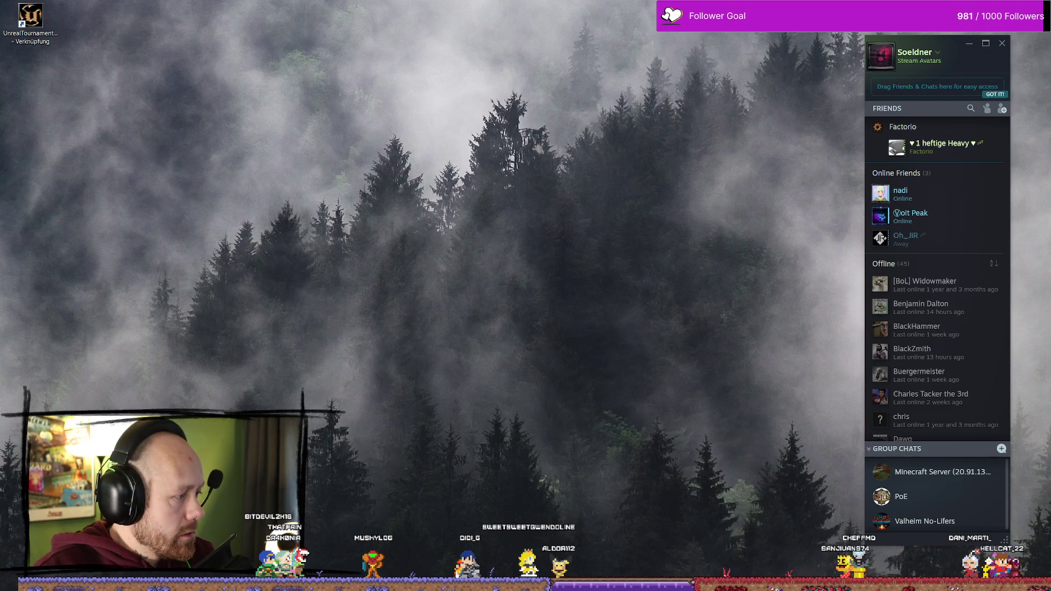
Start a singleplayer play-in-editor match from the game's main menu
{"action": "key", "text": "alt+Tab"}
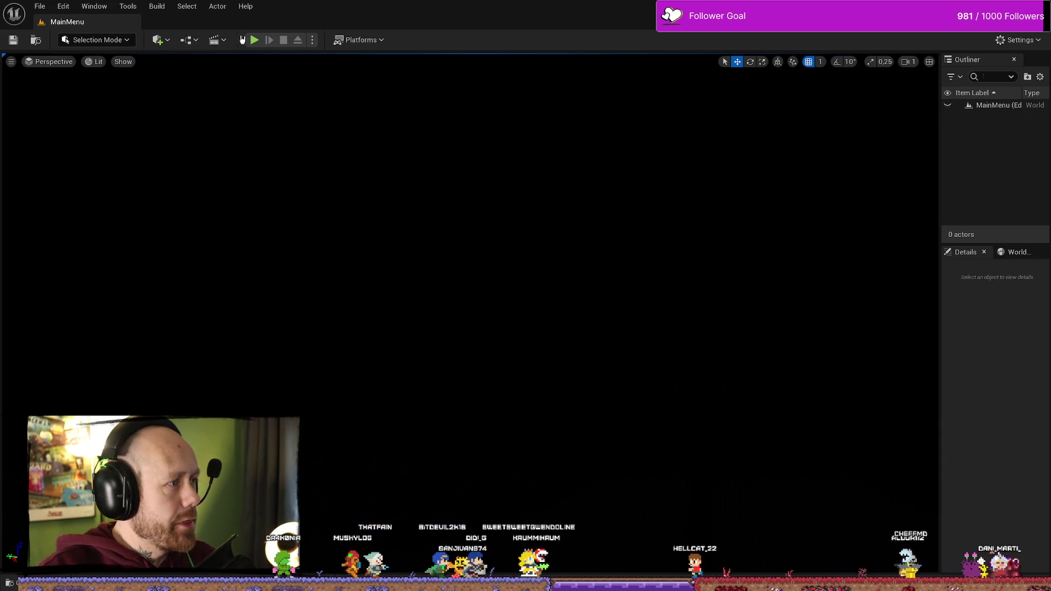
{"action": "key", "text": "alt+p"}
{"action": "left_click", "coordinate": [132, 326]}
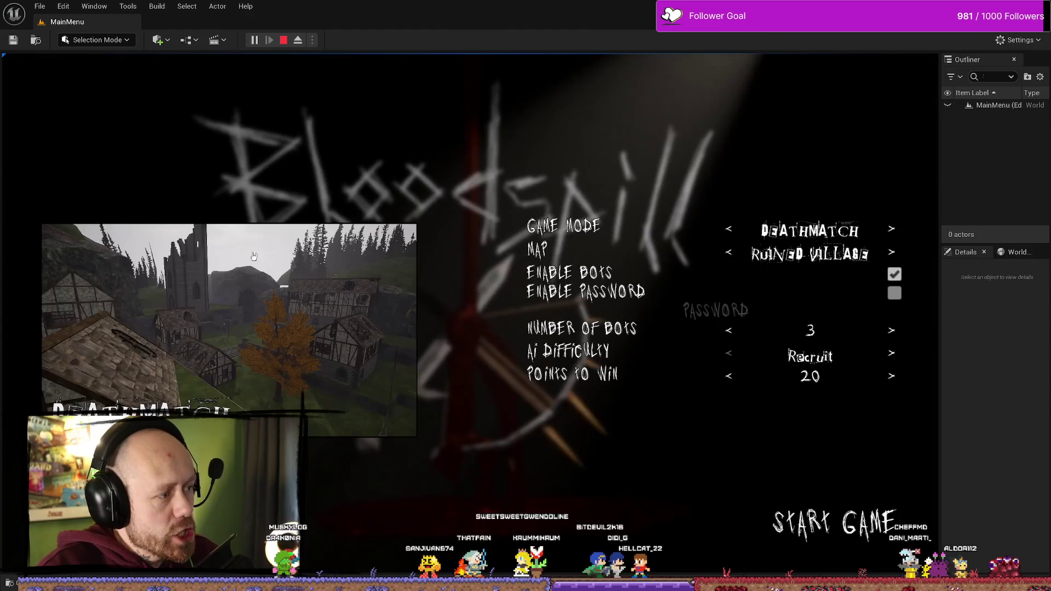
{"action": "left_click", "coordinate": [875, 534]}
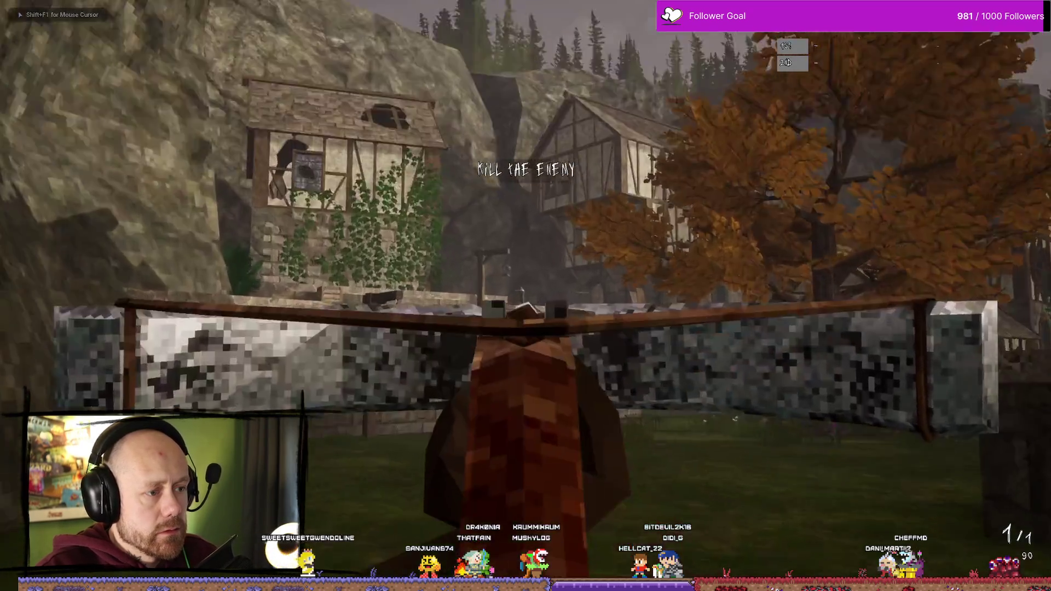
Push through the castle yard shooting the hooded enemy, swap weapons, then stop the session
{"action": "left_click", "coordinate": [526, 296]}
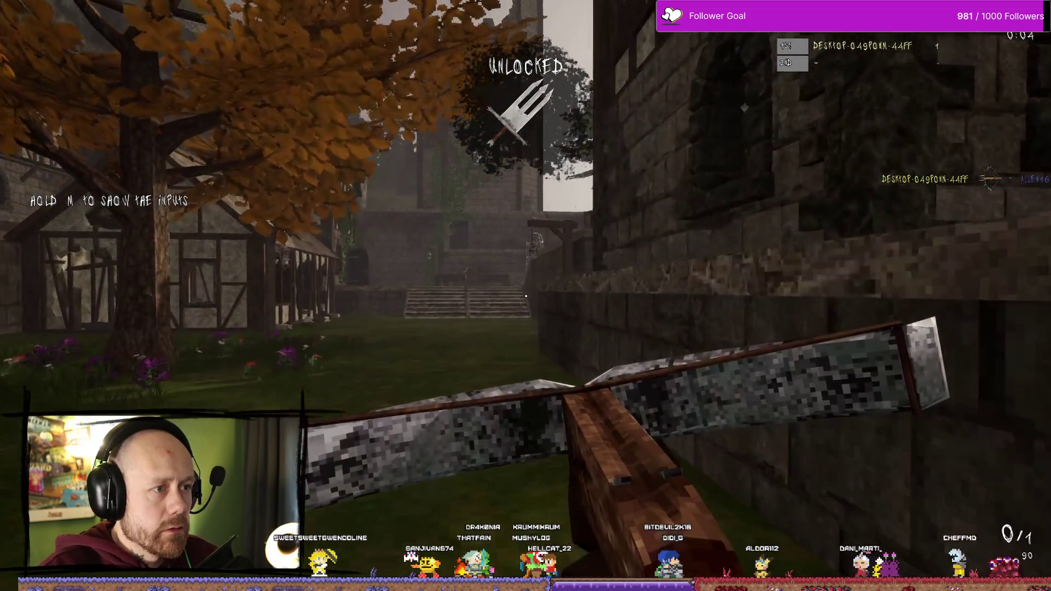
{"action": "key", "text": "w"}
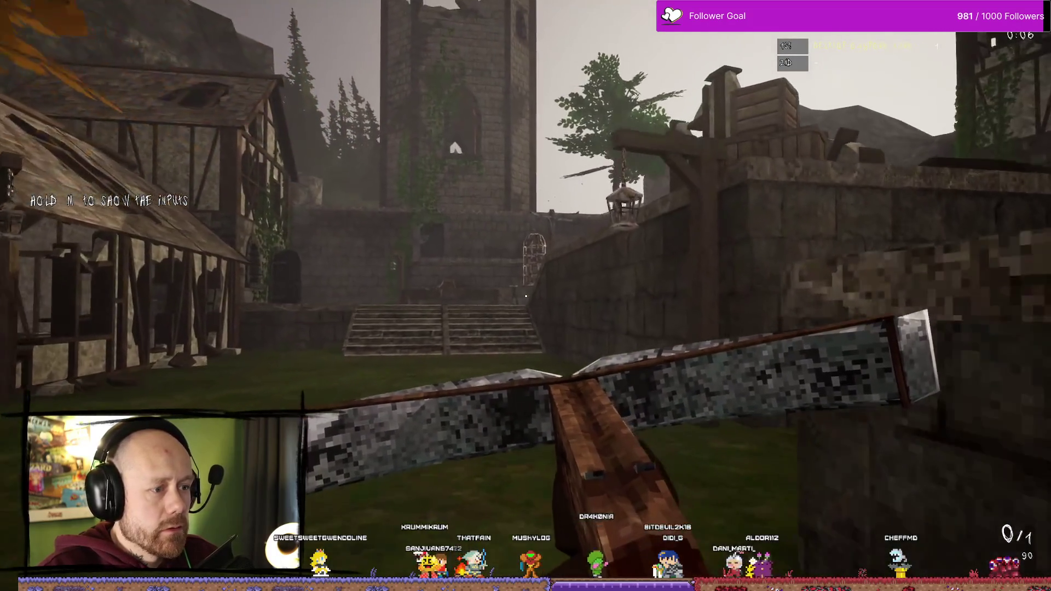
{"action": "key", "text": "w"}
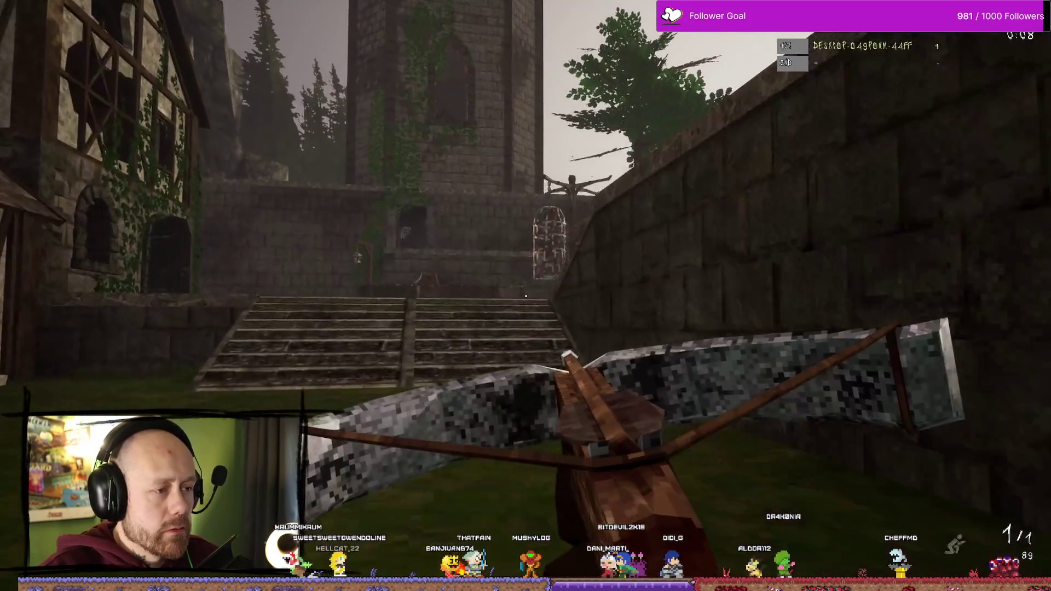
{"action": "key", "text": "w"}
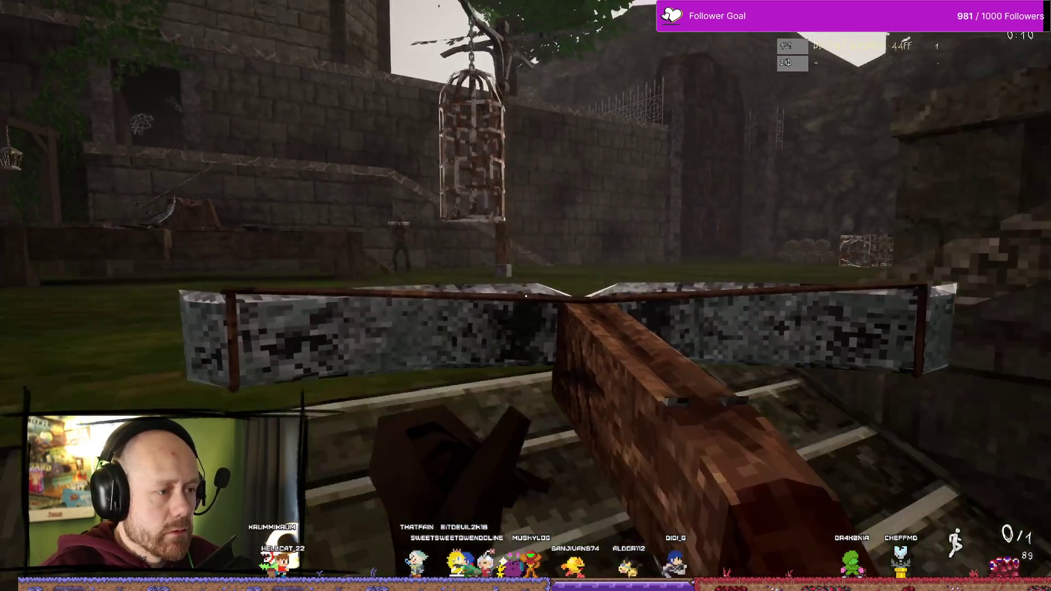
{"action": "key", "text": "r"}
{"action": "left_click", "coordinate": [525, 296]}
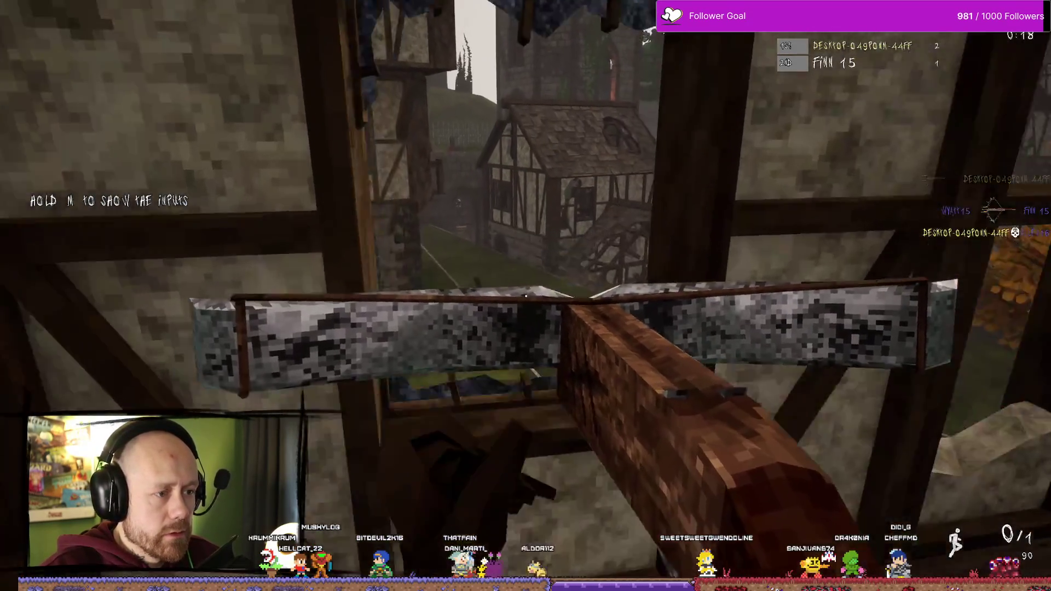
{"action": "key", "text": "w"}
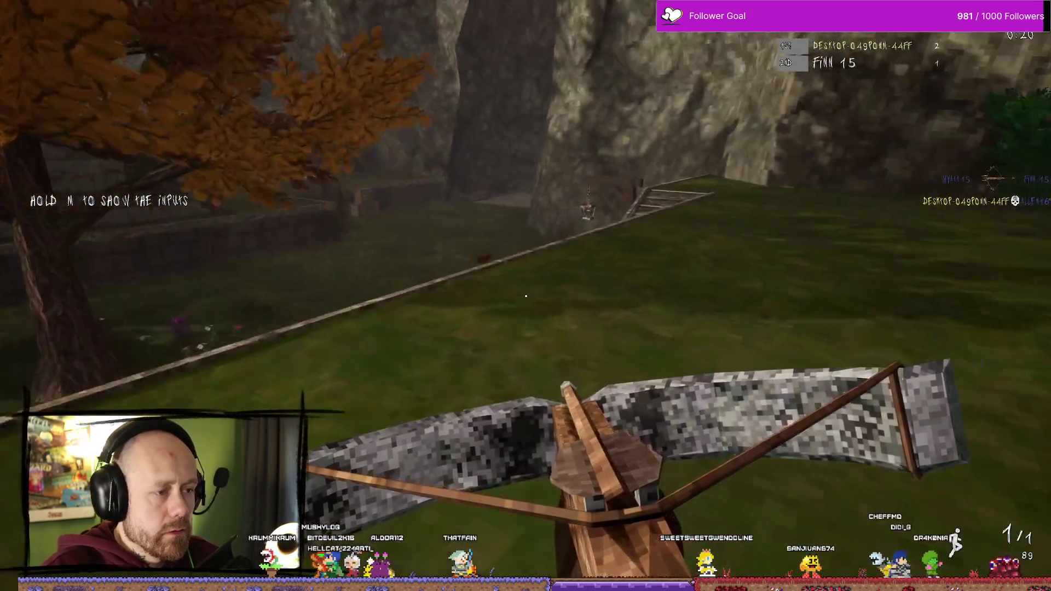
{"action": "key", "text": "2"}
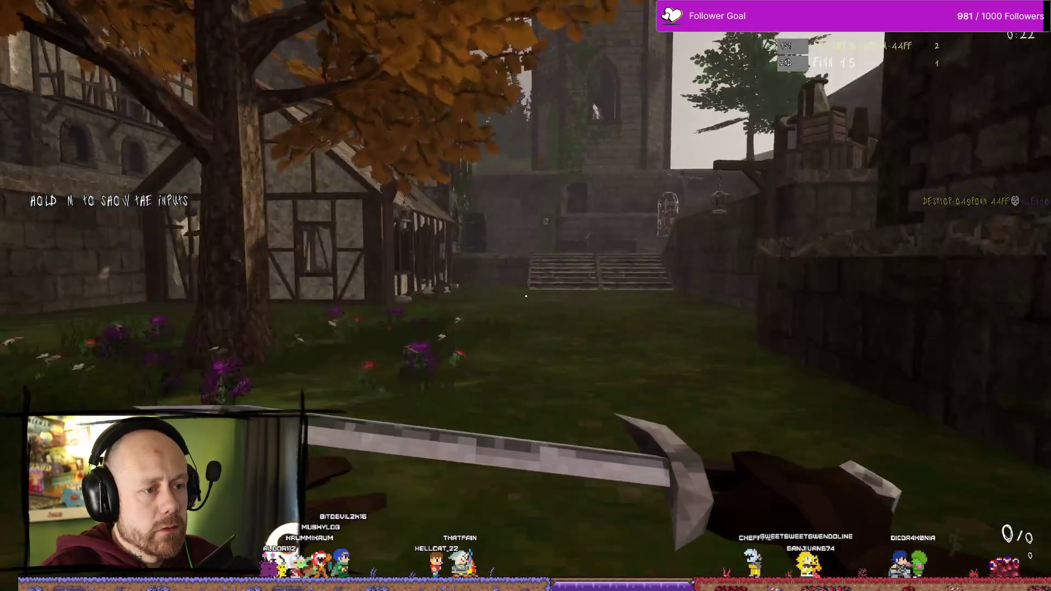
{"action": "key", "text": "1"}
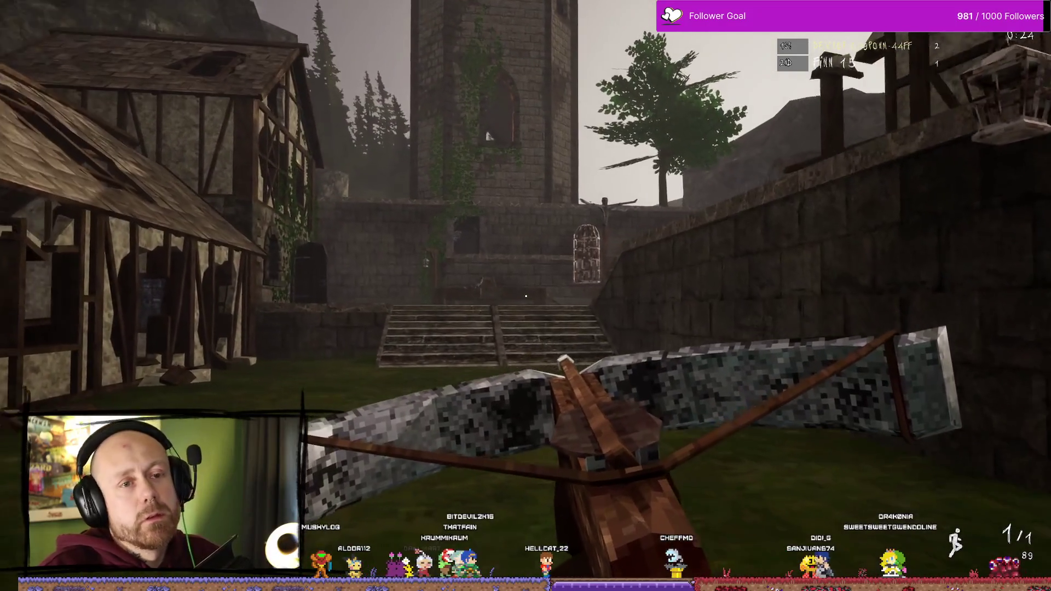
{"action": "key", "text": "Escape"}
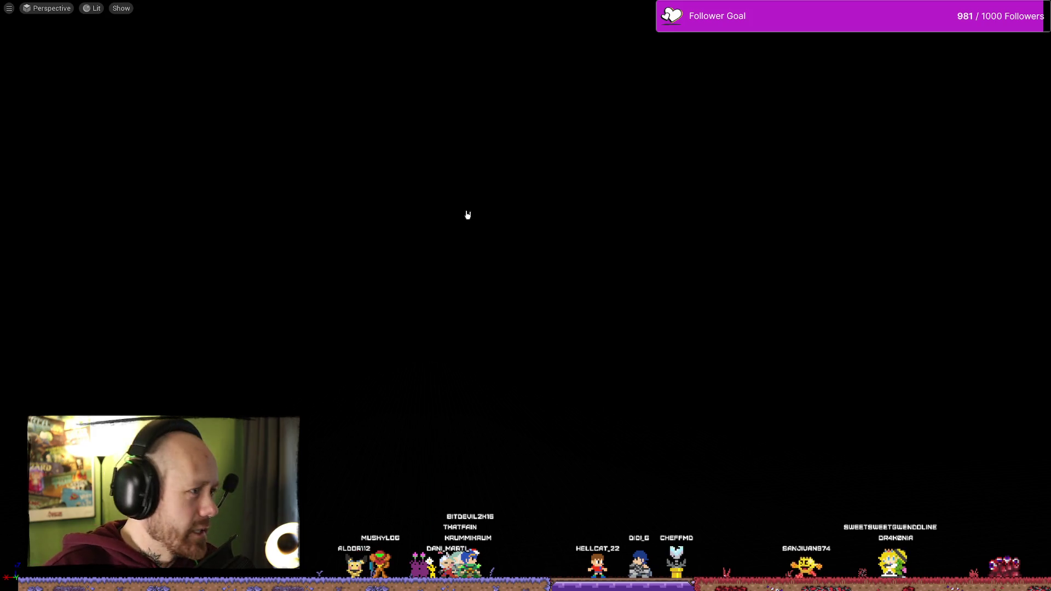
Launch a new singleplayer match and deploy with the crossbow loadout
{"action": "key", "text": "alt+p"}
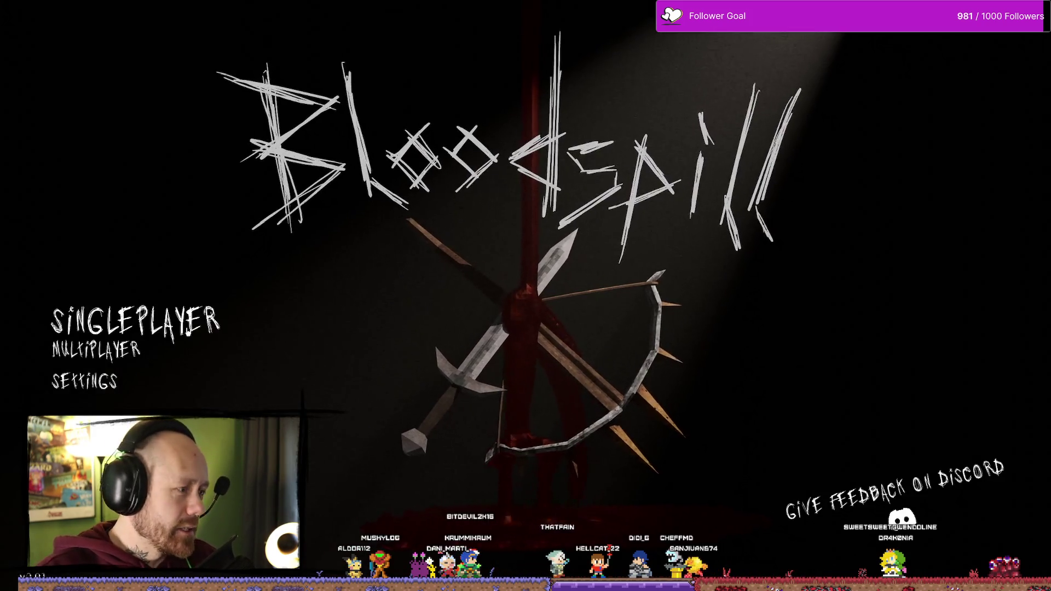
{"action": "left_click", "coordinate": [134, 322]}
{"action": "left_click", "coordinate": [901, 534]}
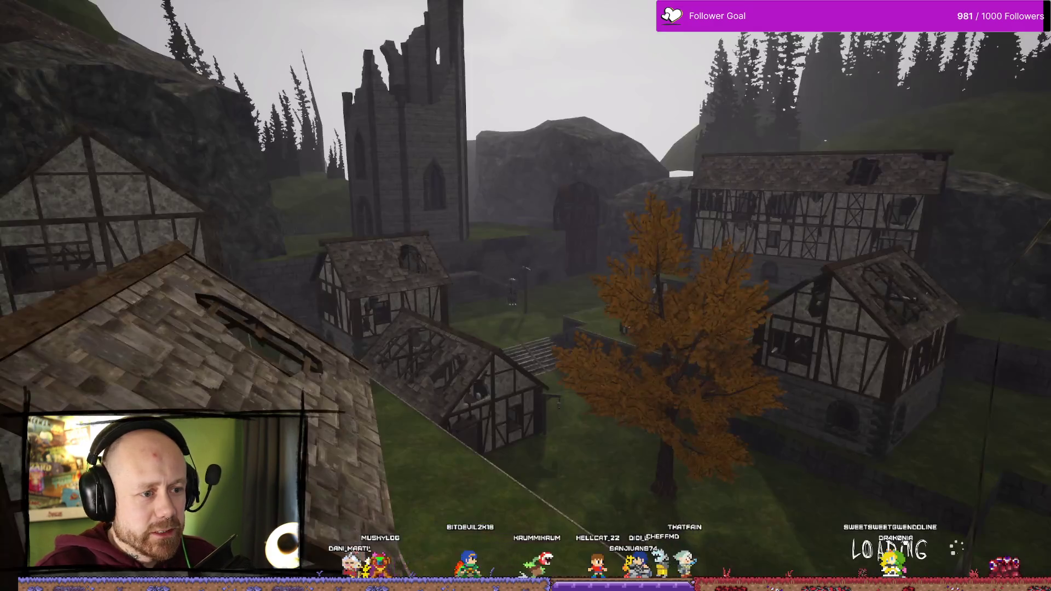
{"action": "left_click", "coordinate": [525, 520]}
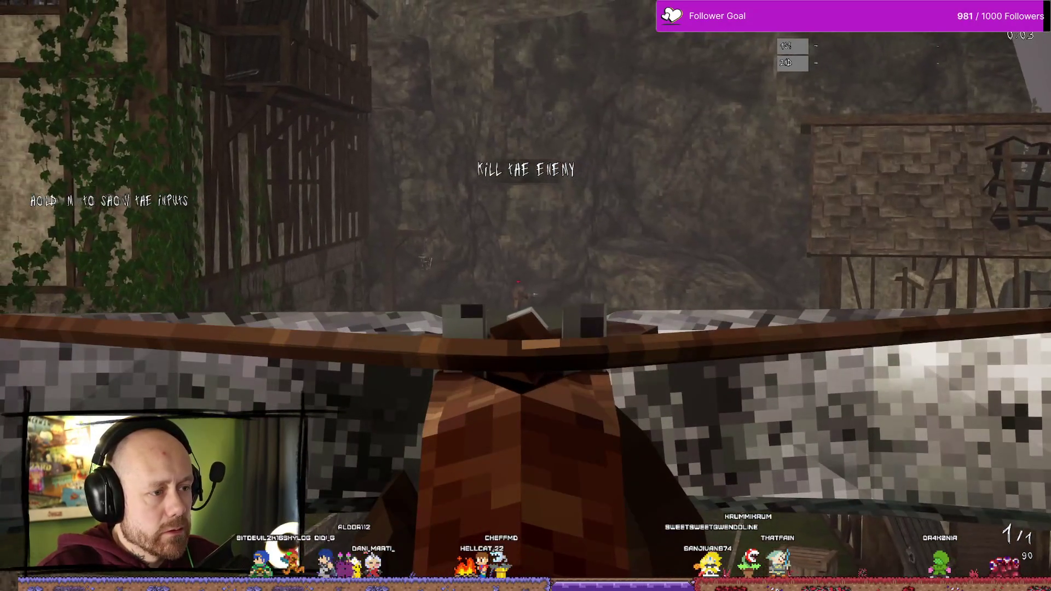
Shoot the enemy to trigger the unlock, reload and aim, then end the session
{"action": "left_click", "coordinate": [526, 297]}
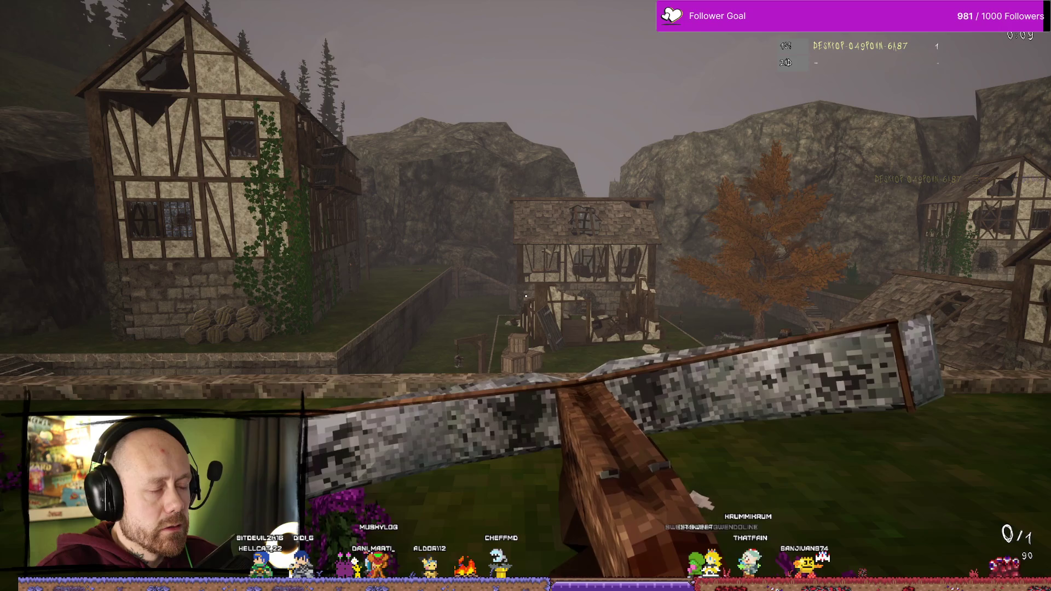
{"action": "key", "text": "r"}
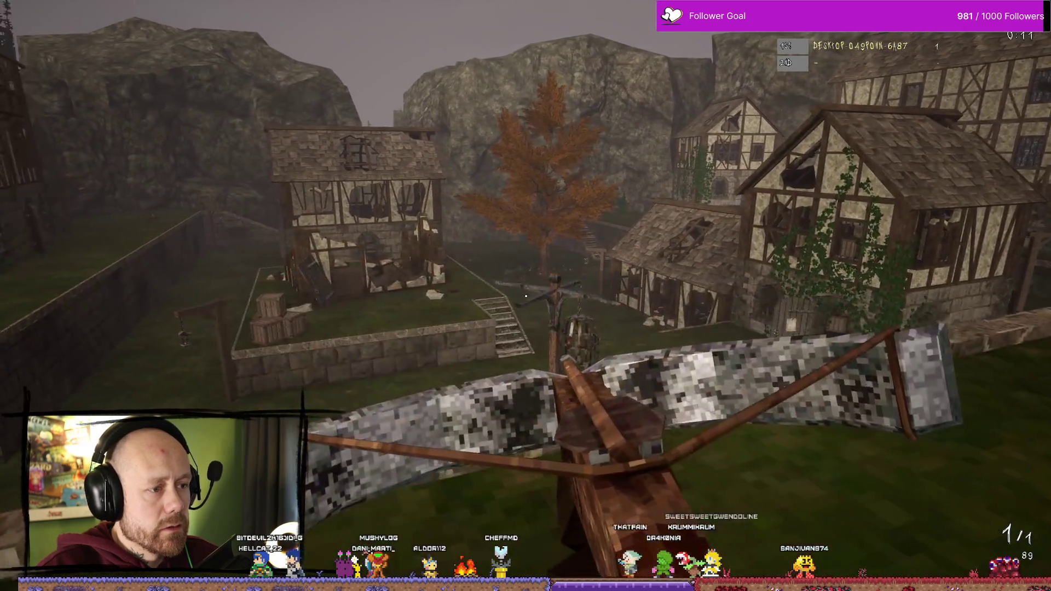
{"action": "right_click", "coordinate": [526, 296]}
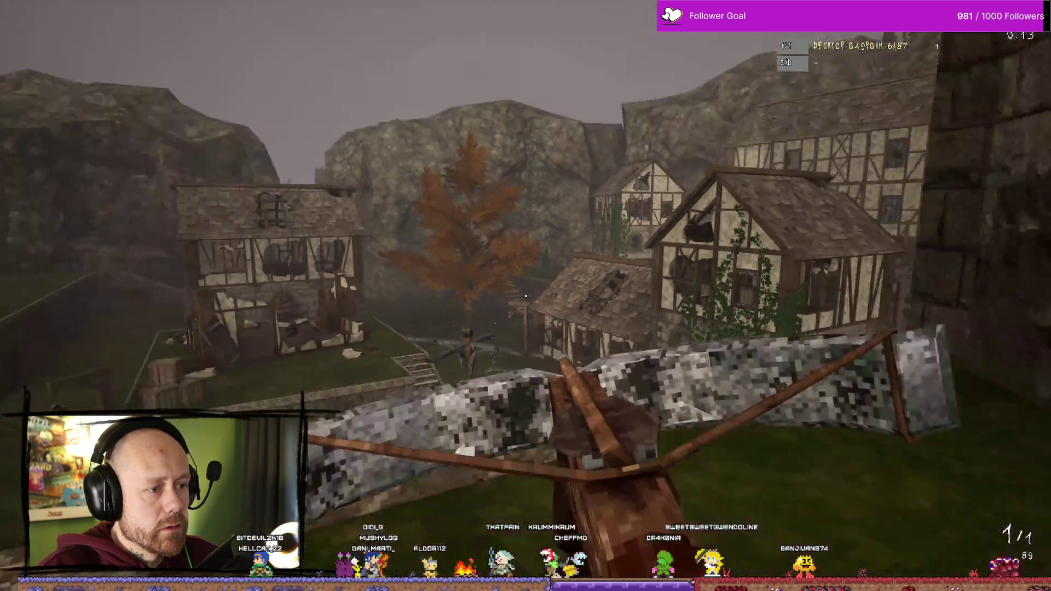
{"action": "key", "text": "Escape"}
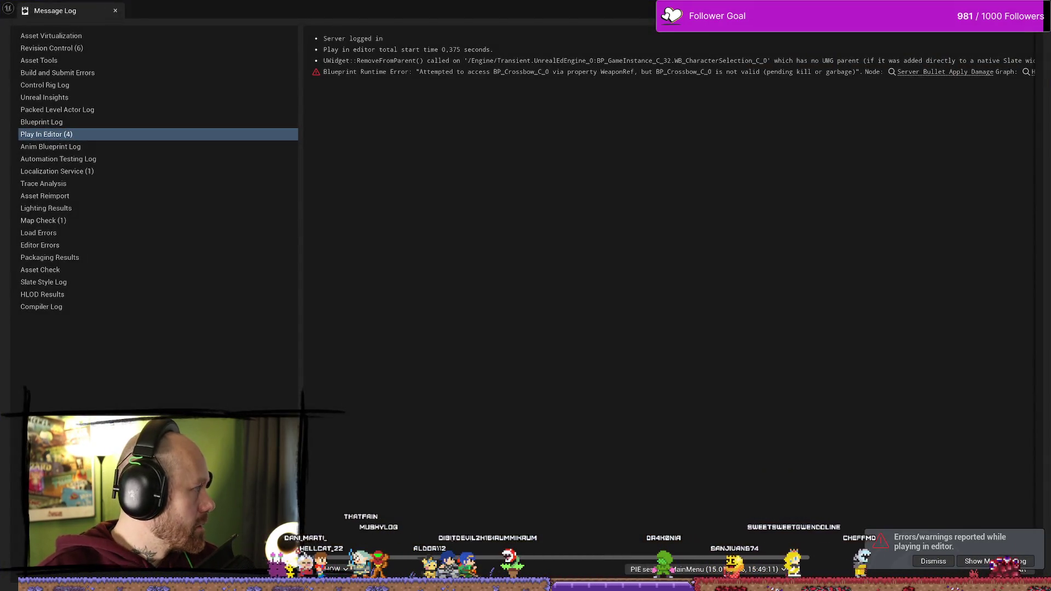
Dismiss the error log, start and deploy into a singleplayer deathmatch, and shoot an enemy
{"action": "key", "text": "alt+Tab"}
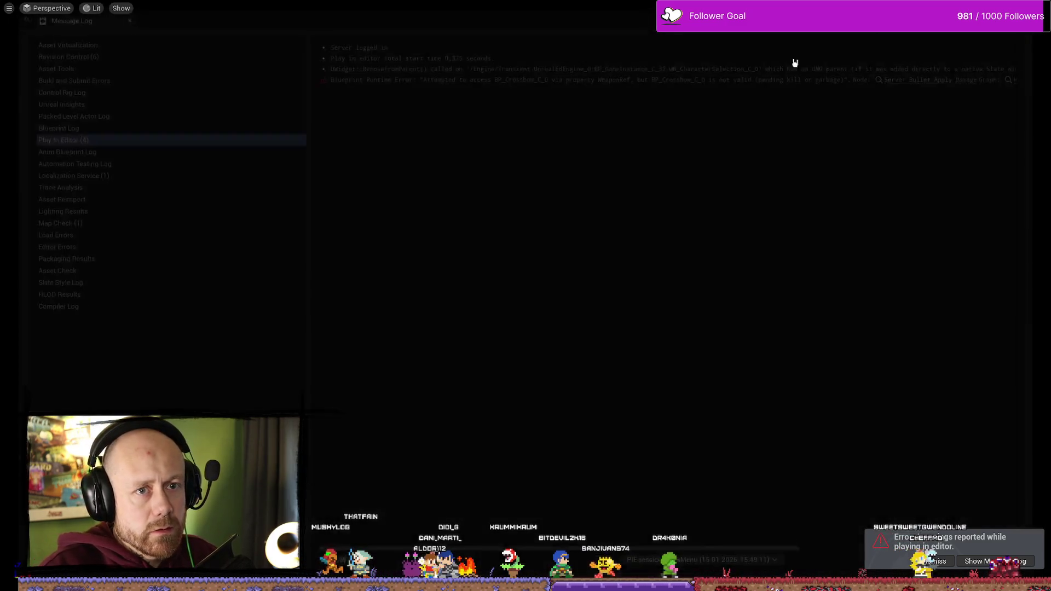
{"action": "key", "text": "alt+p"}
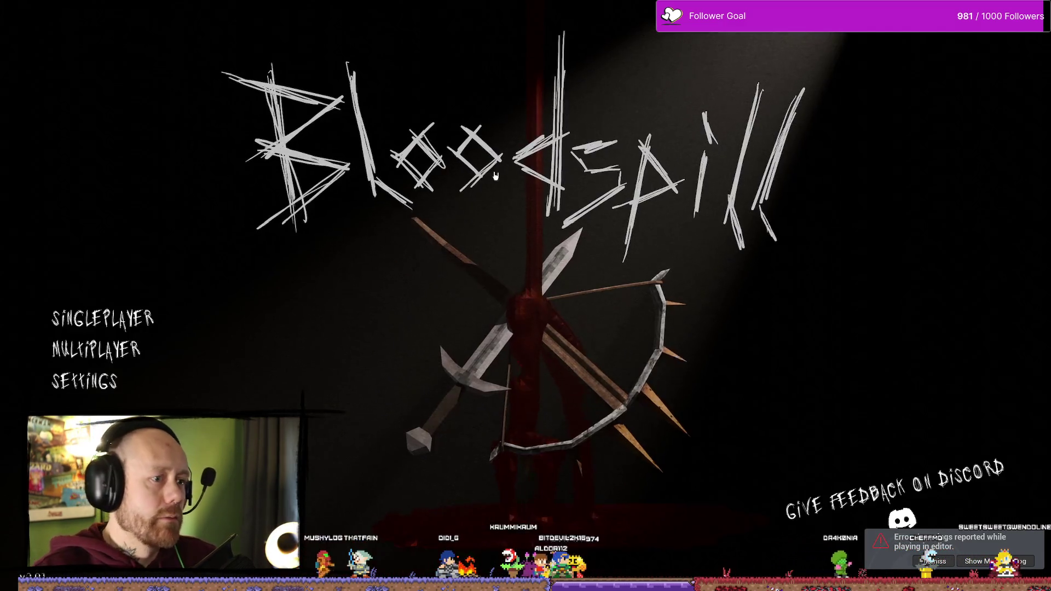
{"action": "left_click", "coordinate": [93, 335]}
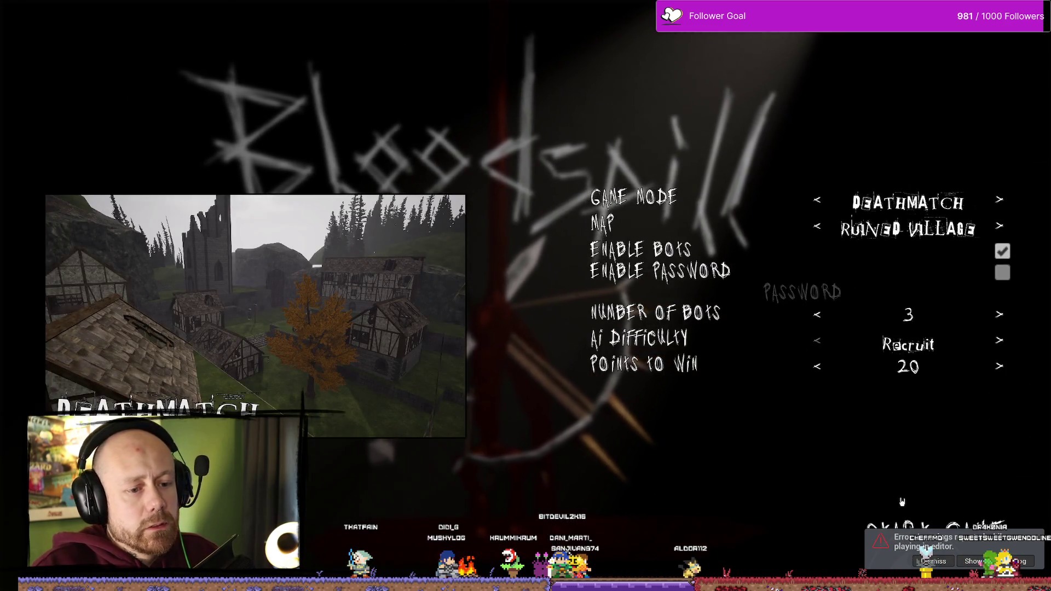
{"action": "left_click", "coordinate": [757, 451]}
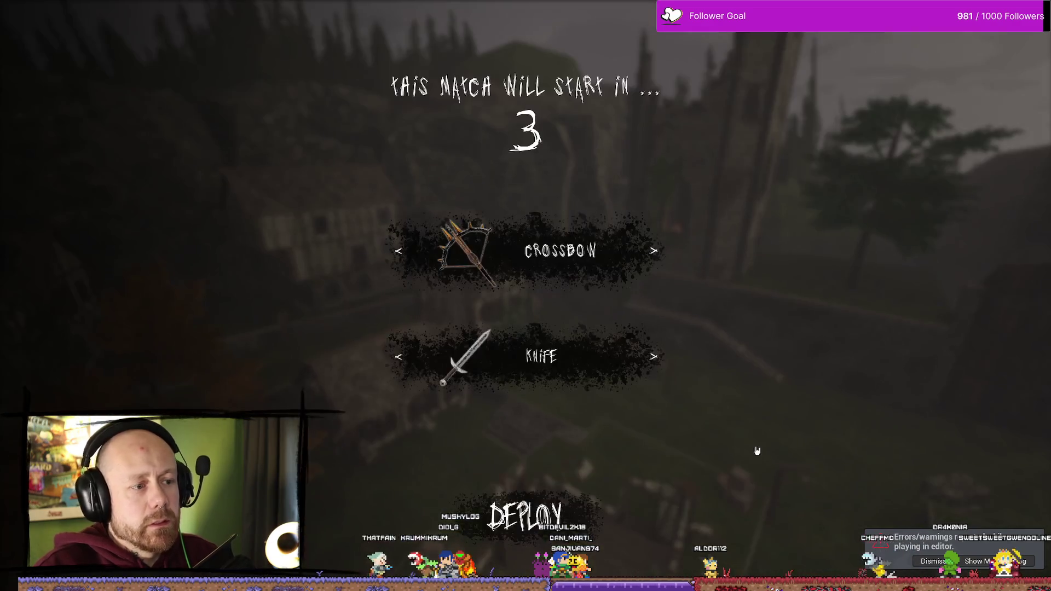
{"action": "left_click", "coordinate": [526, 520]}
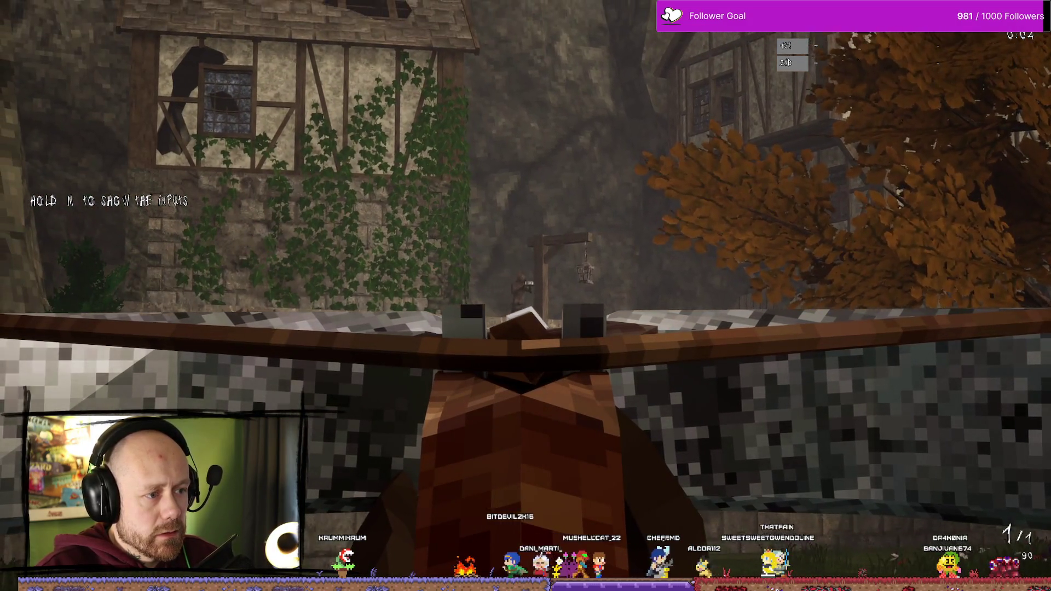
{"action": "left_click", "coordinate": [525, 296]}
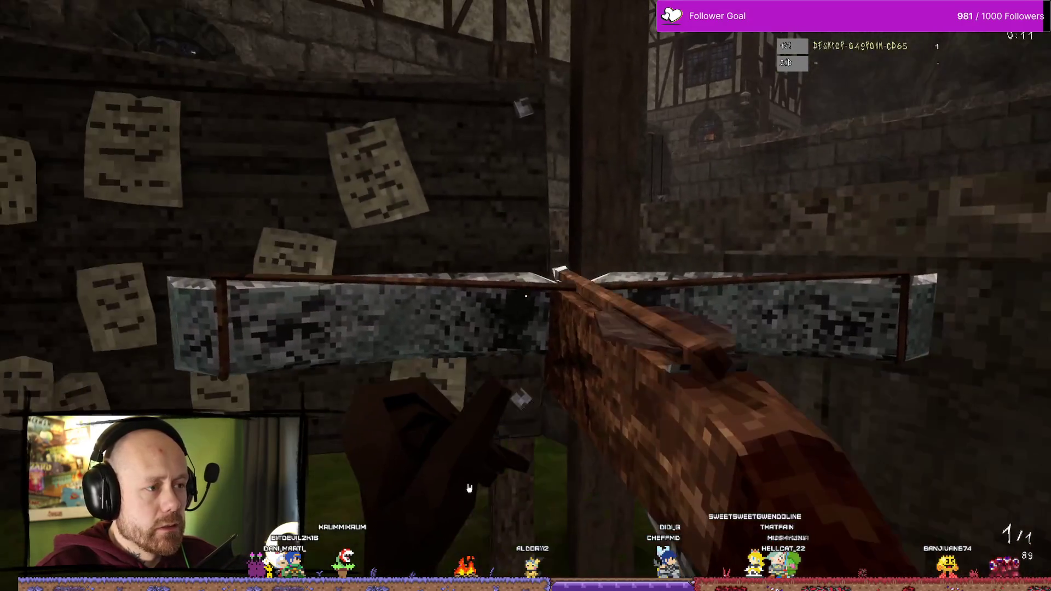
{"action": "key", "text": "Escape"}
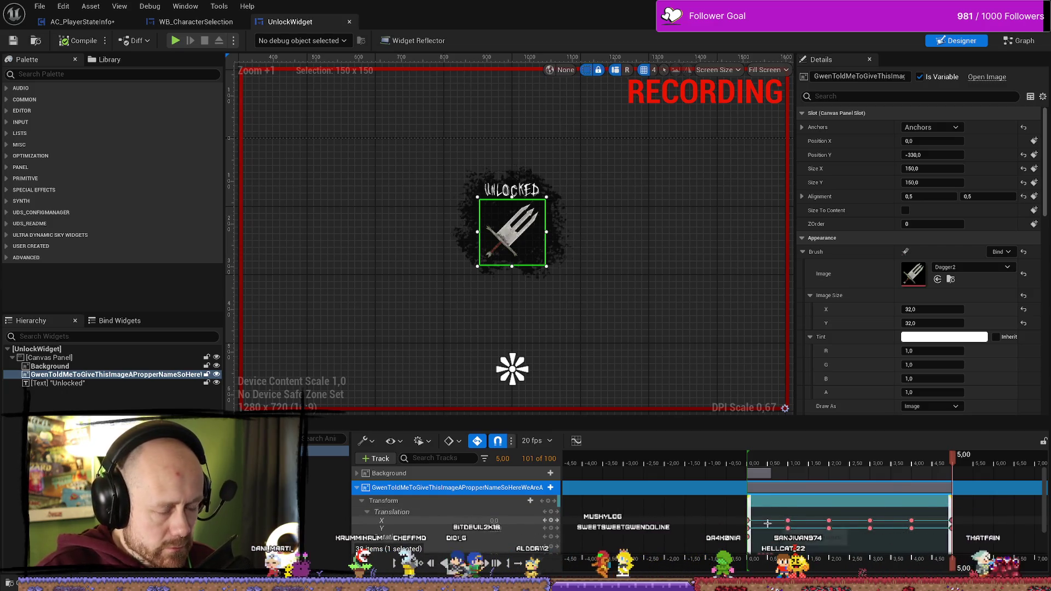
Delete the dagger image's translation keys at 4.00 and 1.00 seconds
{"action": "left_click", "coordinate": [788, 521]}
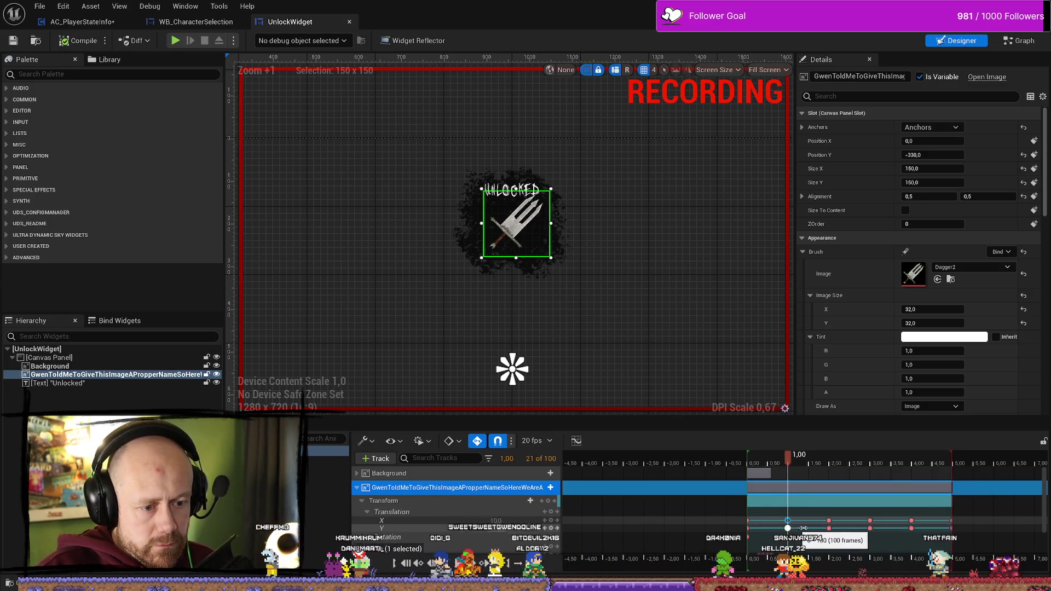
{"action": "left_click", "coordinate": [830, 521]}
{"action": "left_click", "coordinate": [871, 521]}
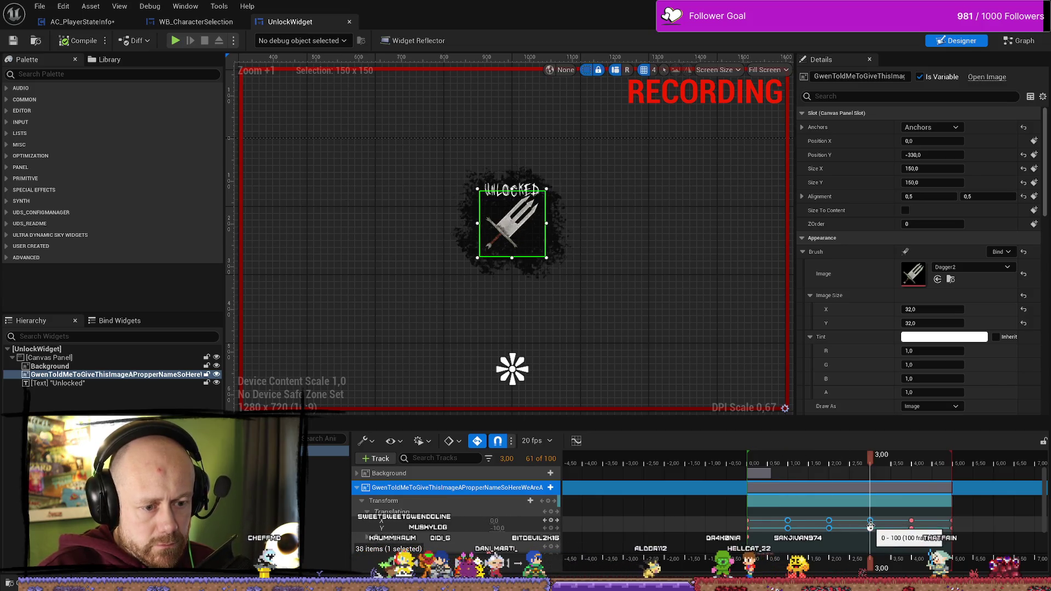
{"action": "left_click", "coordinate": [911, 521]}
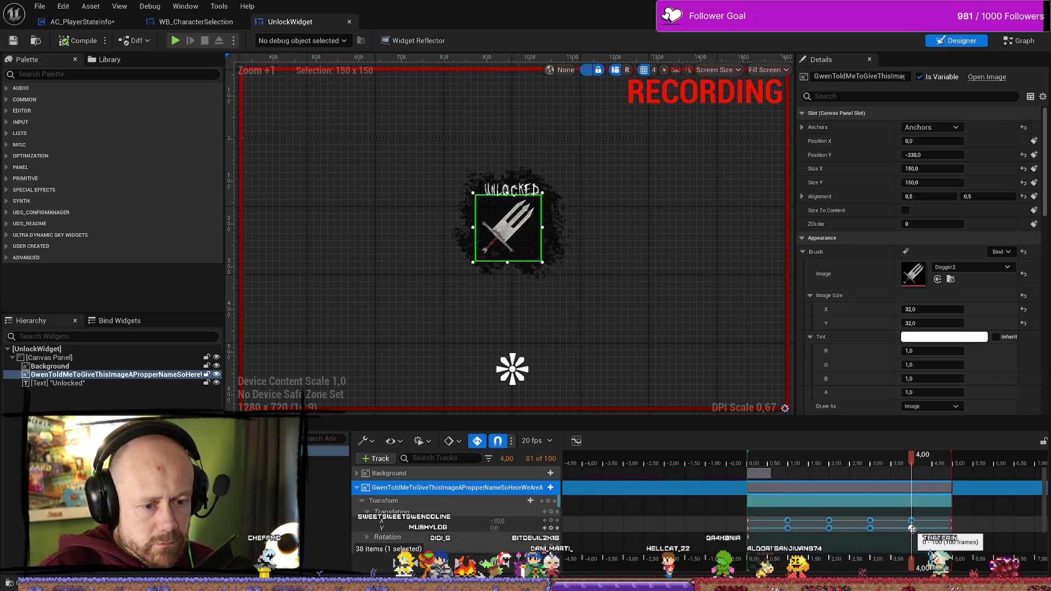
{"action": "left_click", "coordinate": [953, 521]}
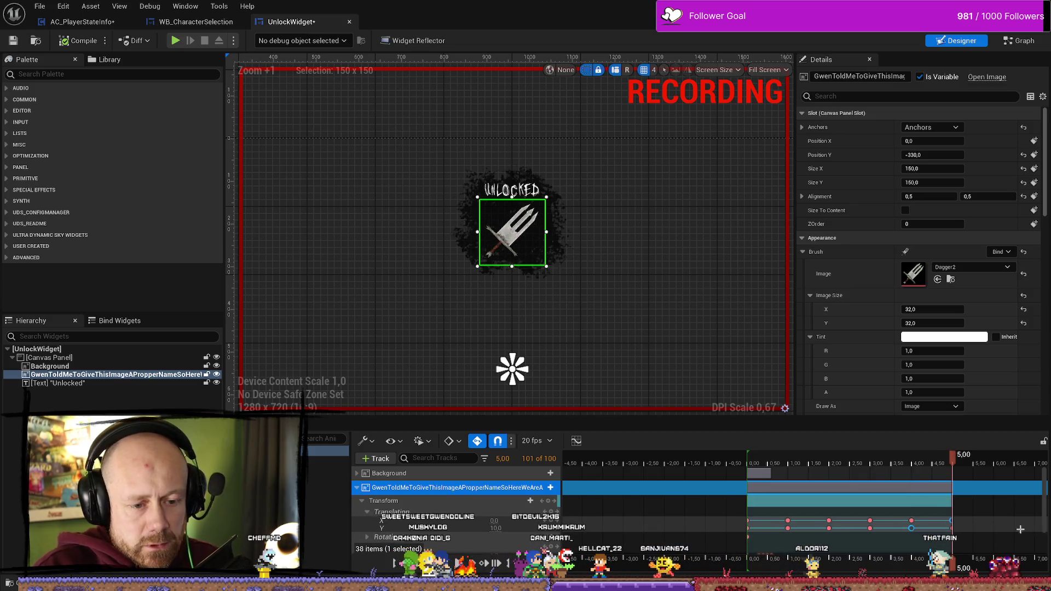
{"action": "key", "text": "Delete"}
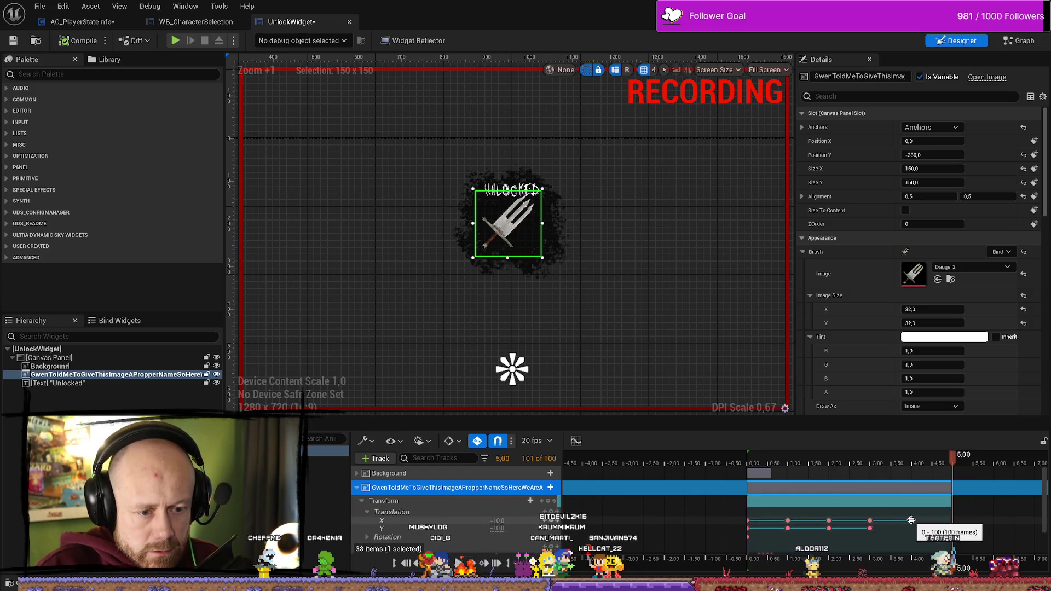
{"action": "key", "text": "Delete"}
{"action": "left_click", "coordinate": [870, 528]}
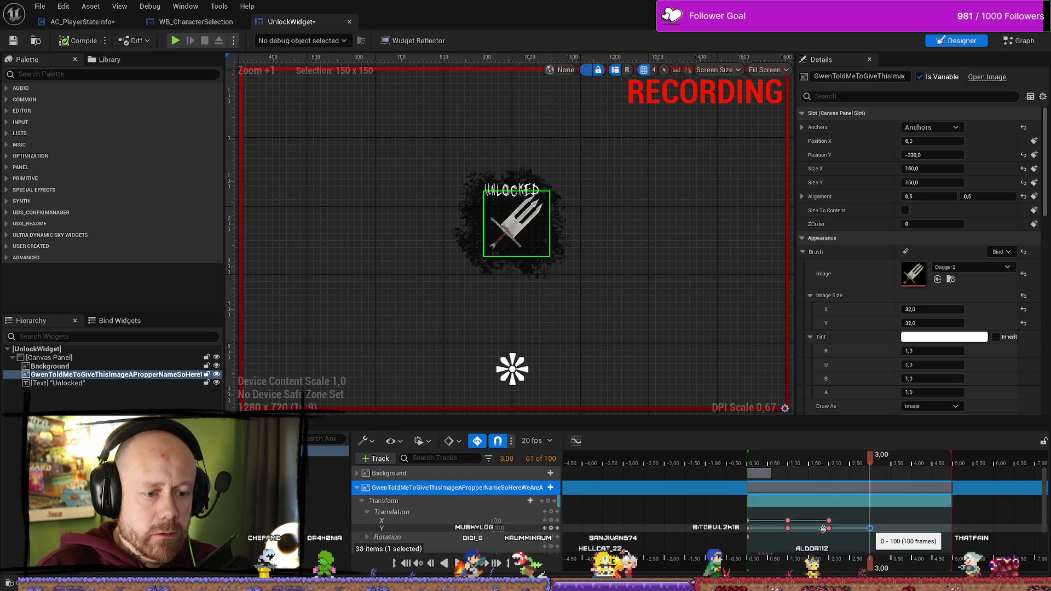
{"action": "left_click", "coordinate": [787, 521]}
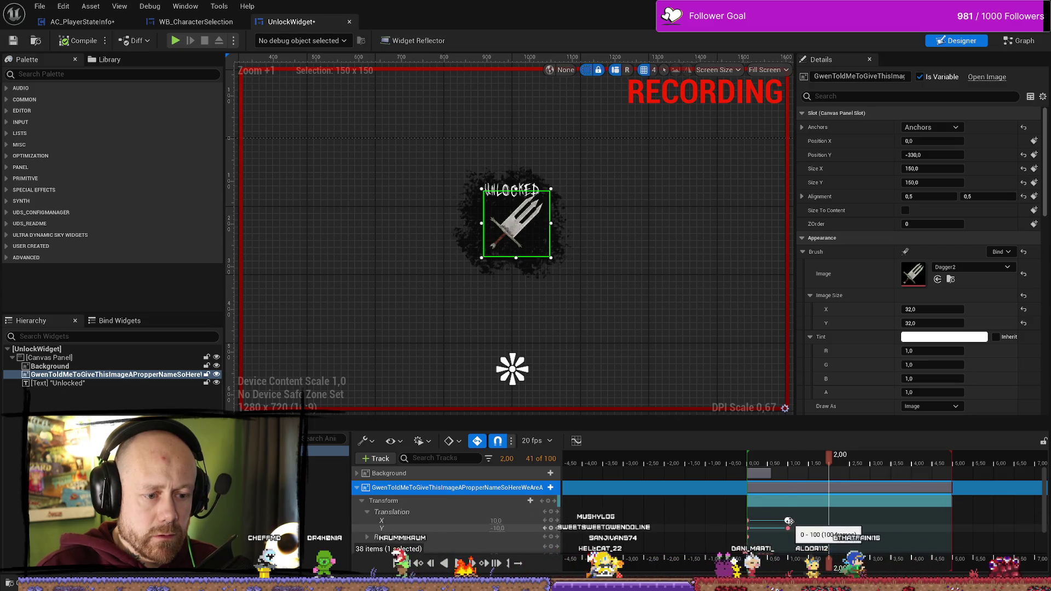
{"action": "key", "text": "Delete"}
Key an X translation offset of -5 at 0.50 seconds
{"action": "mouse_move", "coordinate": [788, 456]}
{"action": "left_mouse_down"}
{"action": "mouse_move", "coordinate": [757, 465]}
{"action": "mouse_move", "coordinate": [768, 466]}
{"action": "left_mouse_up"}
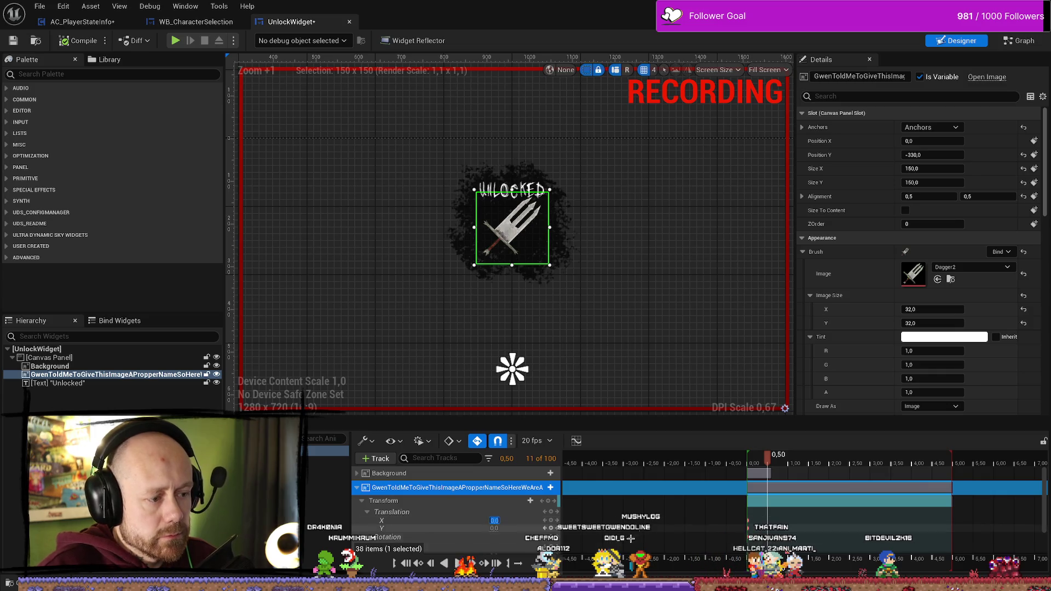
{"action": "type", "text": "-5"}
{"action": "key", "text": "Return"}
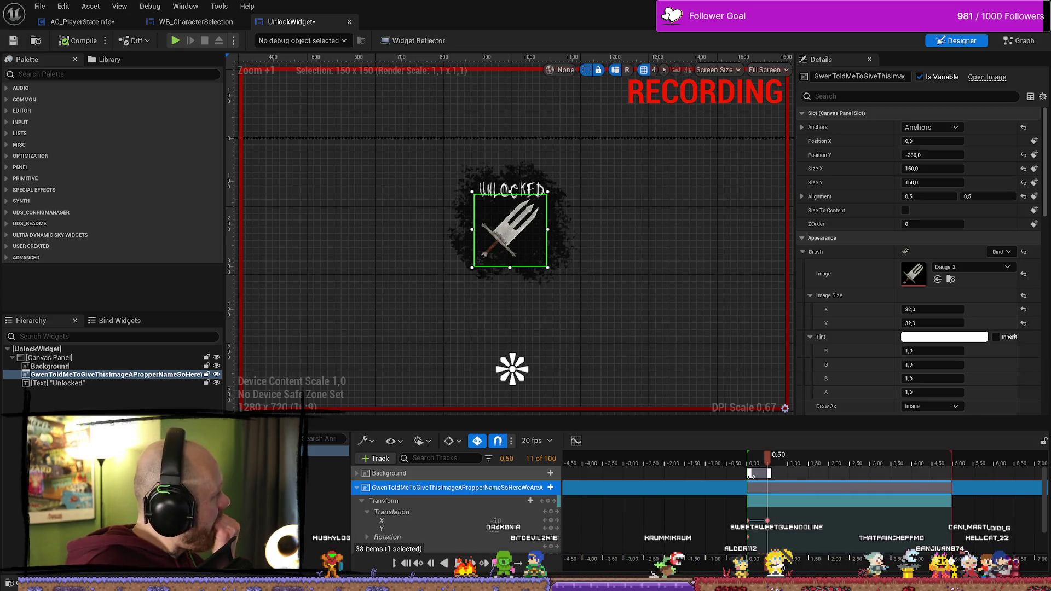
{"action": "left_click", "coordinate": [495, 518]}
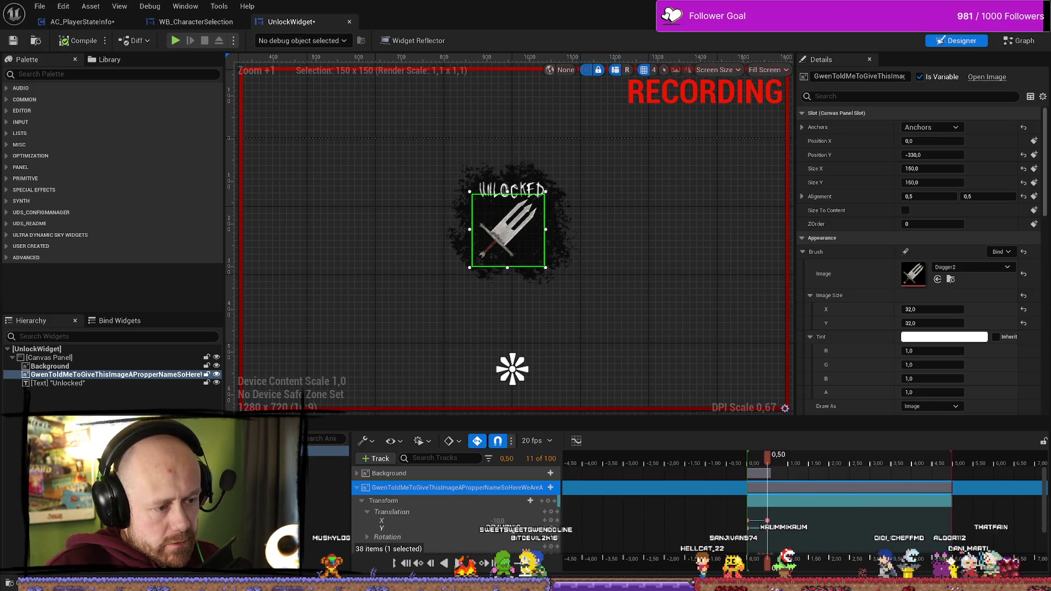
{"action": "left_click", "coordinate": [493, 528]}
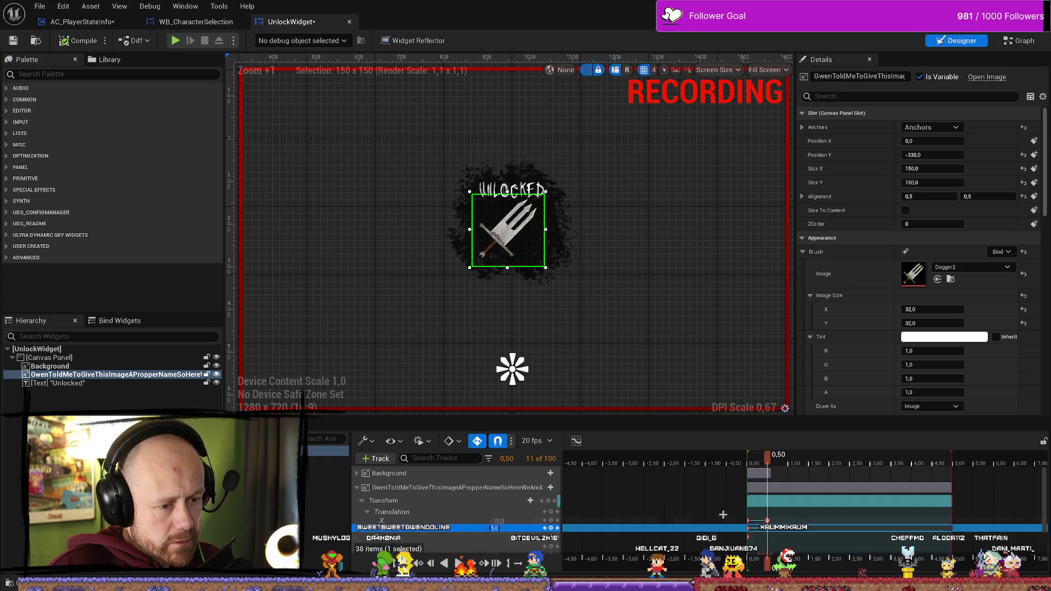
Key X and Y translation of -5 at 1.00 seconds and play back the result
{"action": "left_click_drag", "start_coordinate": [769, 462], "coordinate": [790, 466]}
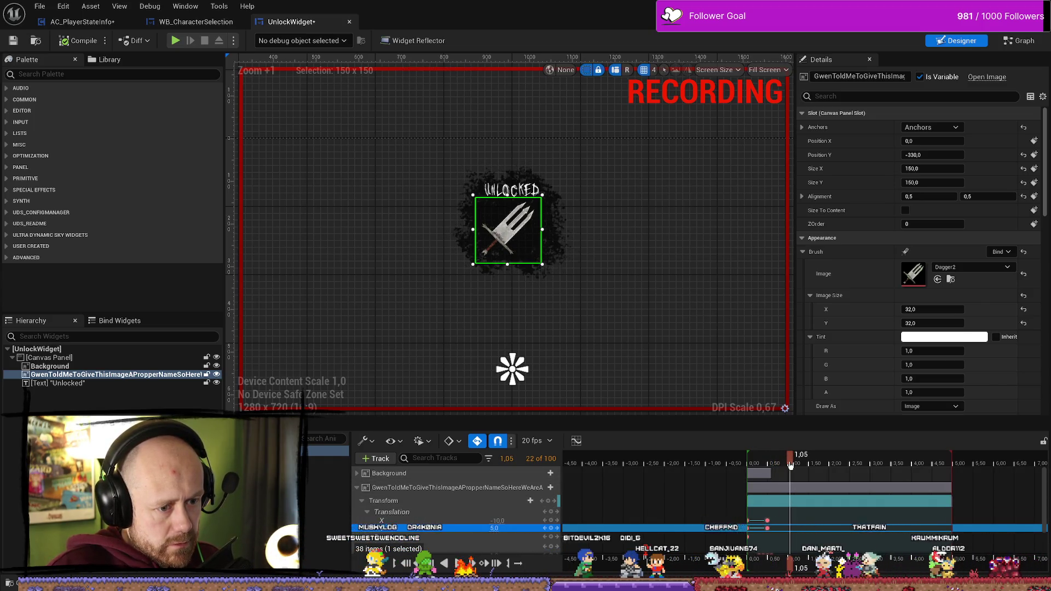
{"action": "left_click", "coordinate": [498, 521]}
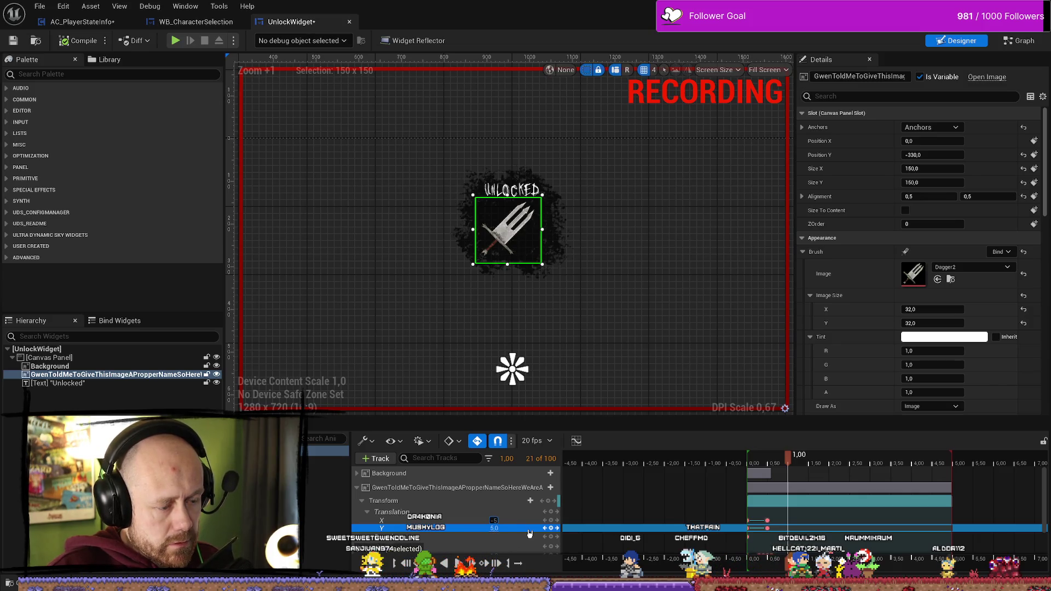
{"action": "key", "text": "Return"}
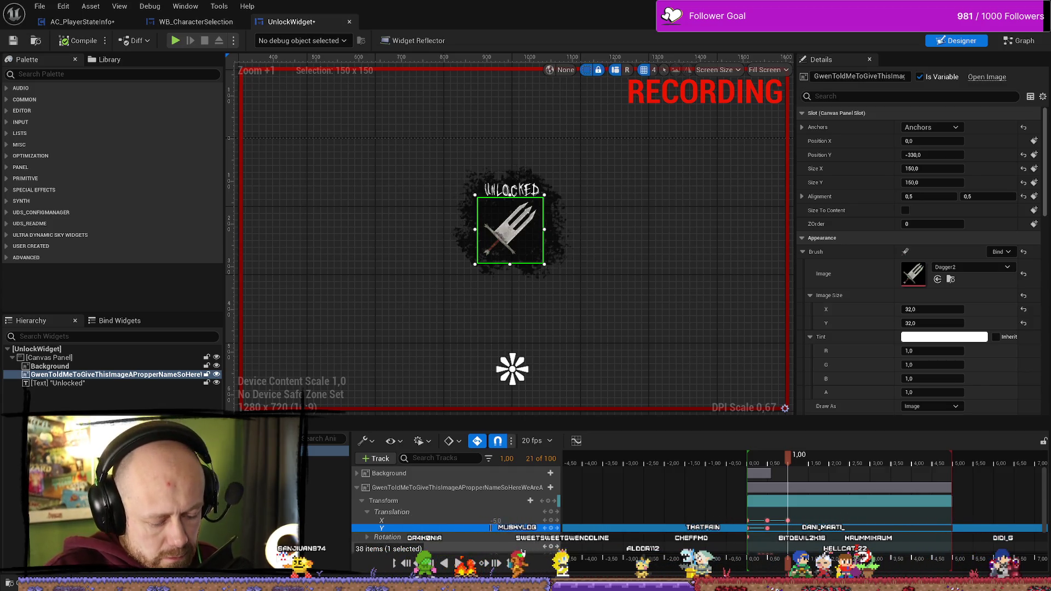
{"action": "type", "text": "-5"}
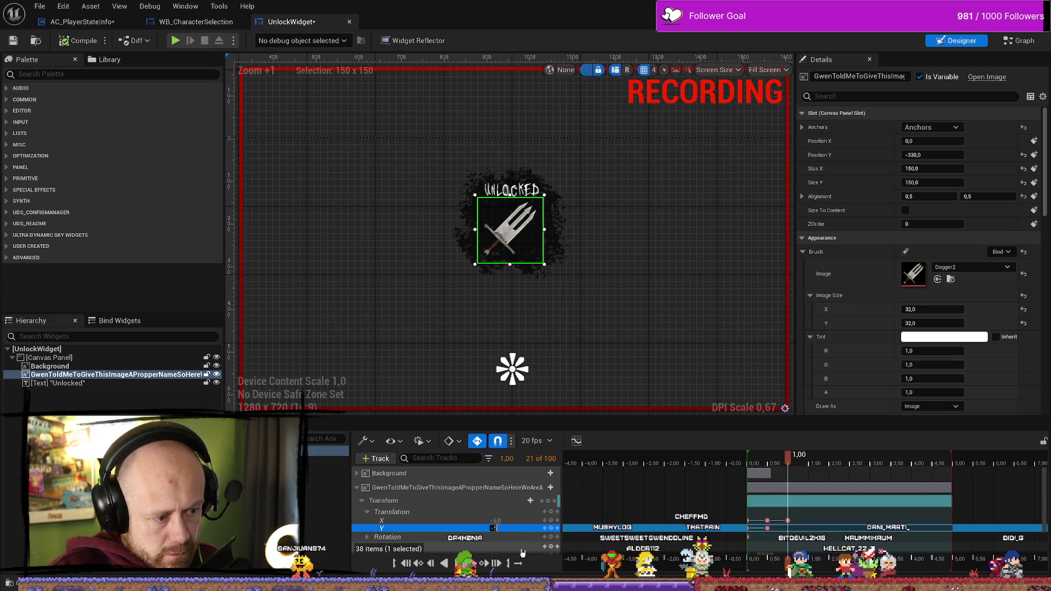
{"action": "key", "text": "Return"}
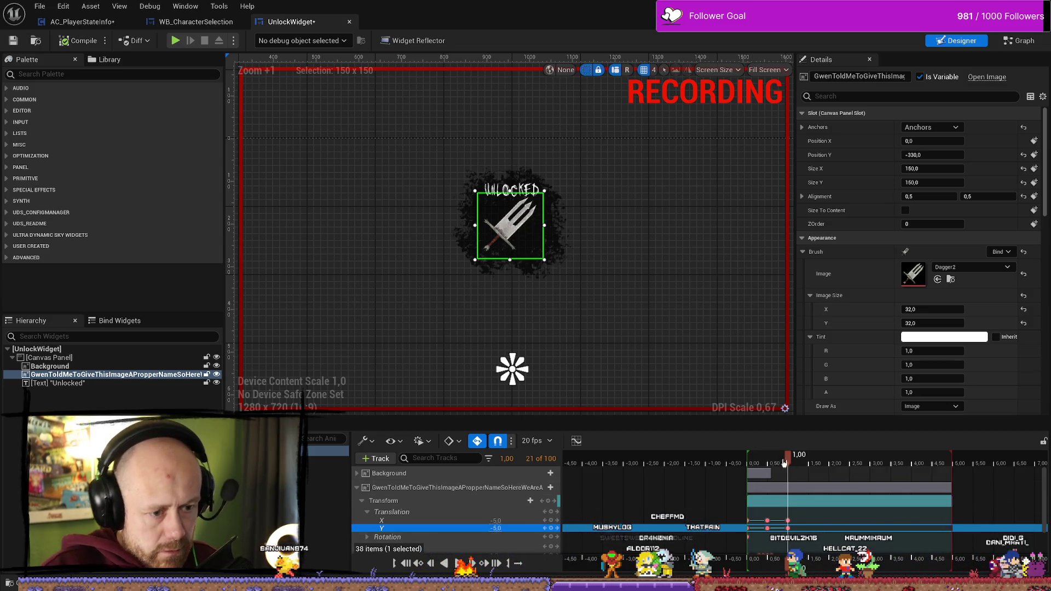
{"action": "mouse_move", "coordinate": [788, 456]}
{"action": "left_mouse_down"}
{"action": "mouse_move", "coordinate": [754, 467]}
{"action": "mouse_move", "coordinate": [810, 465]}
{"action": "mouse_move", "coordinate": [754, 465]}
{"action": "left_mouse_up"}
{"action": "key", "text": "space"}
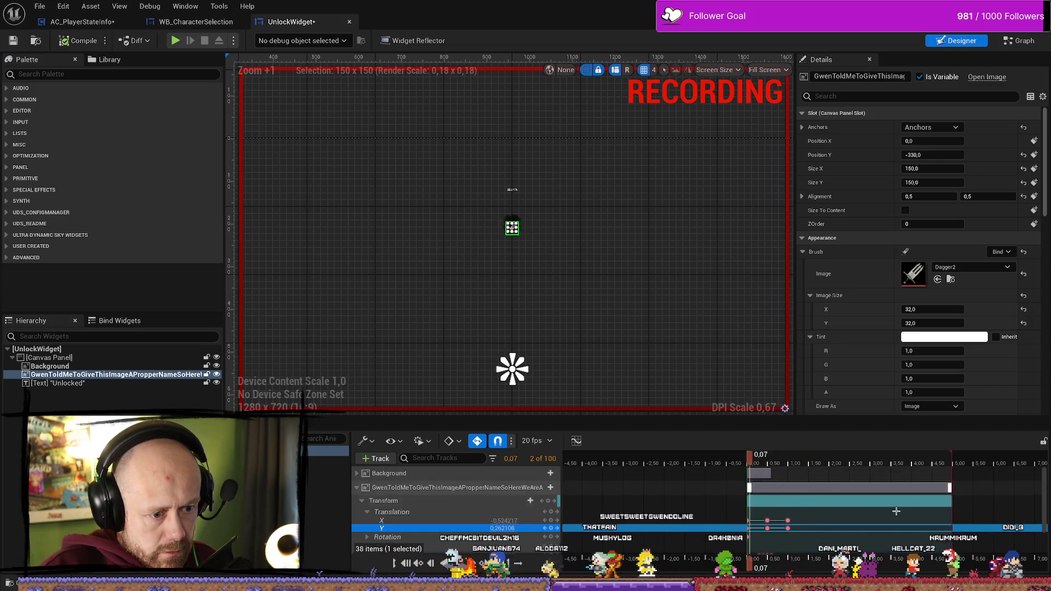
Review the animation around 1 second and key the dagger's Y translation at 10
{"action": "left_click", "coordinate": [790, 467]}
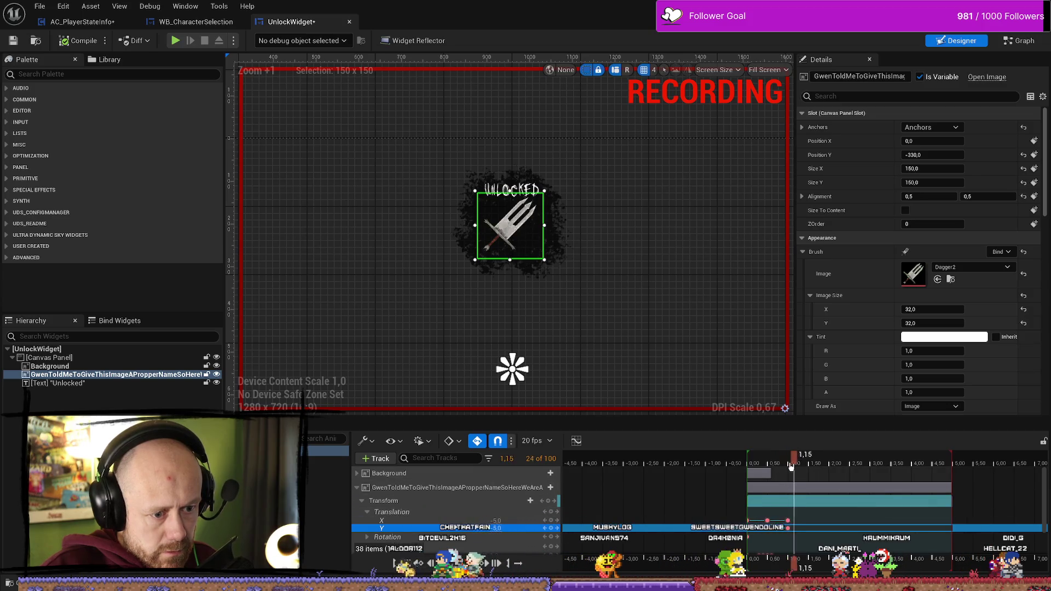
{"action": "left_click_drag", "start_coordinate": [790, 466], "coordinate": [809, 470]}
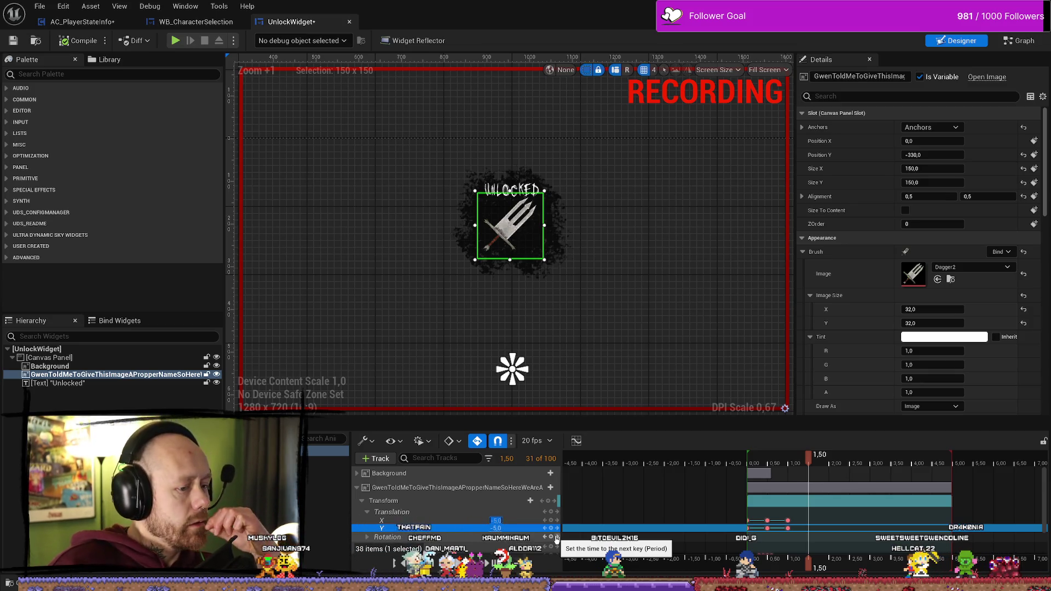
{"action": "left_click", "coordinate": [766, 469]}
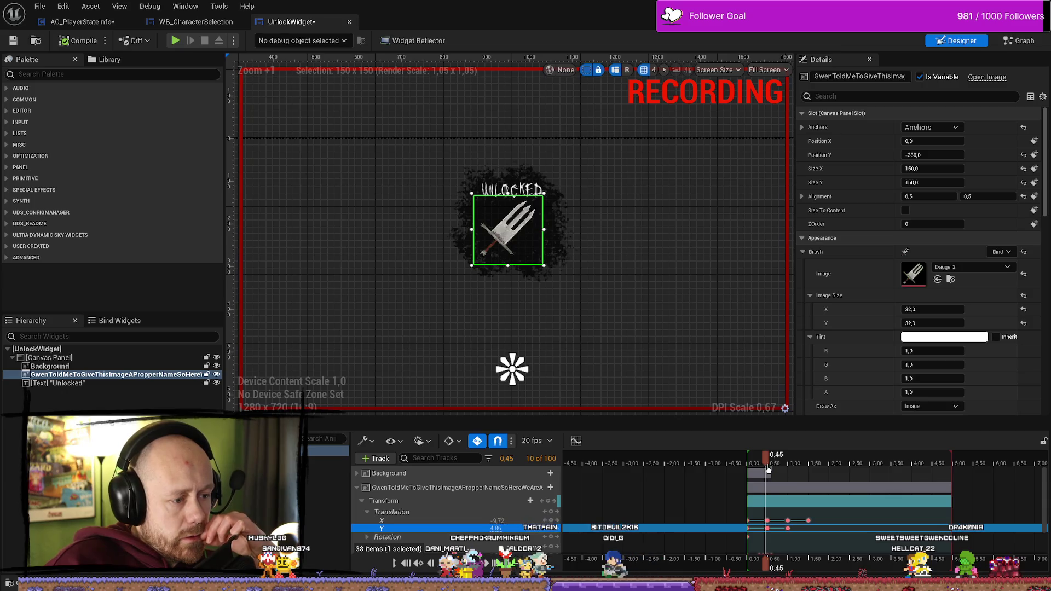
{"action": "left_click_drag", "start_coordinate": [767, 468], "coordinate": [809, 468]}
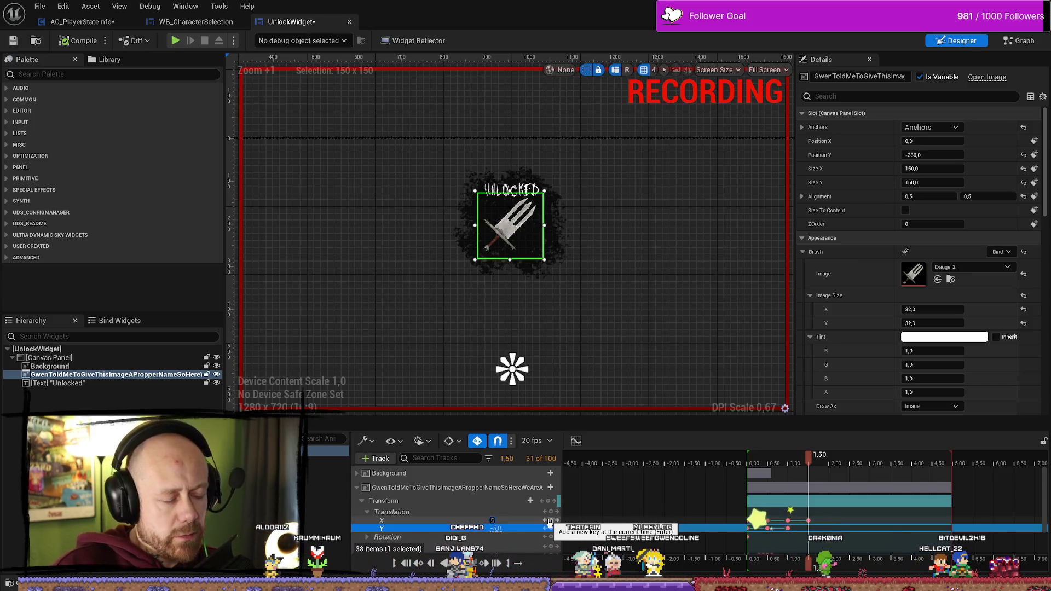
{"action": "left_click_drag", "start_coordinate": [495, 528], "coordinate": [498, 527]}
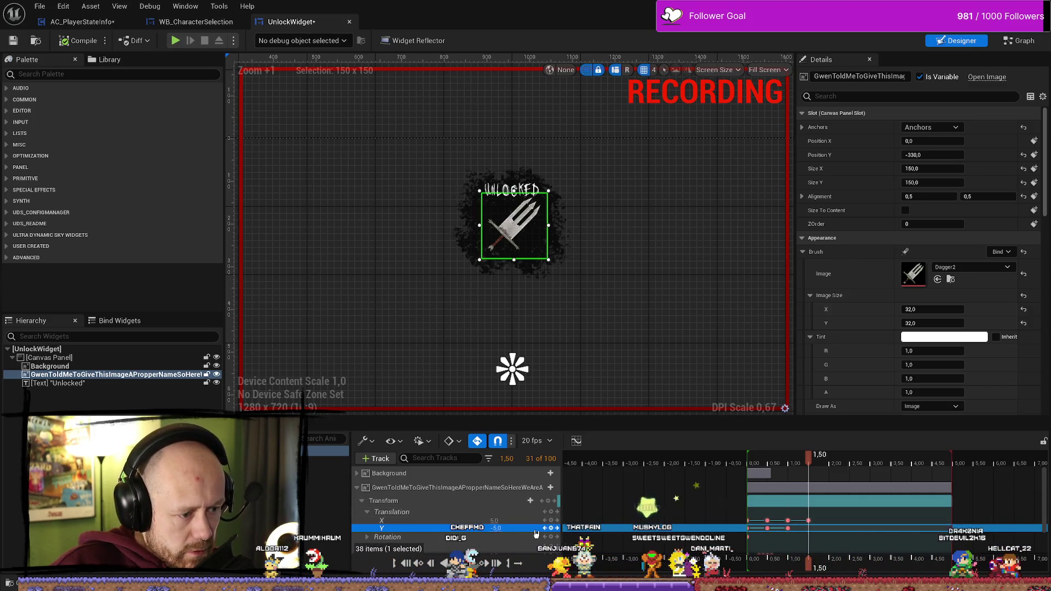
{"action": "left_click", "coordinate": [496, 528]}
{"action": "type", "text": "10"}
{"action": "key", "text": "Return"}
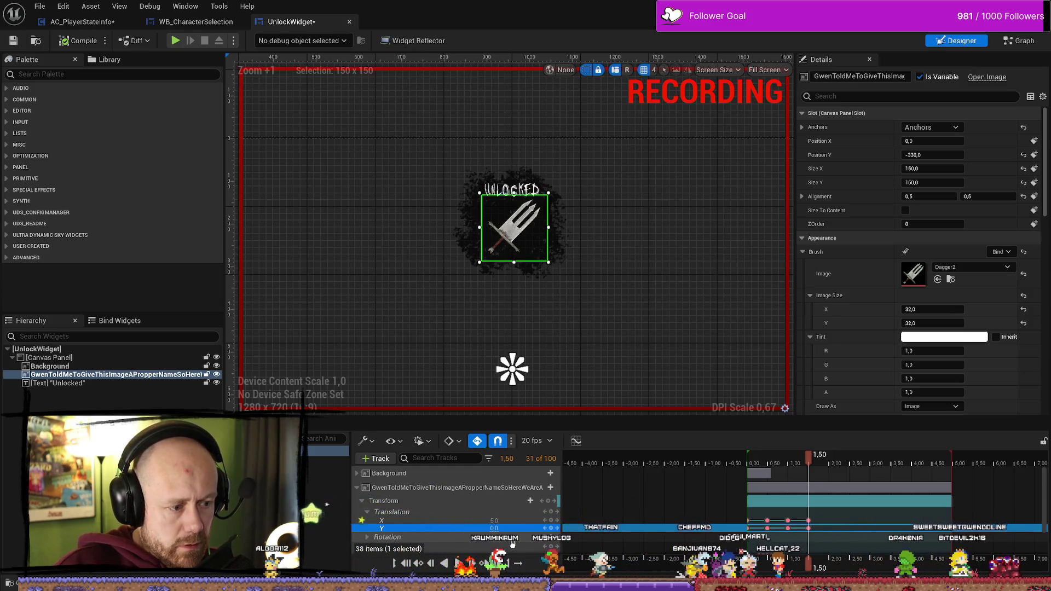
Key the dagger's Y translation at -10 at the 2.00 second mark
{"action": "left_click_drag", "start_coordinate": [808, 457], "coordinate": [829, 466]}
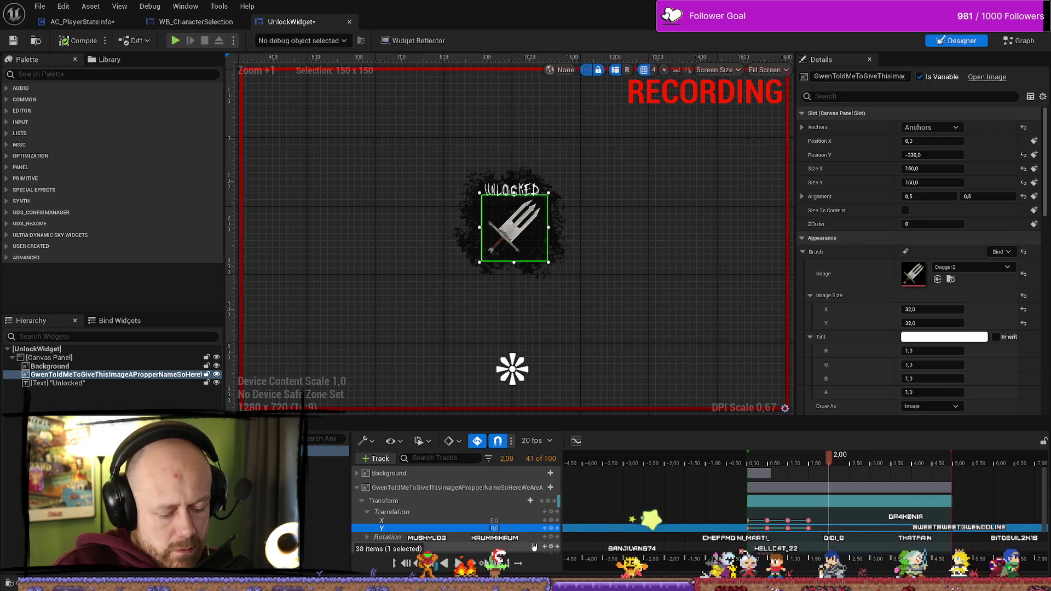
{"action": "type", "text": "0"}
{"action": "key", "text": "Return"}
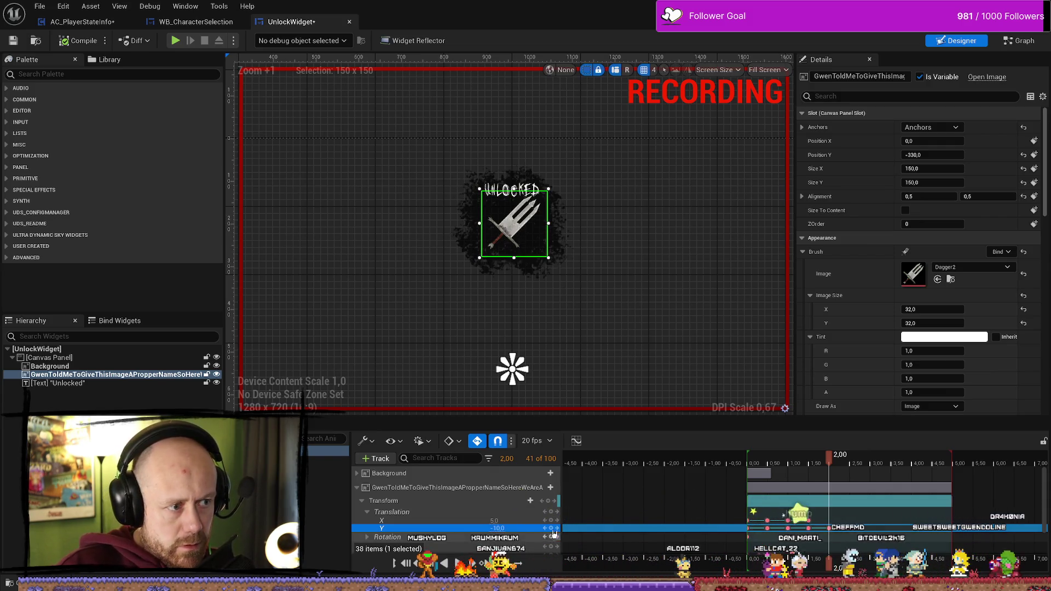
{"action": "left_click", "coordinate": [502, 521]}
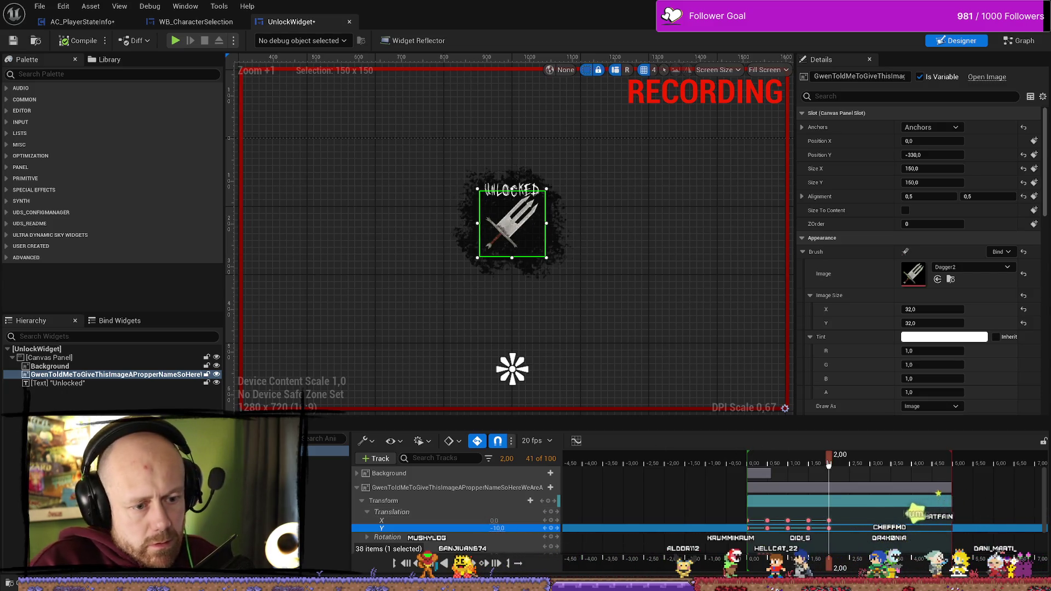
{"action": "left_click_drag", "start_coordinate": [829, 465], "coordinate": [747, 458]}
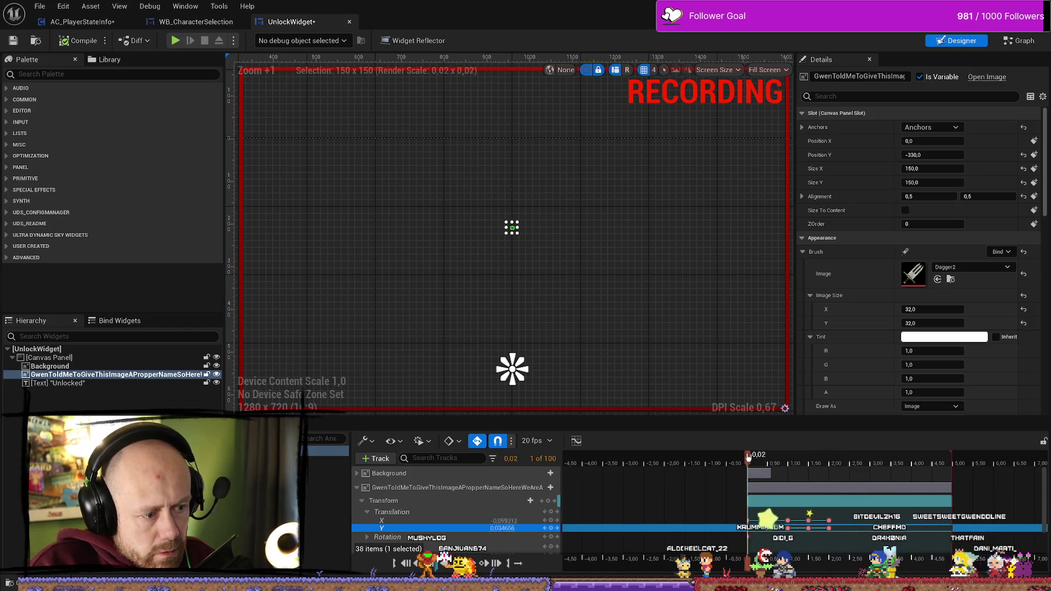
Play and scrub through the unlock animation to review the current shake
{"action": "key", "text": "space"}
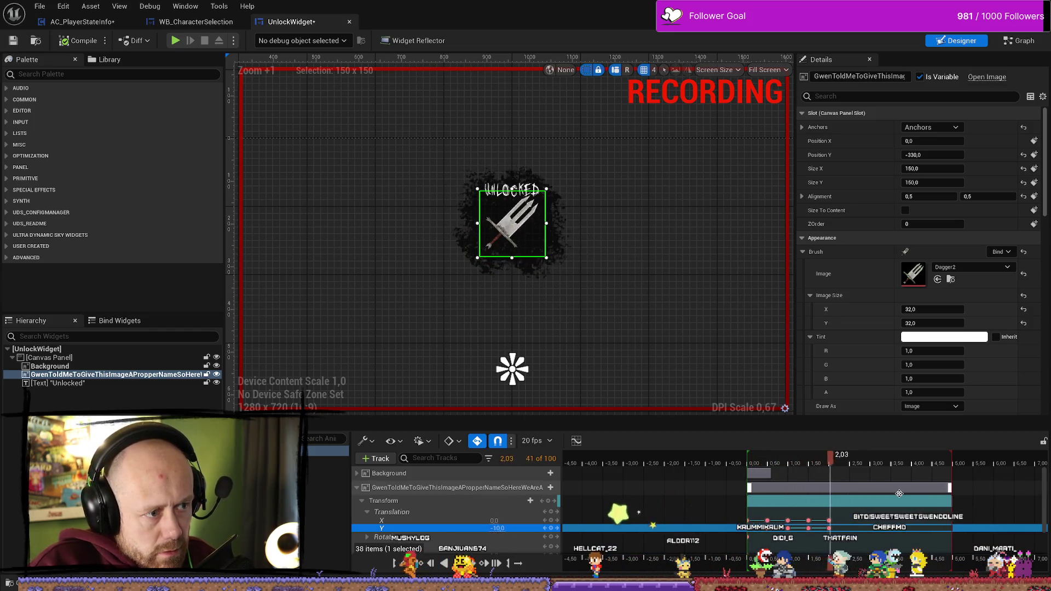
{"action": "left_click", "coordinate": [764, 463]}
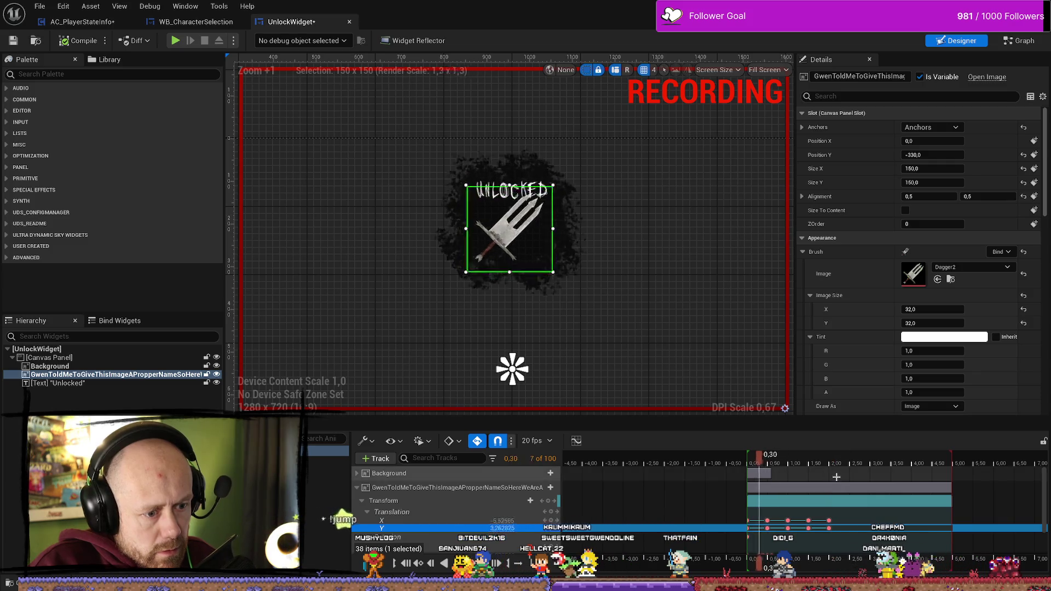
{"action": "left_click", "coordinate": [814, 465]}
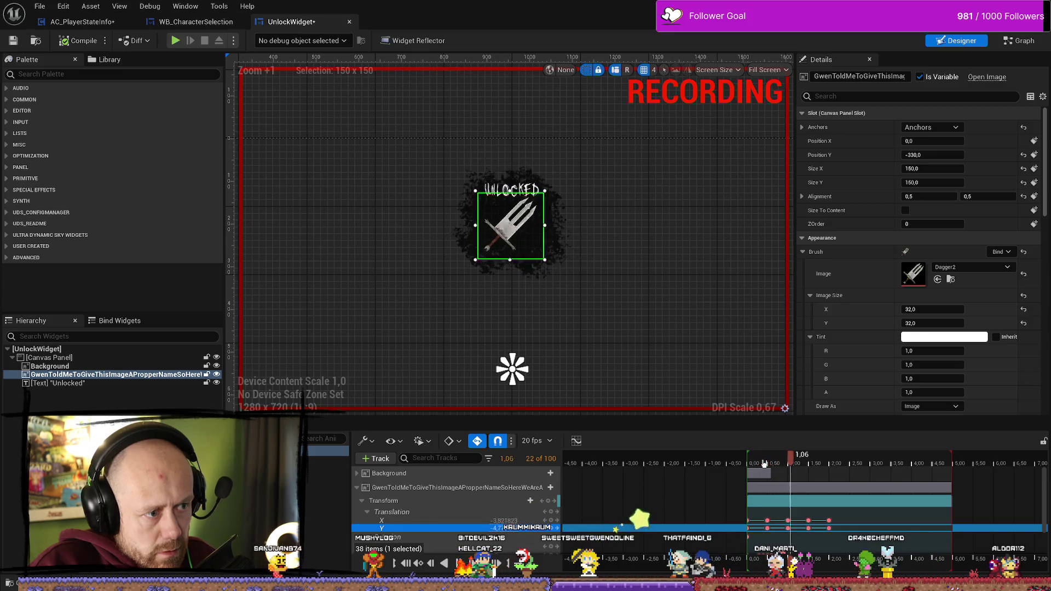
{"action": "left_click", "coordinate": [791, 465]}
{"action": "mouse_move", "coordinate": [791, 464]}
{"action": "left_mouse_down"}
{"action": "mouse_move", "coordinate": [751, 462]}
{"action": "mouse_move", "coordinate": [829, 465]}
{"action": "left_mouse_up"}
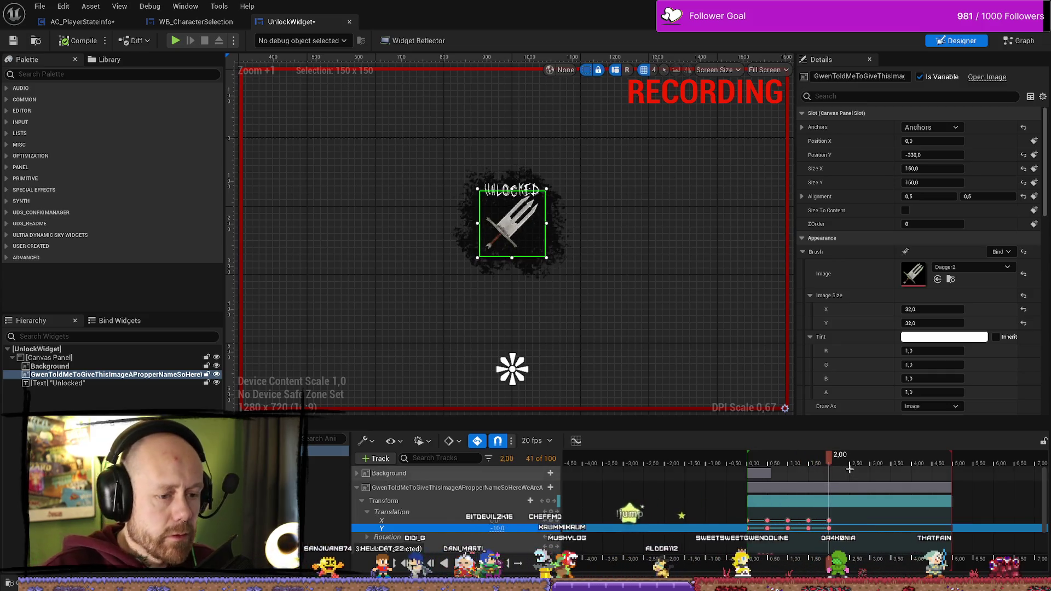
Key X translation 10 and Y translation -5 at 2.50 seconds
{"action": "left_click_drag", "start_coordinate": [828, 466], "coordinate": [846, 465]}
{"action": "left_click", "coordinate": [850, 463]}
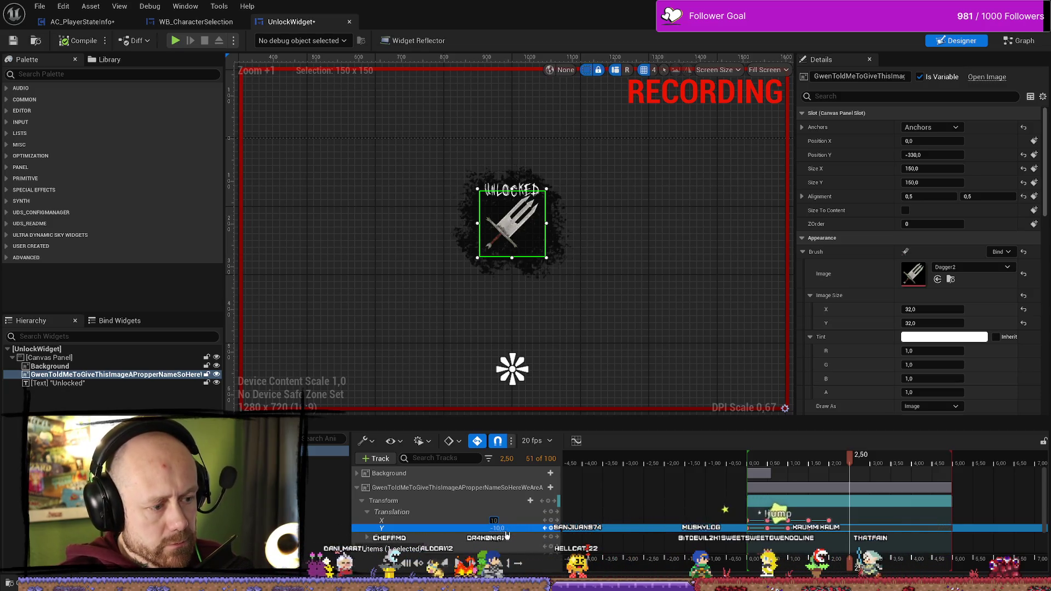
{"action": "key", "text": "Return"}
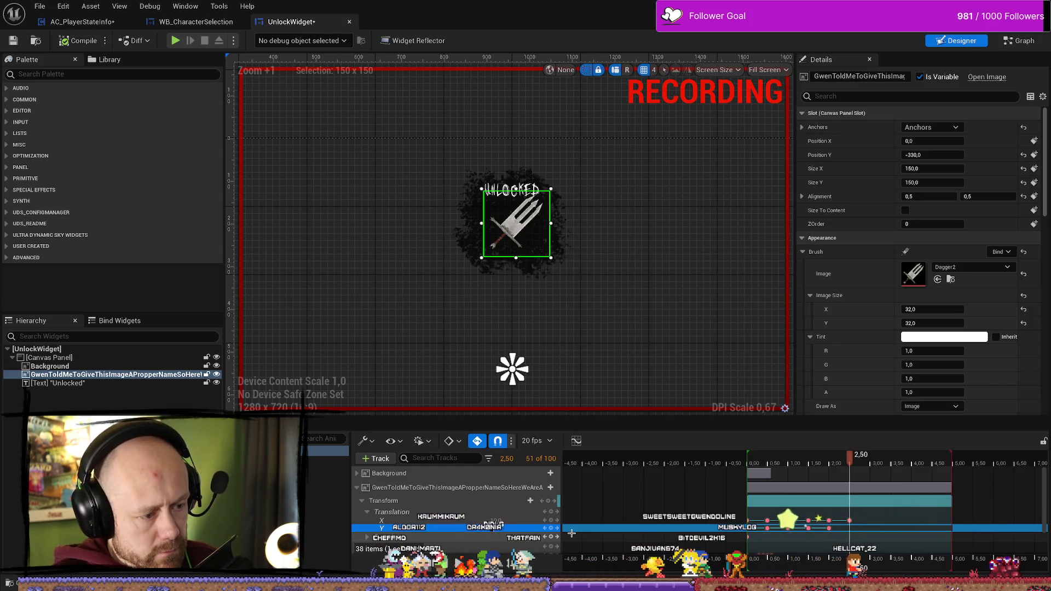
{"action": "key", "text": "Return"}
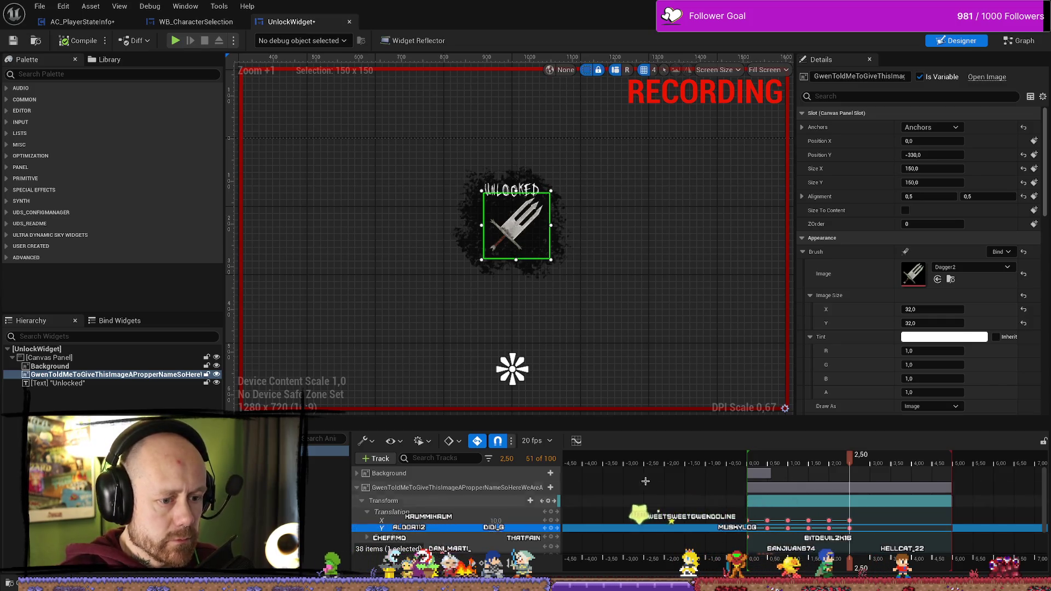
Key Y translation 5 at 3.00 seconds
{"action": "mouse_move", "coordinate": [861, 466]}
{"action": "left_mouse_down"}
{"action": "mouse_move", "coordinate": [833, 462]}
{"action": "mouse_move", "coordinate": [852, 463]}
{"action": "left_mouse_up"}
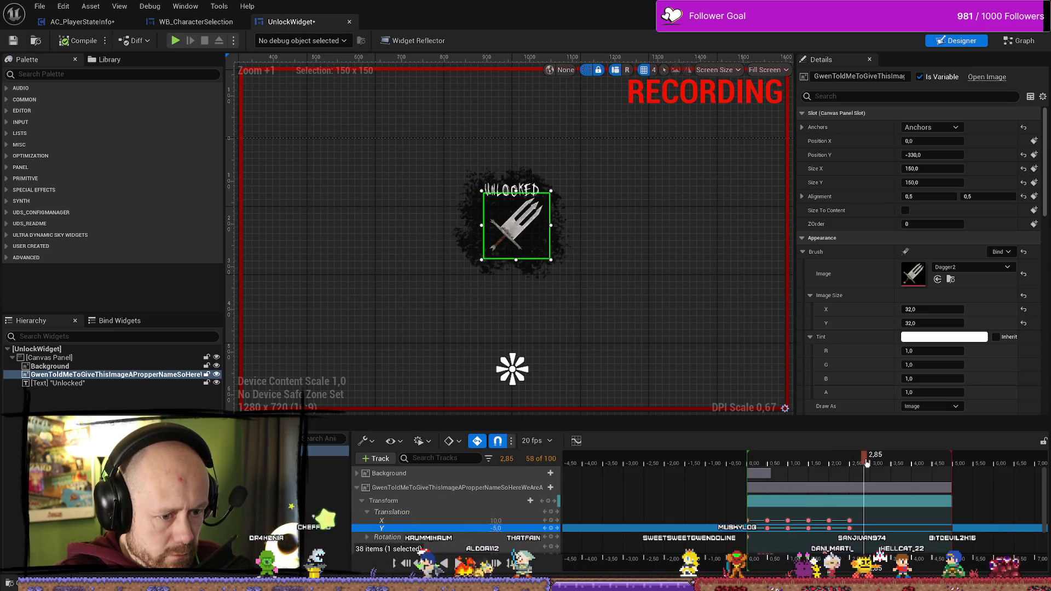
{"action": "left_click_drag", "start_coordinate": [874, 464], "coordinate": [871, 464]}
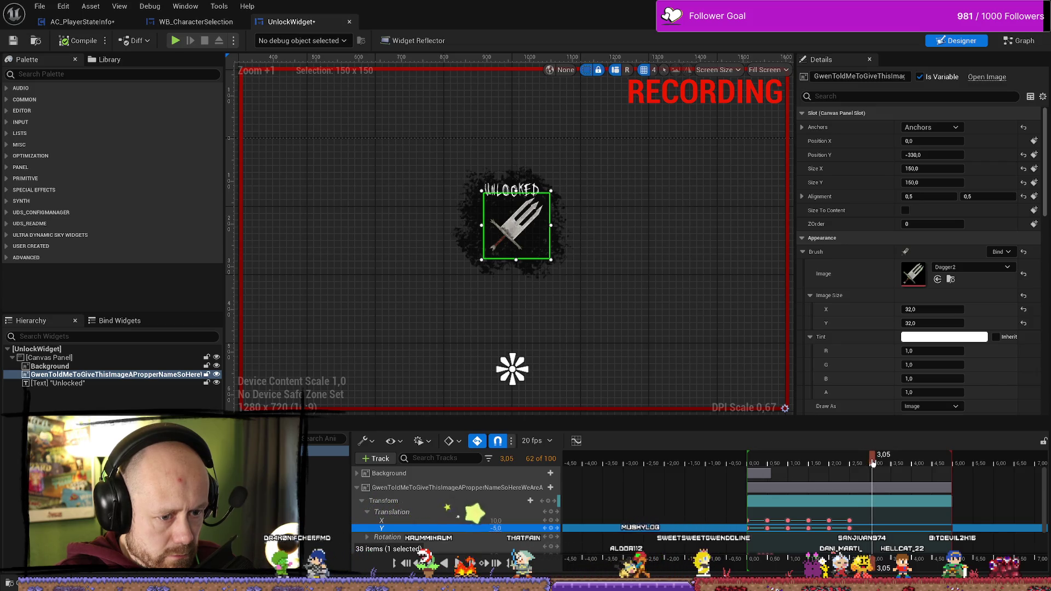
{"action": "left_click", "coordinate": [528, 528]}
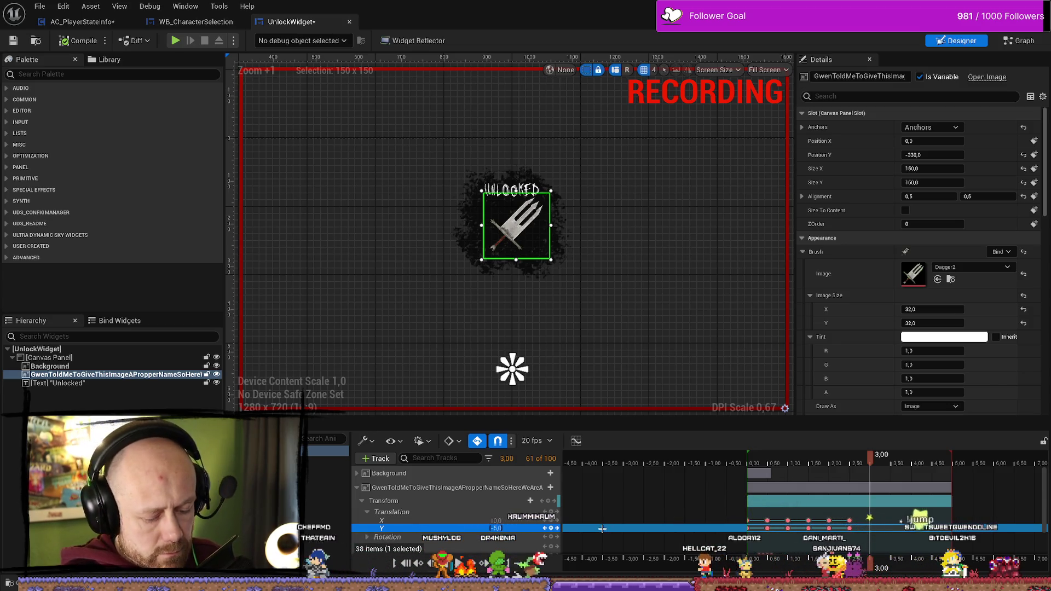
{"action": "key", "text": "Return"}
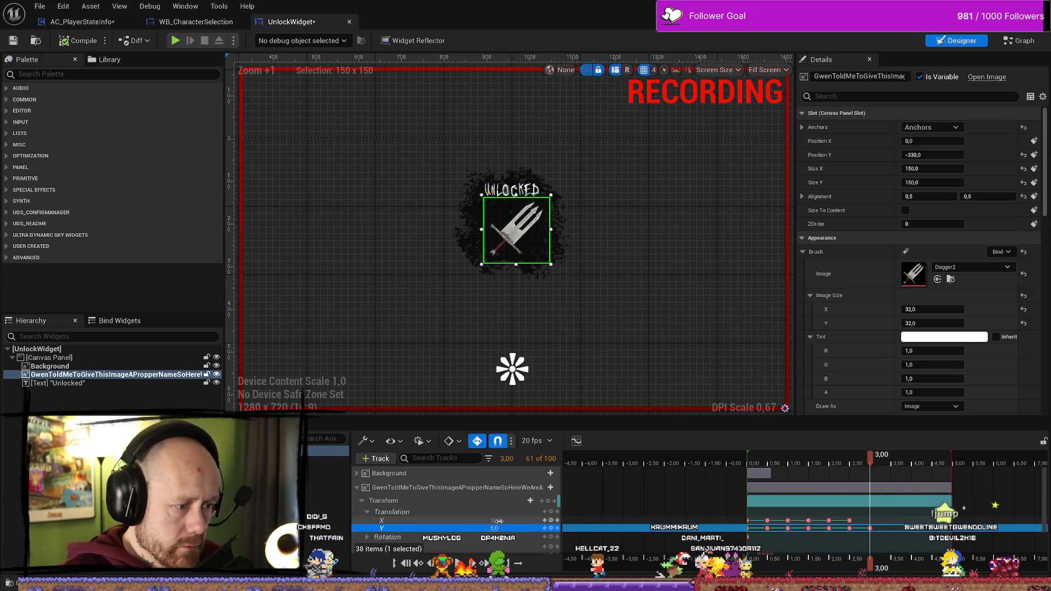
{"action": "left_click", "coordinate": [499, 520]}
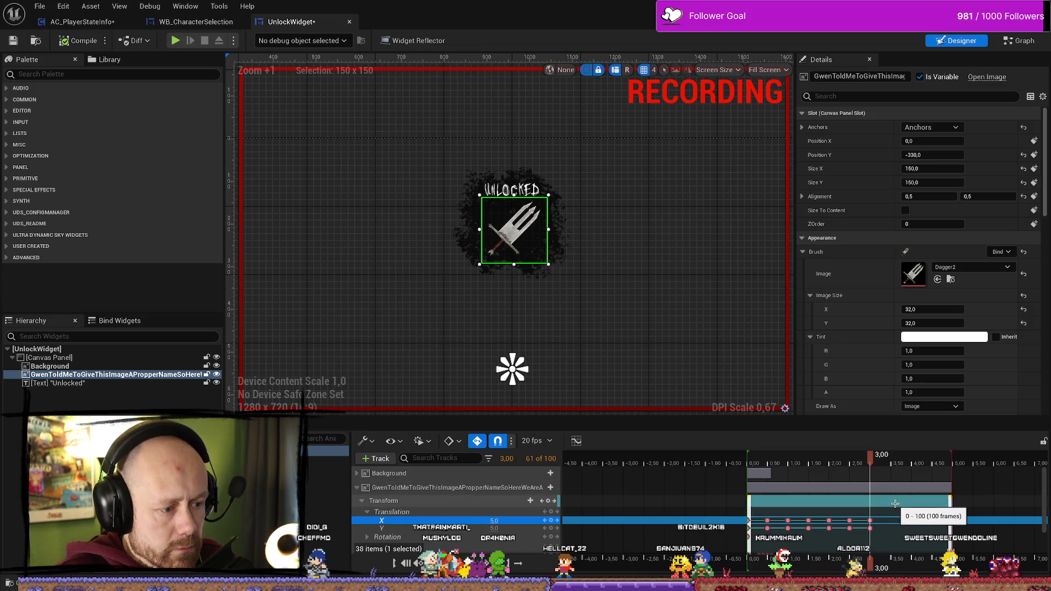
Play and scrub through the animation to check the dagger shake
{"action": "key", "text": "space"}
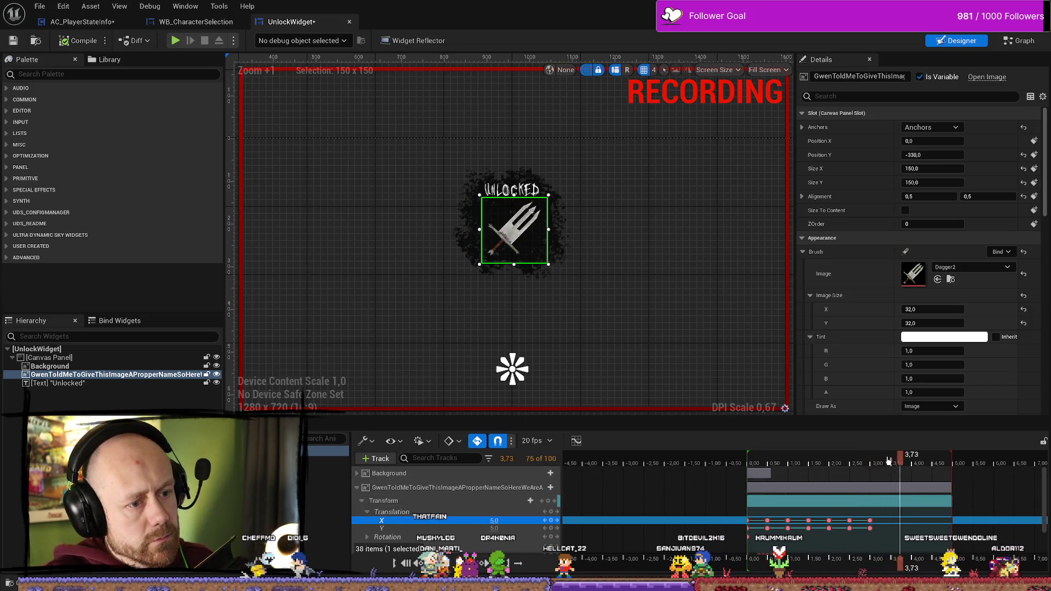
{"action": "mouse_move", "coordinate": [810, 461]}
{"action": "left_mouse_down"}
{"action": "mouse_move", "coordinate": [750, 461]}
{"action": "mouse_move", "coordinate": [784, 461]}
{"action": "left_mouse_up"}
{"action": "key", "text": "space"}
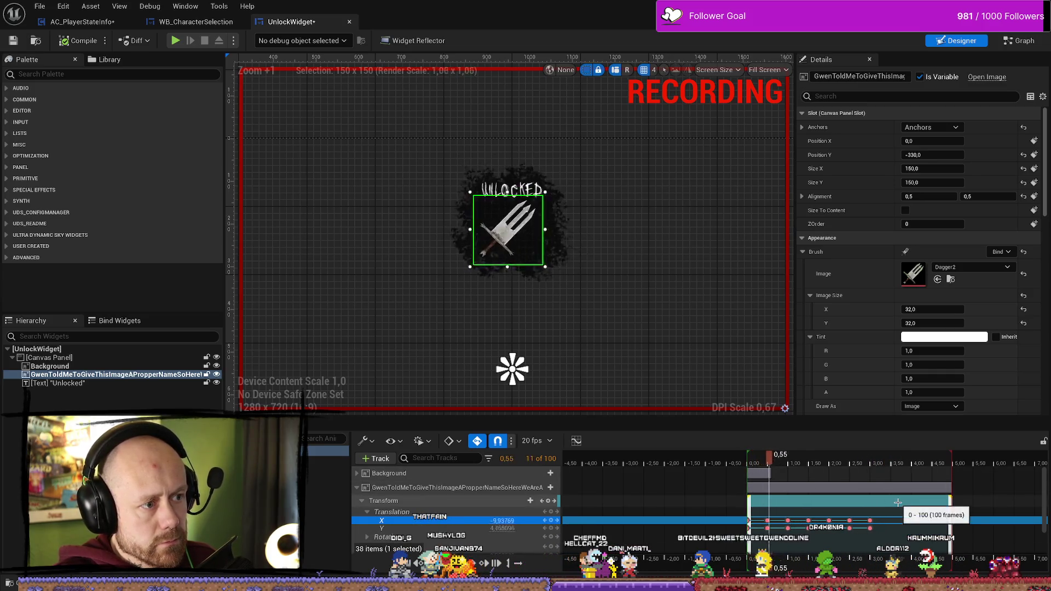
{"action": "left_click", "coordinate": [776, 466]}
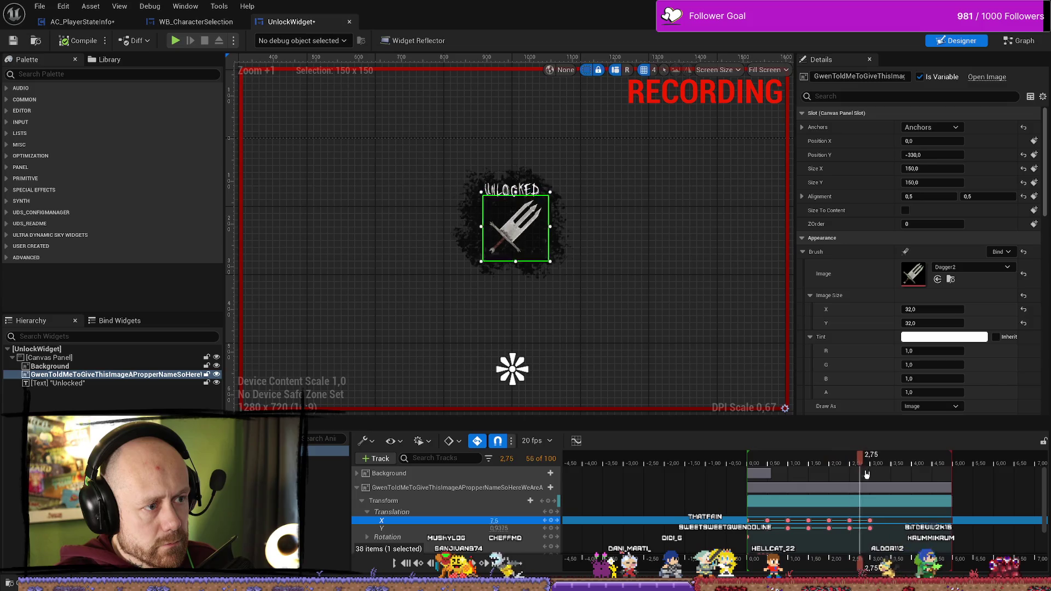
{"action": "left_click", "coordinate": [769, 467]}
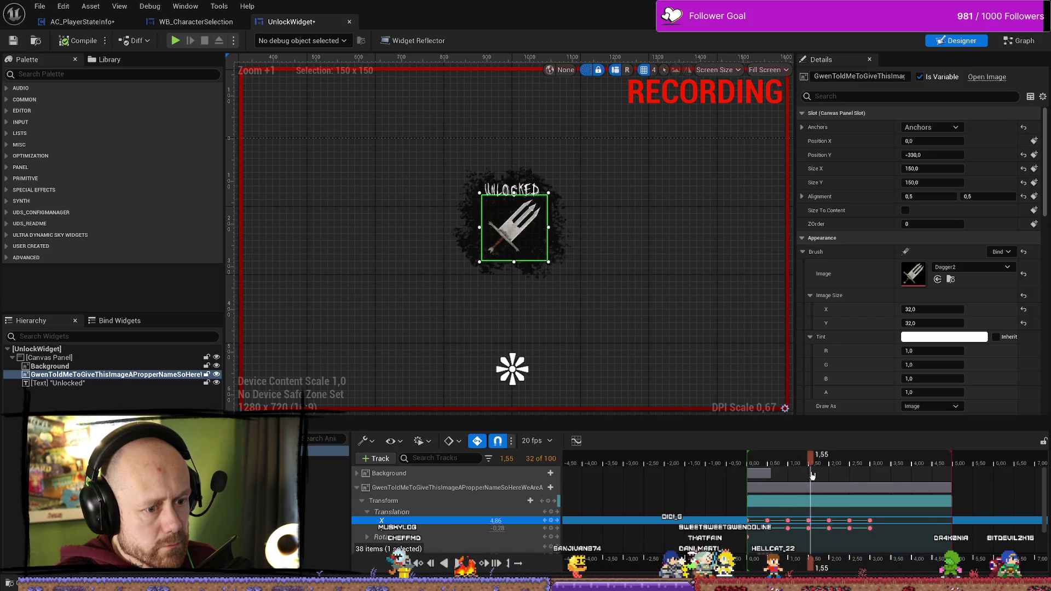
{"action": "left_click_drag", "start_coordinate": [756, 476], "coordinate": [833, 473]}
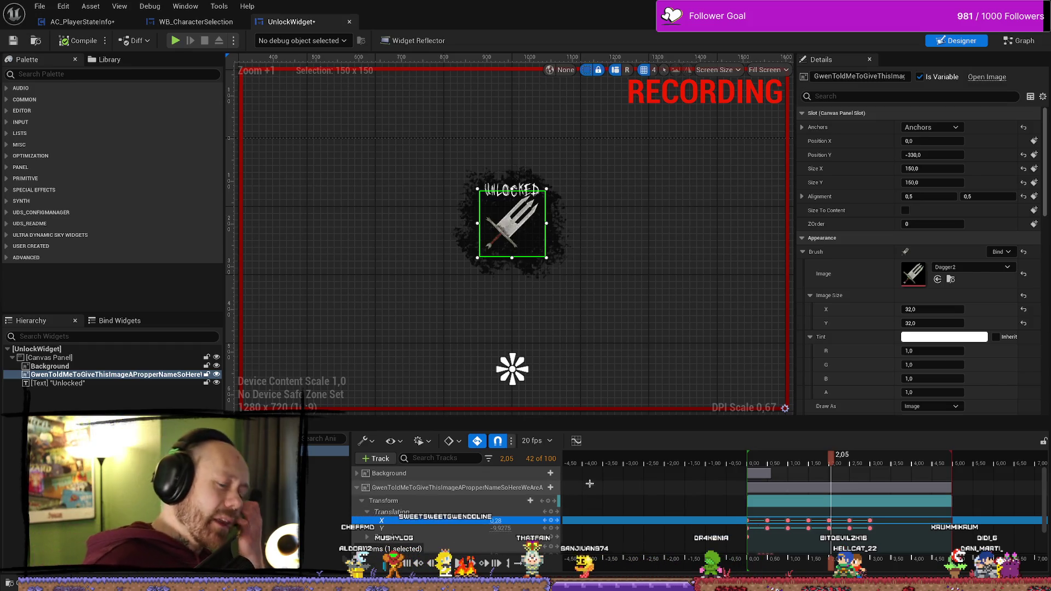
{"action": "left_click_drag", "start_coordinate": [832, 459], "coordinate": [865, 459]}
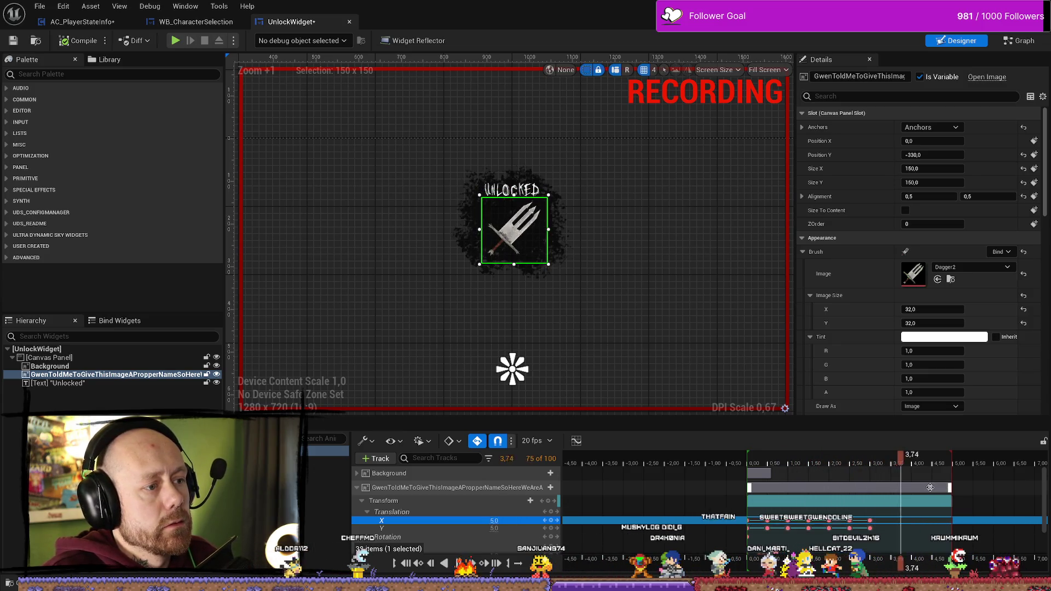
Shift the 3.00 key to 2.50 and repeat the shake keys at 3.50, 4.00 and 4.50
{"action": "left_click", "coordinate": [870, 528]}
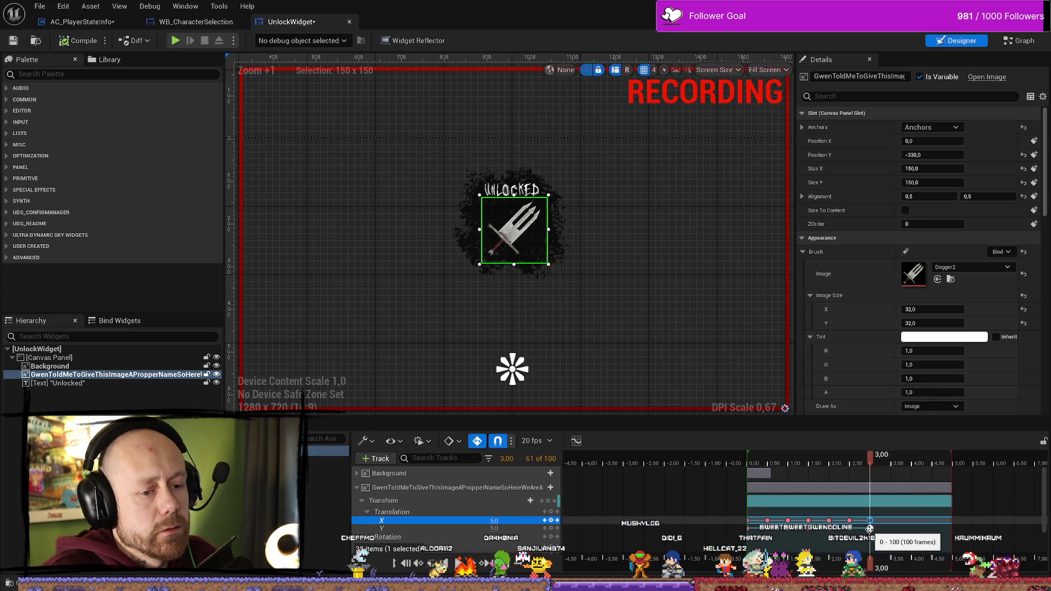
{"action": "left_click_drag", "start_coordinate": [855, 527], "coordinate": [850, 525]}
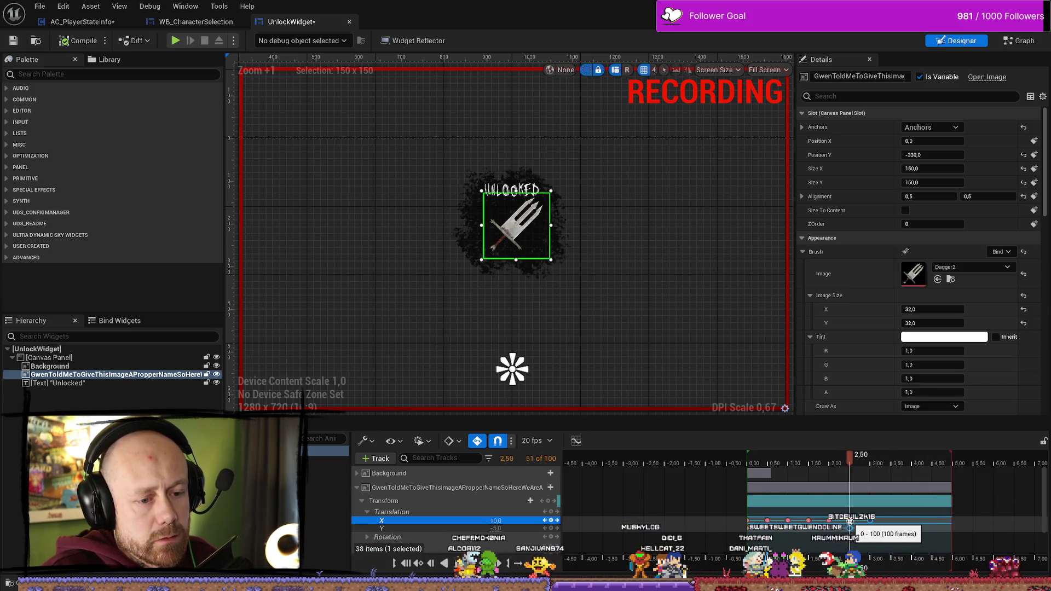
{"action": "left_click", "coordinate": [829, 527]}
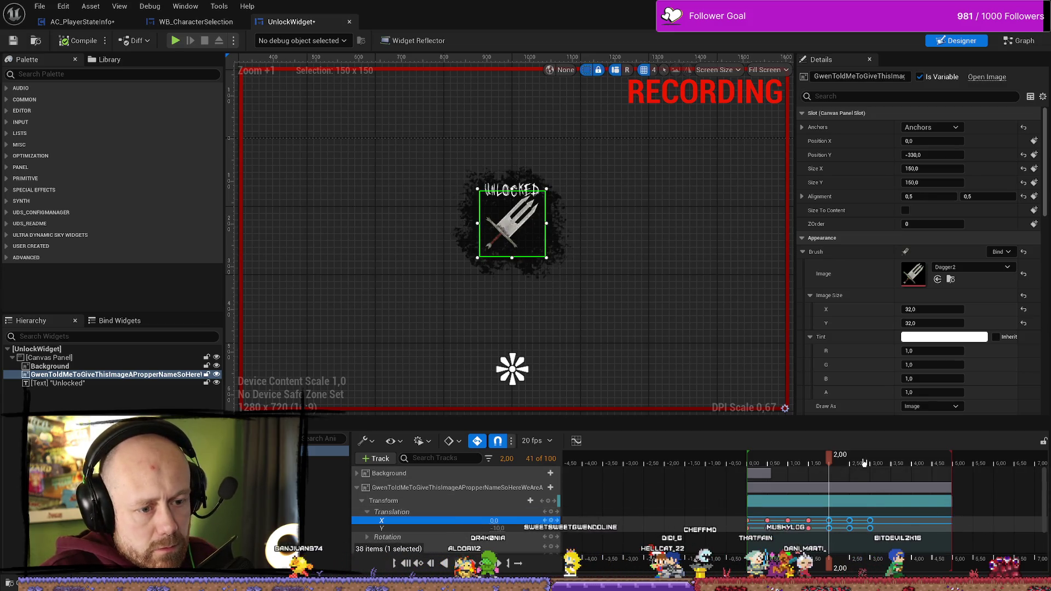
{"action": "left_click_drag", "start_coordinate": [863, 463], "coordinate": [882, 464]}
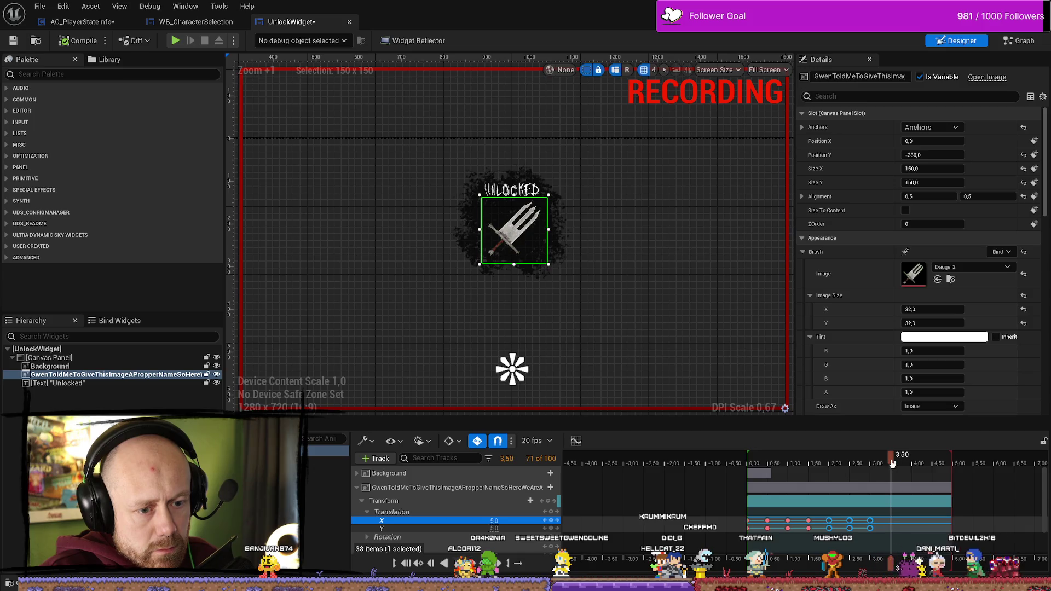
{"action": "key", "text": "ctrl+v"}
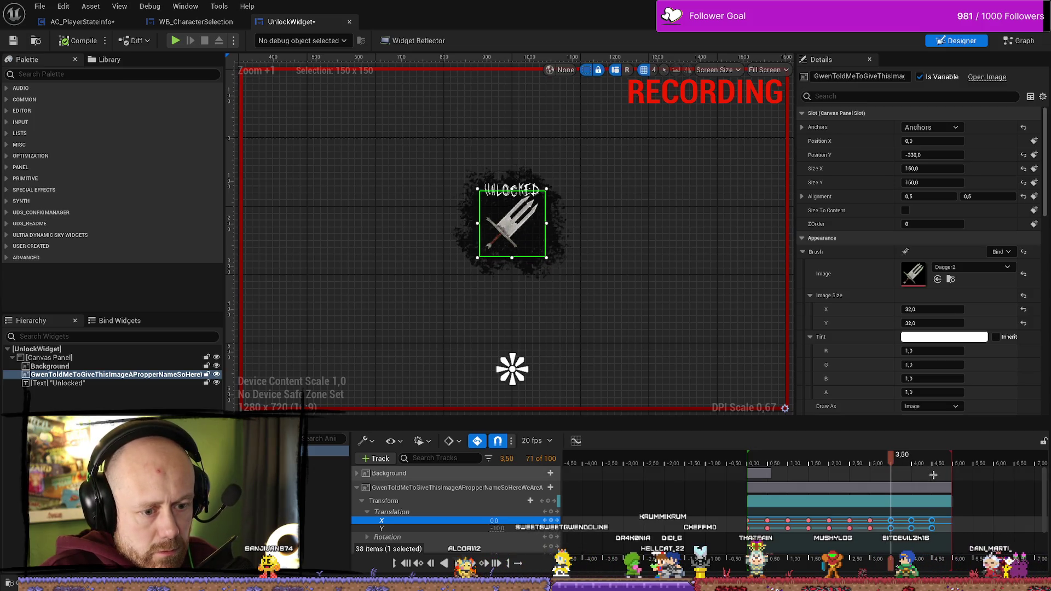
Preview the repeated shake and key the dagger's Y offset of 10
{"action": "key", "text": "space"}
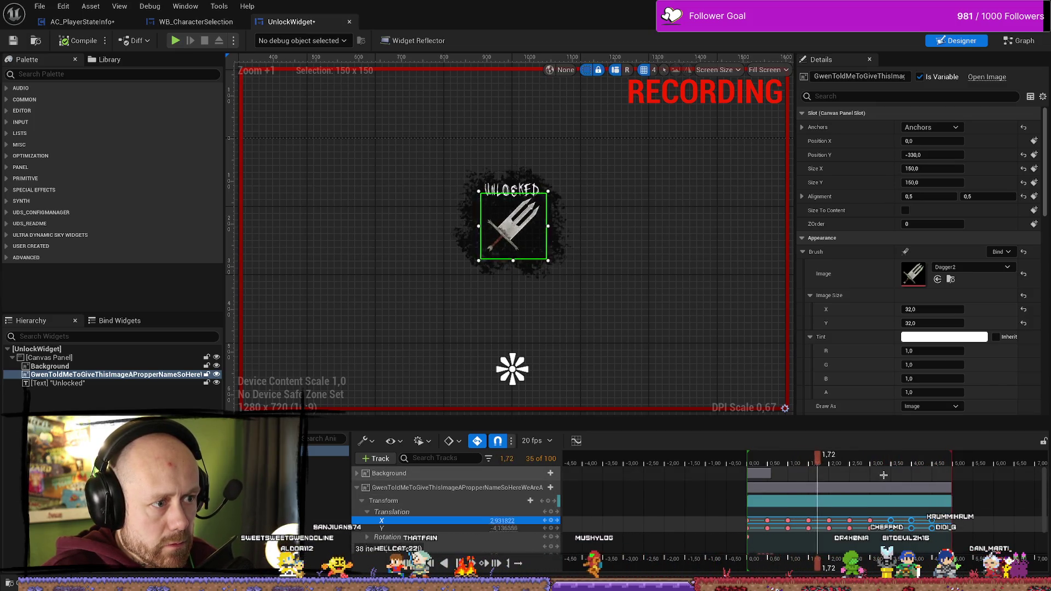
{"action": "mouse_move", "coordinate": [824, 464]}
{"action": "left_mouse_down"}
{"action": "mouse_move", "coordinate": [762, 464]}
{"action": "mouse_move", "coordinate": [834, 464]}
{"action": "left_mouse_up"}
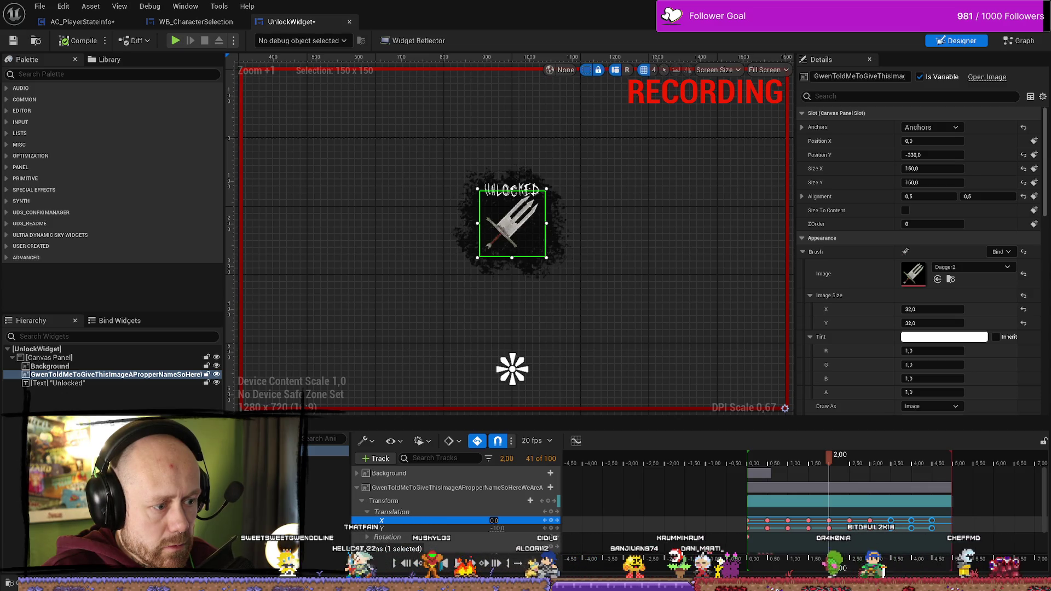
{"action": "left_click", "coordinate": [649, 528]}
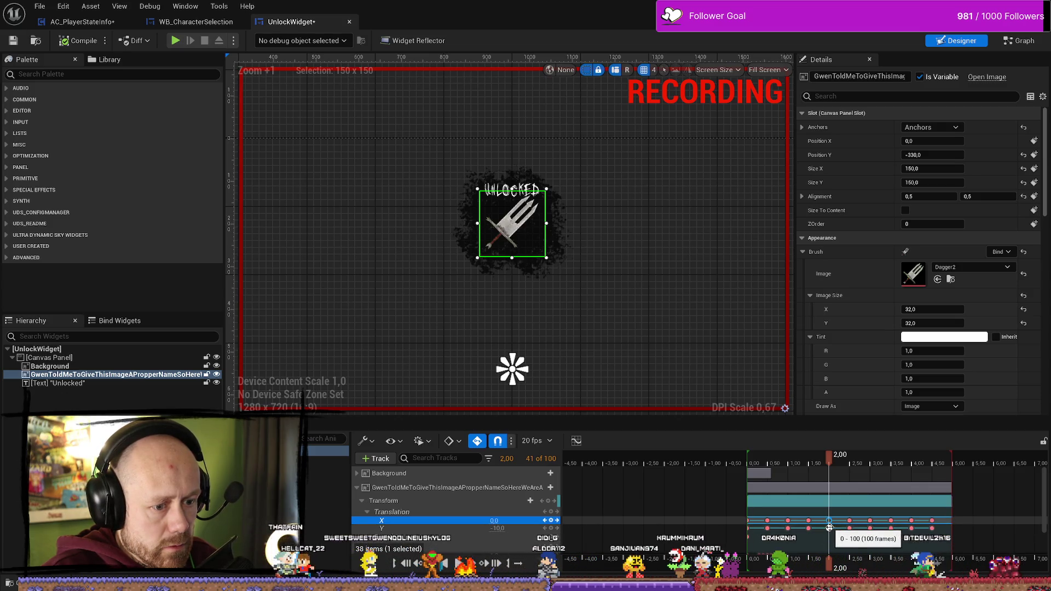
{"action": "left_click_drag", "start_coordinate": [493, 521], "coordinate": [498, 521]}
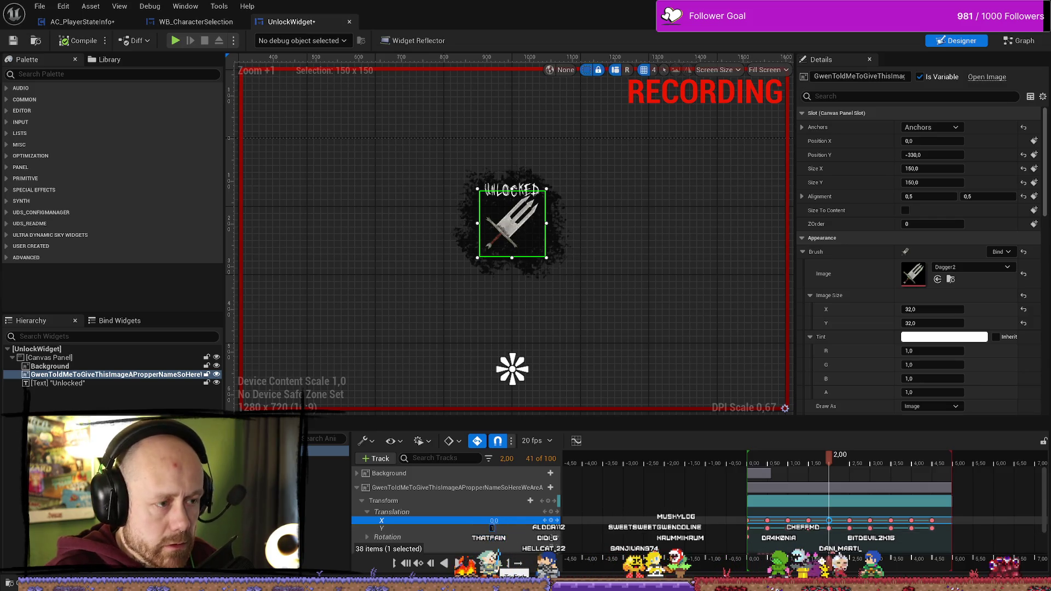
{"action": "key", "text": "Return"}
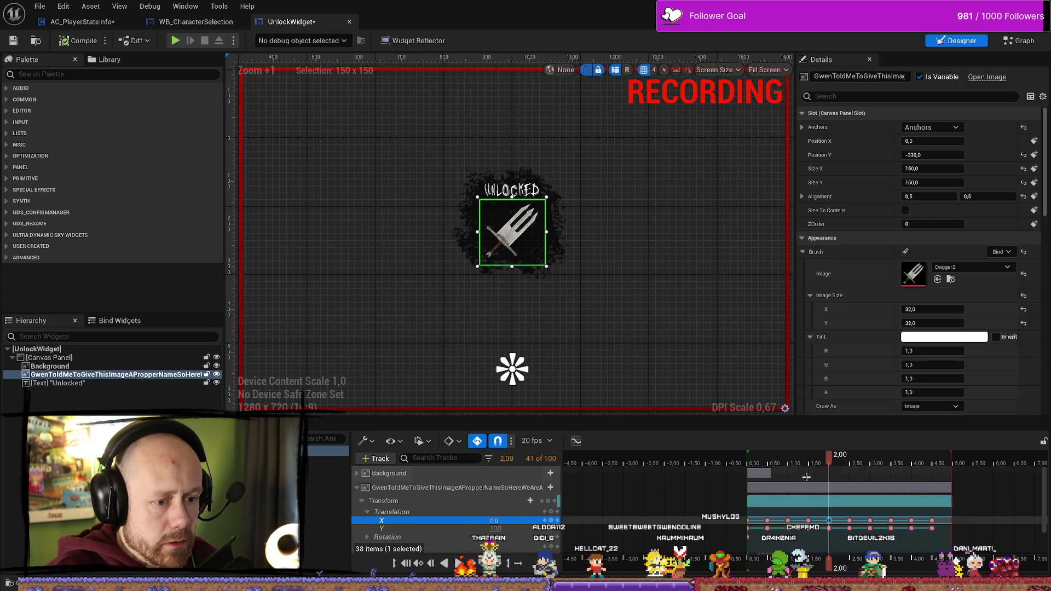
Move the Y keyframe from 2.50 to 3.00 seconds and delete the keys at 3.00
{"action": "mouse_move", "coordinate": [830, 457]}
{"action": "left_mouse_down"}
{"action": "mouse_move", "coordinate": [806, 457]}
{"action": "mouse_move", "coordinate": [863, 461]}
{"action": "mouse_move", "coordinate": [860, 469]}
{"action": "left_mouse_up"}
{"action": "key", "text": "space"}
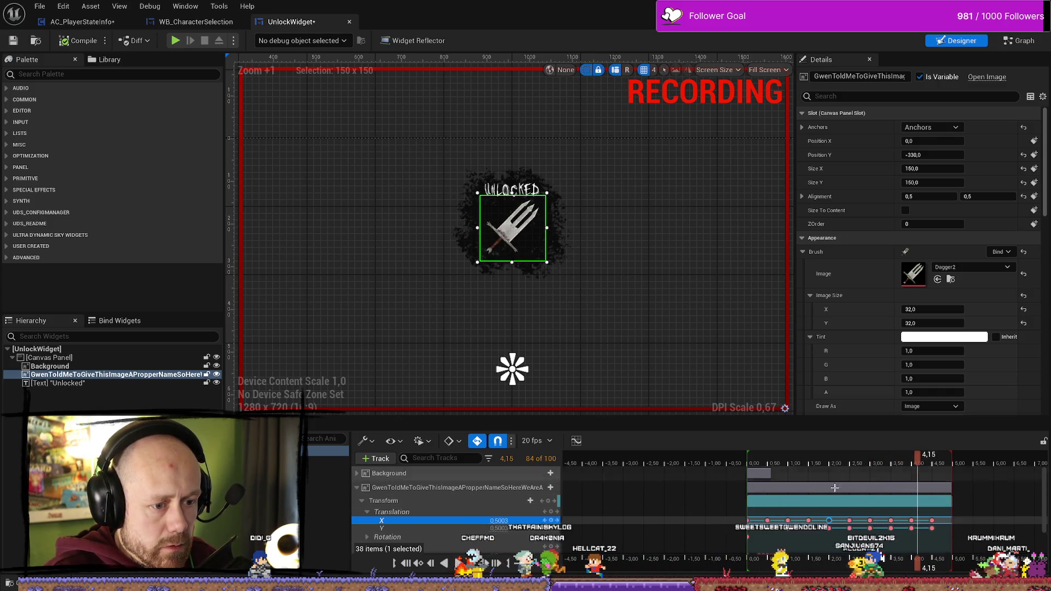
{"action": "left_click", "coordinate": [849, 528]}
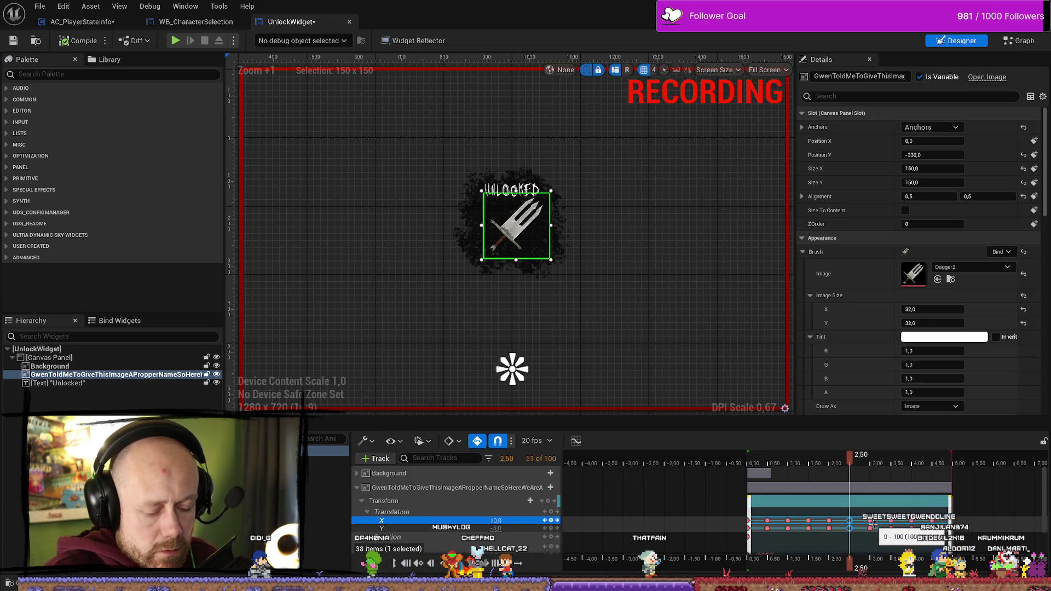
{"action": "left_click_drag", "start_coordinate": [849, 528], "coordinate": [868, 521]}
{"action": "left_click", "coordinate": [871, 528]}
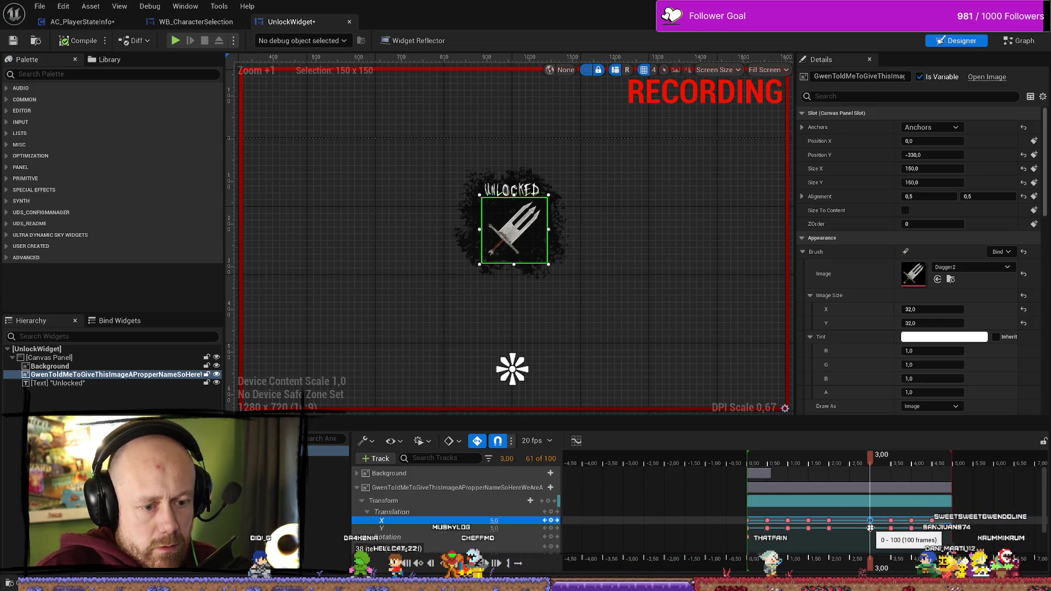
{"action": "key", "text": "Delete"}
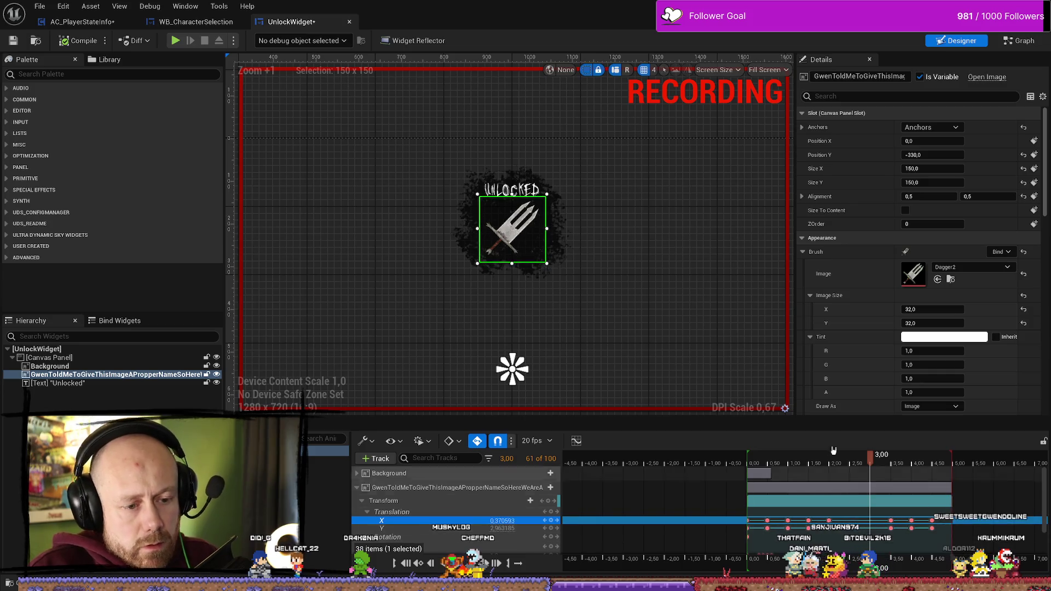
Move the selected shake keys from 0.50 to 1.00 seconds
{"action": "left_click", "coordinate": [749, 464]}
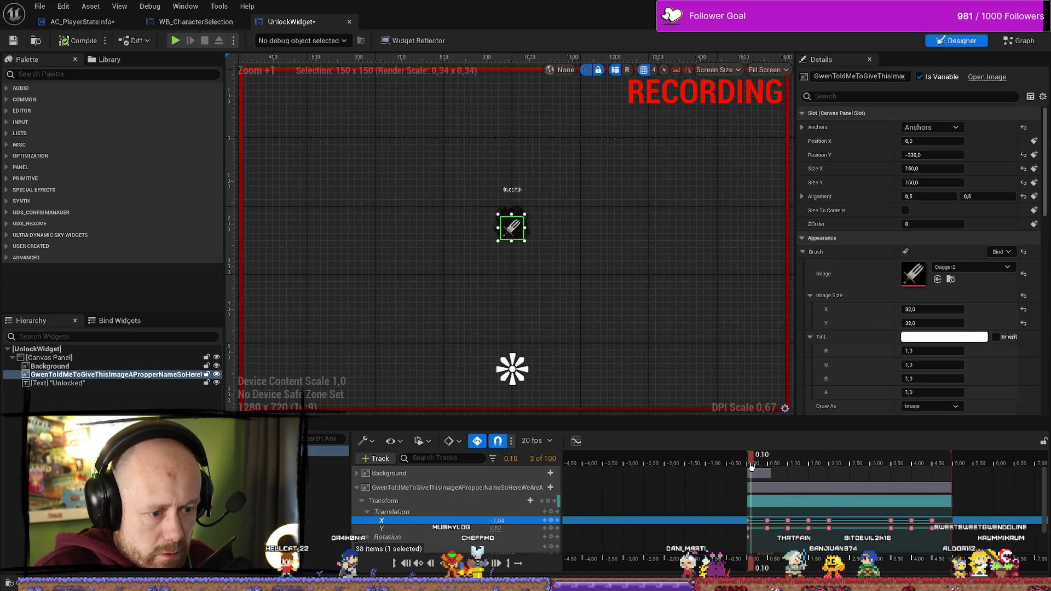
{"action": "mouse_move", "coordinate": [748, 466]}
{"action": "left_mouse_down"}
{"action": "mouse_move", "coordinate": [831, 473]}
{"action": "mouse_move", "coordinate": [749, 473]}
{"action": "mouse_move", "coordinate": [768, 473]}
{"action": "left_mouse_up"}
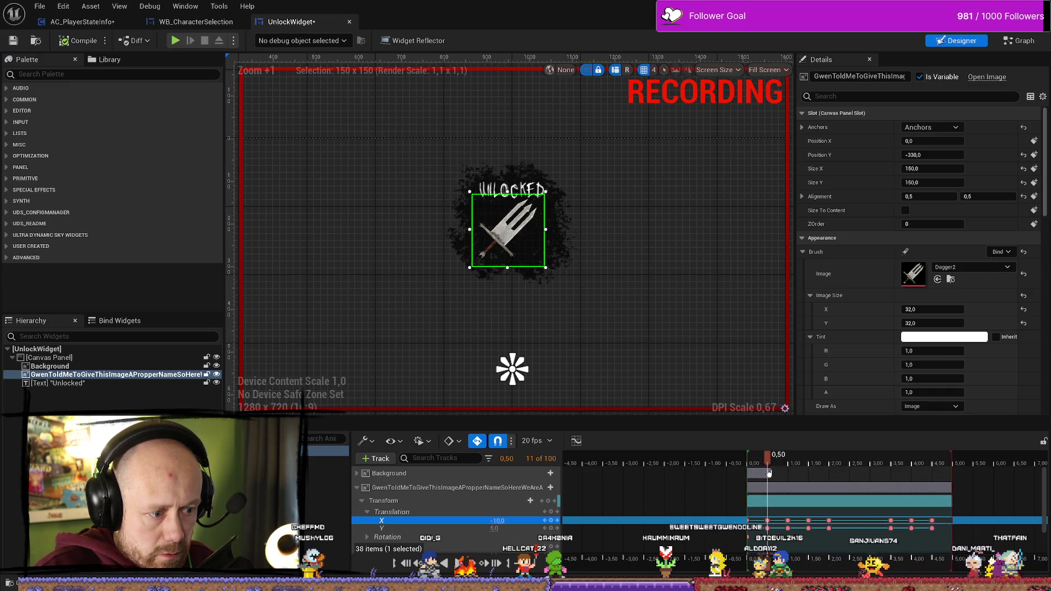
{"action": "left_click_drag", "start_coordinate": [767, 521], "coordinate": [890, 524]}
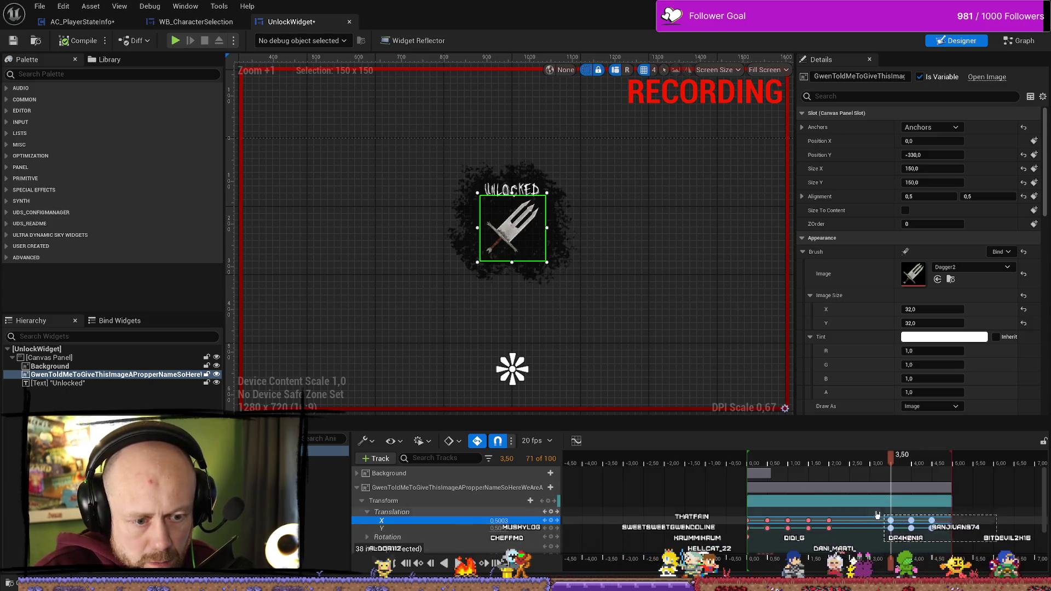
Delete the 3.50 keys, key X at -10 at 2.50, and shift the section earlier
{"action": "key", "text": "Delete"}
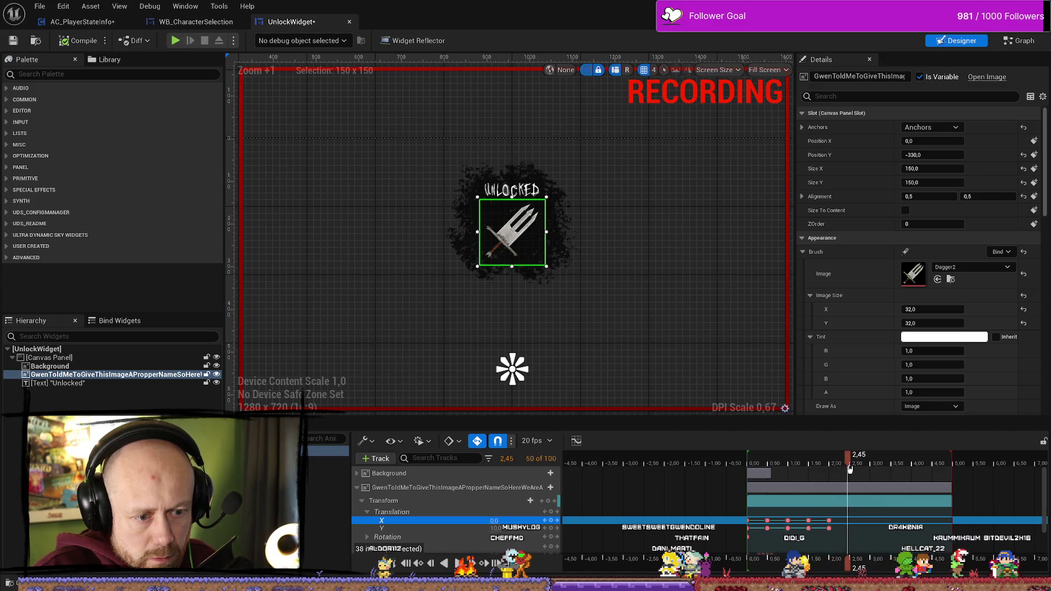
{"action": "key", "text": "ctrl+v"}
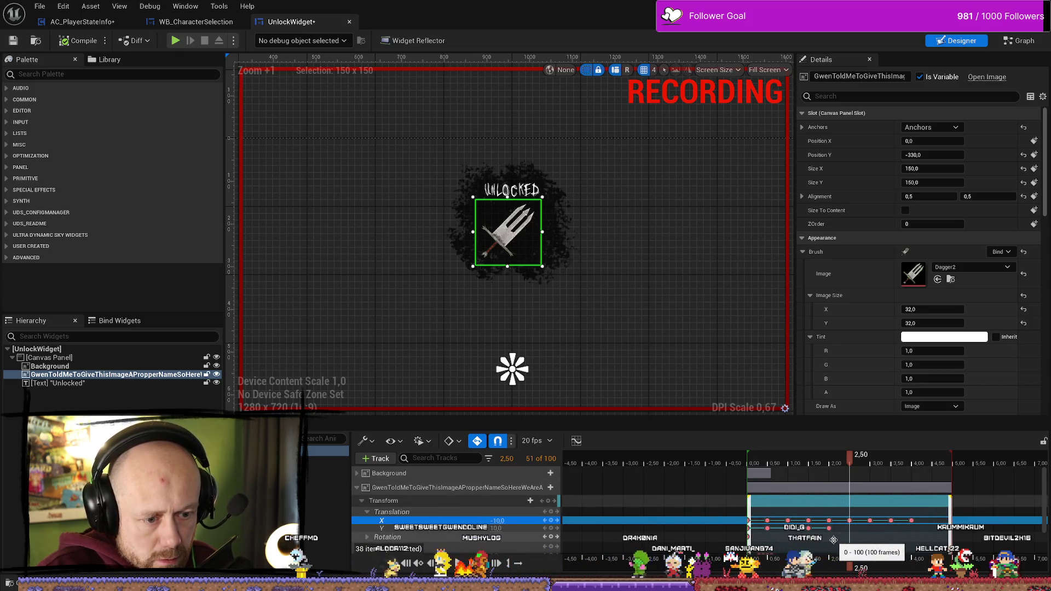
{"action": "left_click_drag", "start_coordinate": [809, 527], "coordinate": [783, 518]}
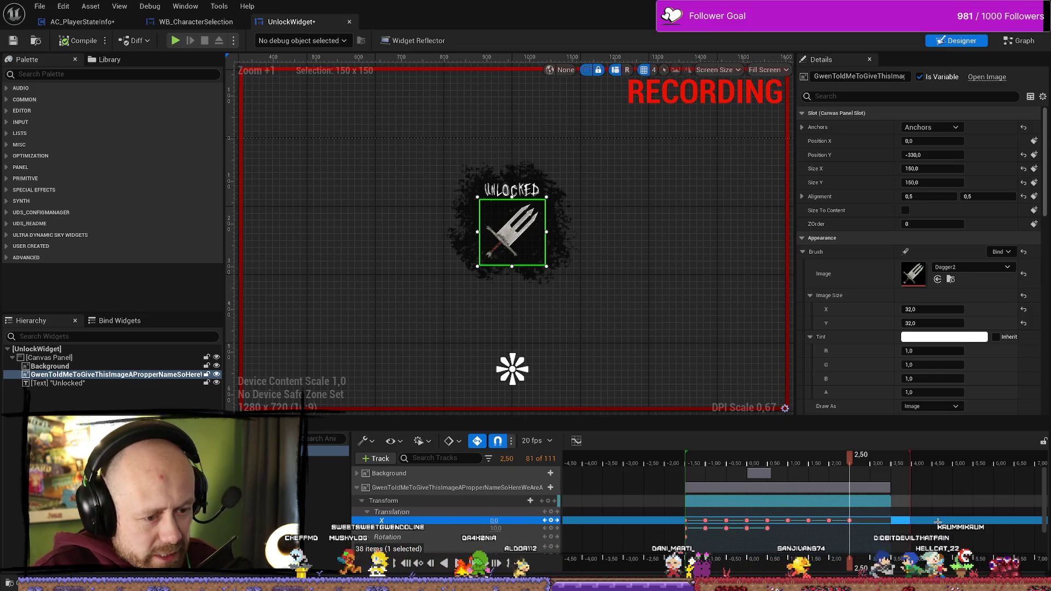
Undo the section shift, add X and Y keys at 2.50 seconds, and play back
{"action": "key", "text": "ctrl+z"}
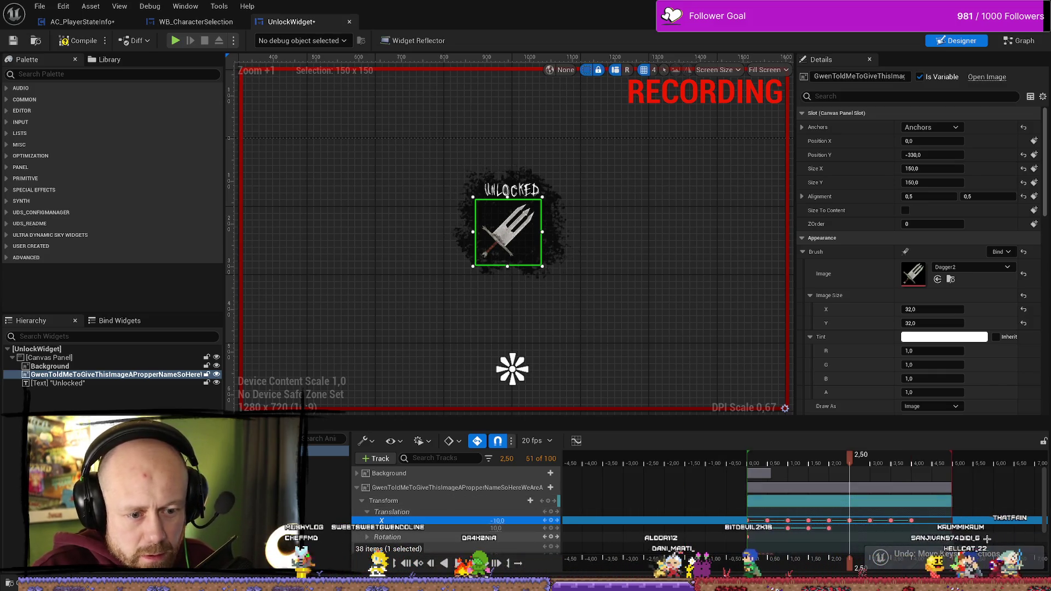
{"action": "left_click", "coordinate": [969, 521]}
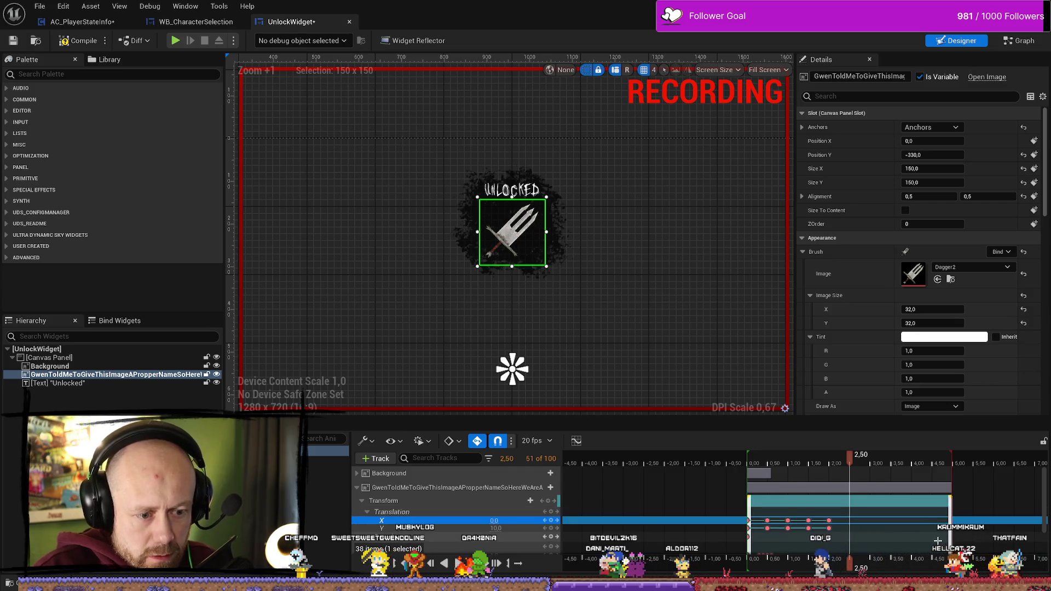
{"action": "left_click_drag", "start_coordinate": [799, 536], "coordinate": [800, 535]}
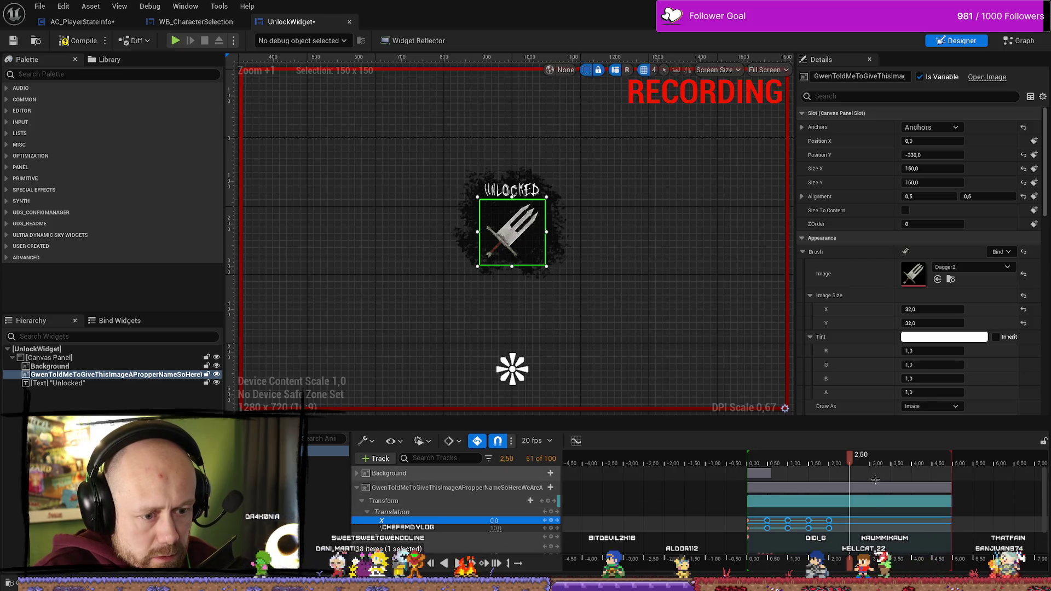
{"action": "key", "text": "ctrl+v"}
{"action": "key", "text": "space"}
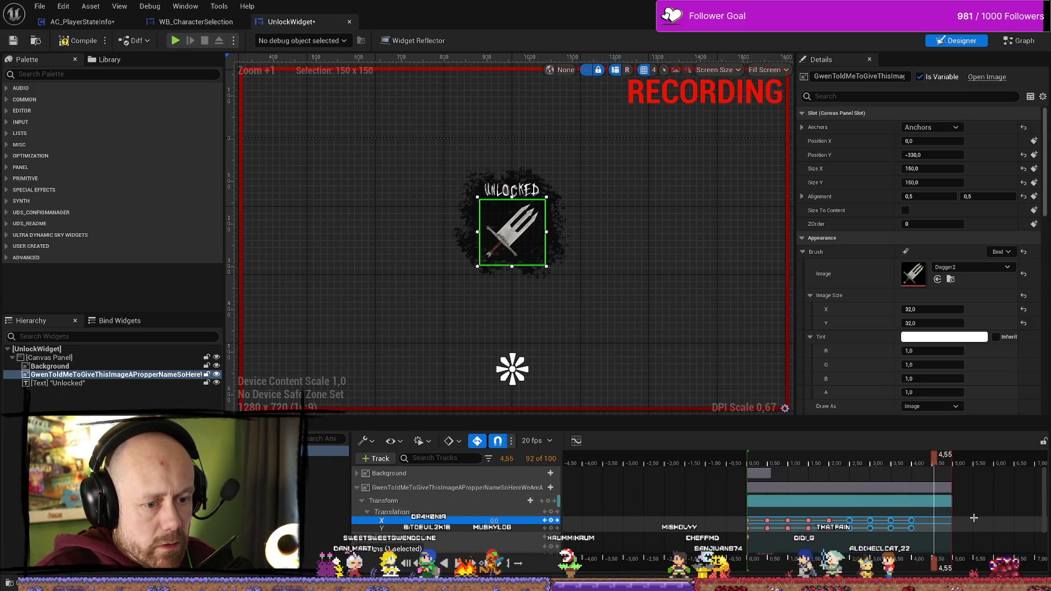
Extend the animation to 120 frames and scrub through the shake to about 2 seconds
{"action": "left_click", "coordinate": [914, 465]}
{"action": "left_click_drag", "start_coordinate": [914, 464], "coordinate": [934, 464]}
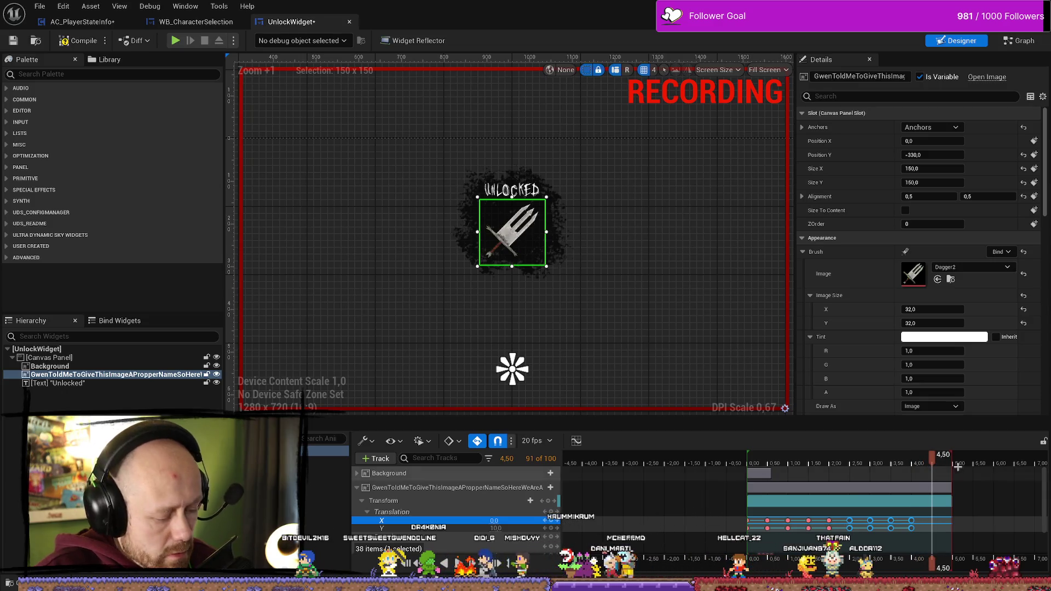
{"action": "key", "text": "ctrl+z"}
{"action": "left_click", "coordinate": [720, 455]}
{"action": "left_click_drag", "start_coordinate": [720, 455], "coordinate": [824, 455]}
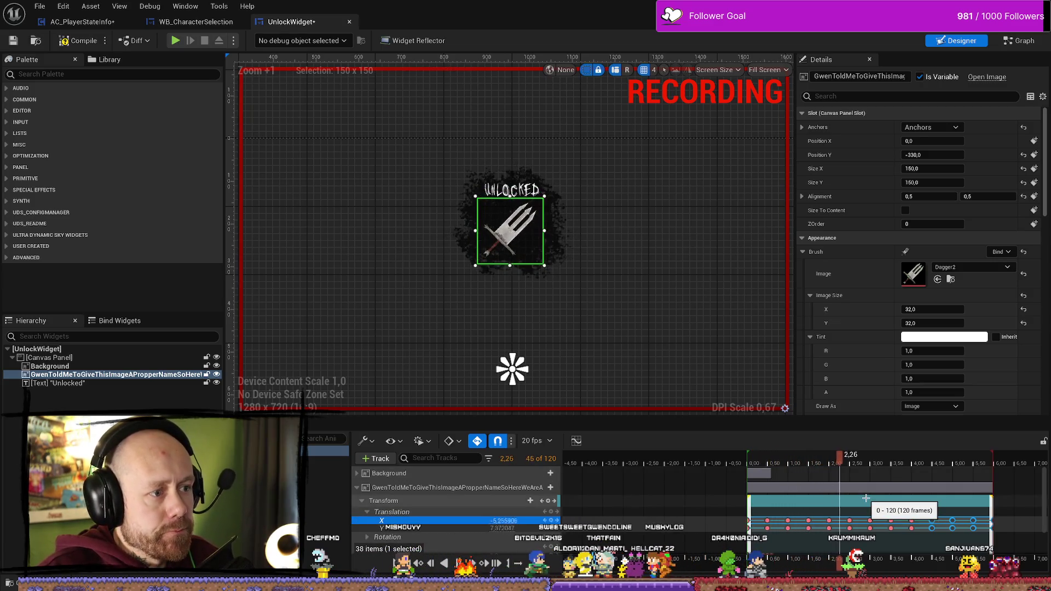
{"action": "mouse_move", "coordinate": [839, 462]}
{"action": "left_mouse_down"}
{"action": "mouse_move", "coordinate": [827, 461]}
{"action": "mouse_move", "coordinate": [853, 466]}
{"action": "left_mouse_up"}
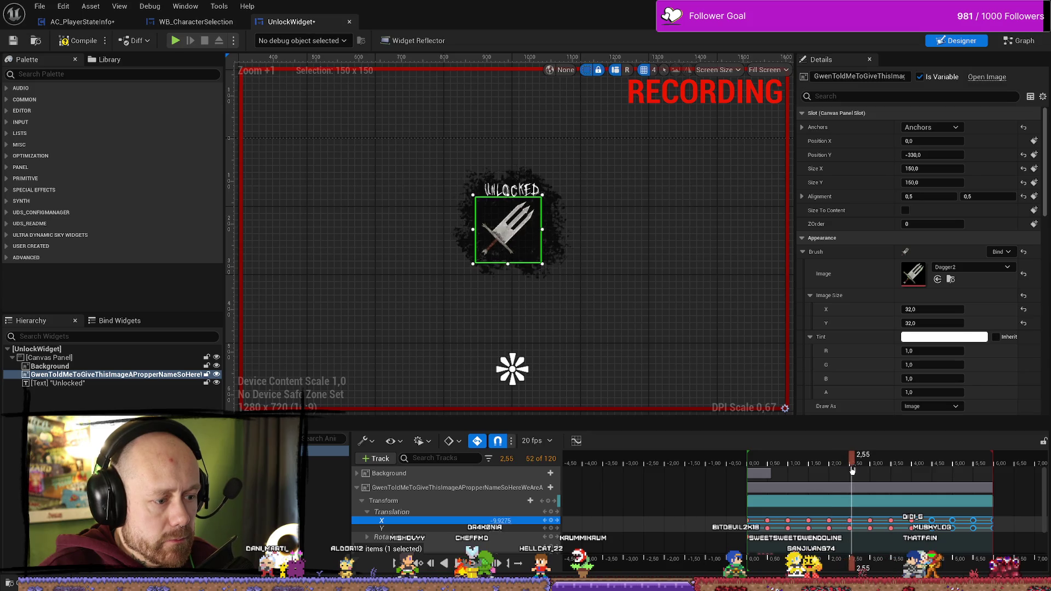
Preview the shake, then drop the dagger's Y translation at 2.50 s to 0.0 and replay
{"action": "mouse_move", "coordinate": [851, 470]}
{"action": "left_mouse_down"}
{"action": "mouse_move", "coordinate": [832, 470]}
{"action": "mouse_move", "coordinate": [911, 469]}
{"action": "left_mouse_up"}
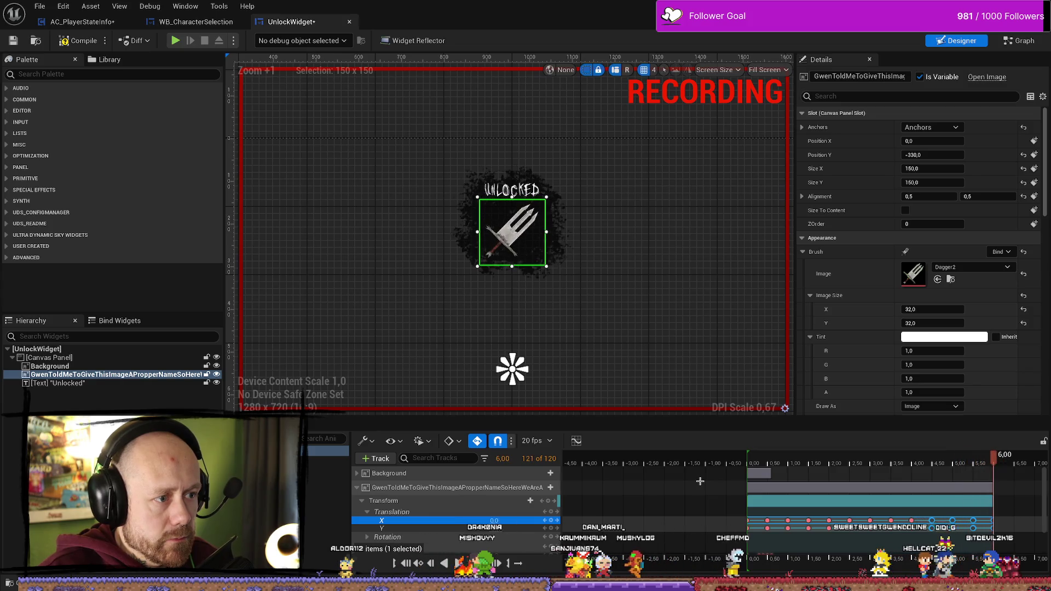
{"action": "left_click", "coordinate": [849, 463]}
{"action": "left_click", "coordinate": [850, 464]}
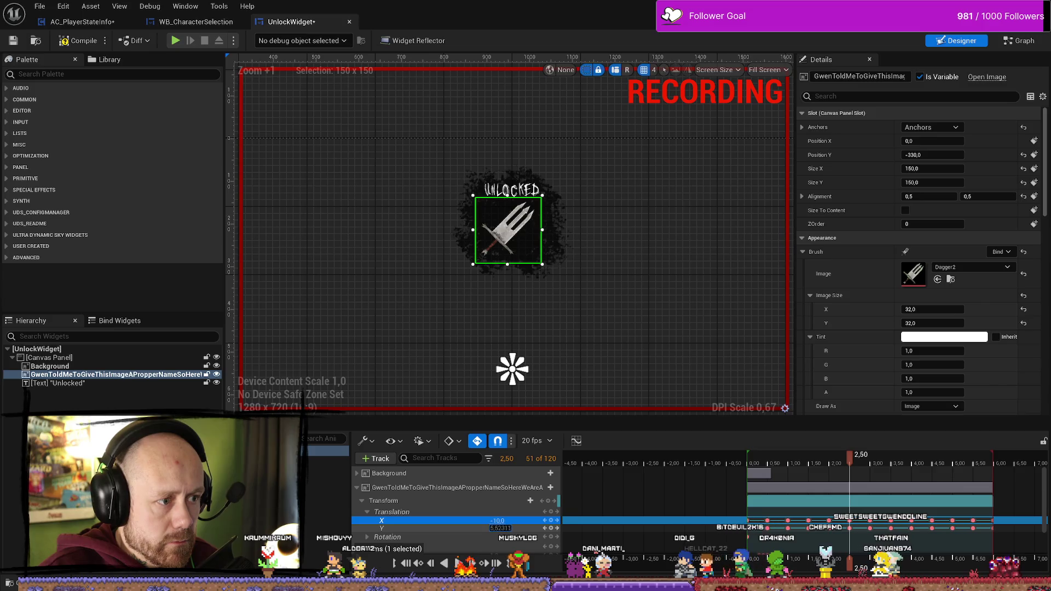
{"action": "left_click_drag", "start_coordinate": [499, 528], "coordinate": [483, 528]}
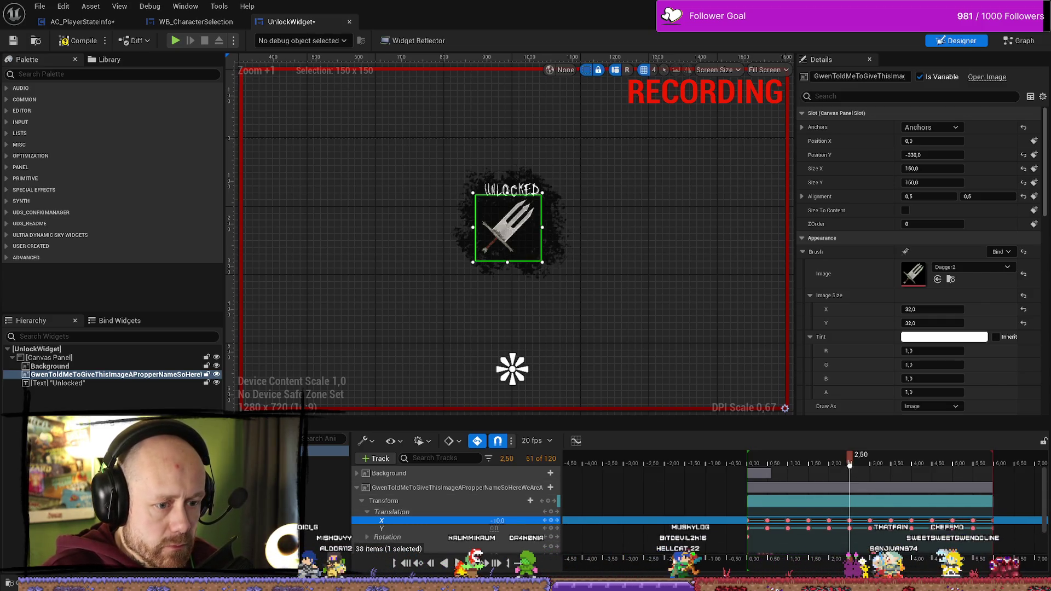
{"action": "left_click_drag", "start_coordinate": [850, 464], "coordinate": [848, 464]}
{"action": "key", "text": "space"}
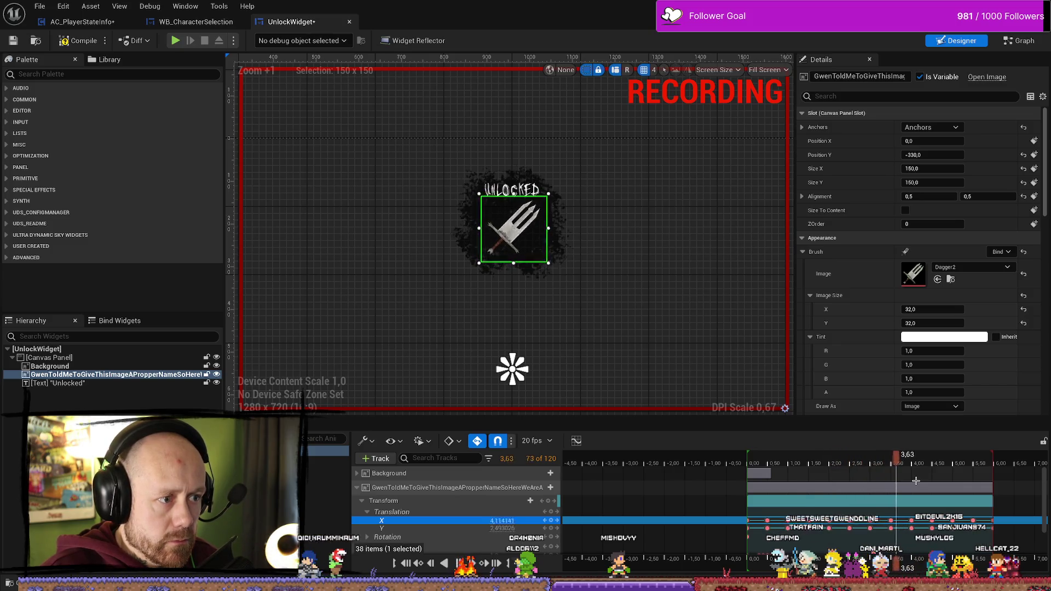
Delete the dagger's translation keyframes after 2.5 s and play back the remaining shake
{"action": "left_click", "coordinate": [910, 464]}
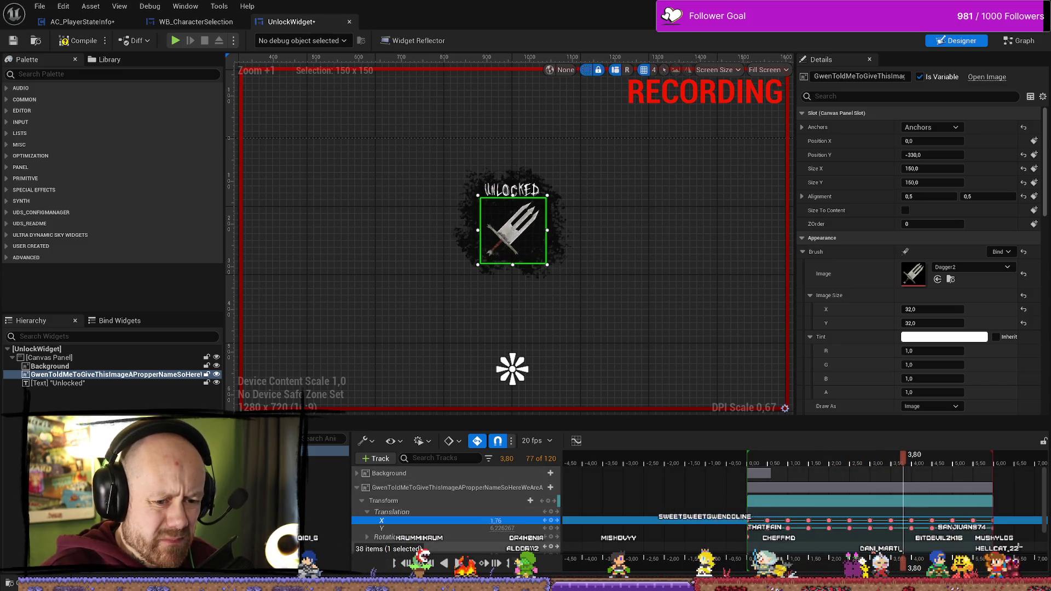
{"action": "left_click_drag", "start_coordinate": [865, 532], "coordinate": [870, 517]}
{"action": "key", "text": "Delete"}
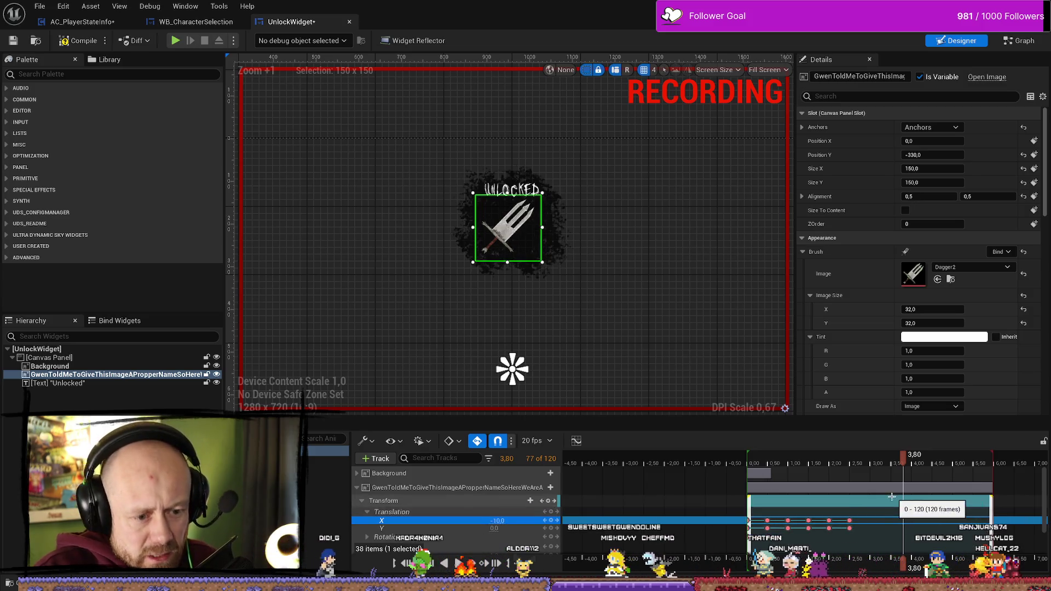
{"action": "left_click", "coordinate": [776, 463]}
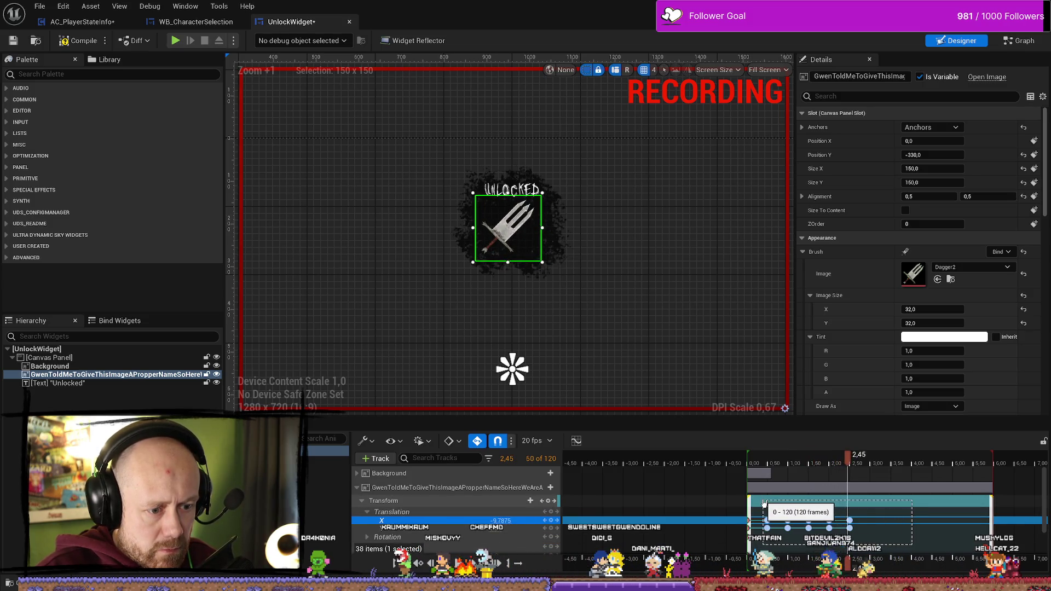
{"action": "left_click_drag", "start_coordinate": [767, 503], "coordinate": [891, 498]}
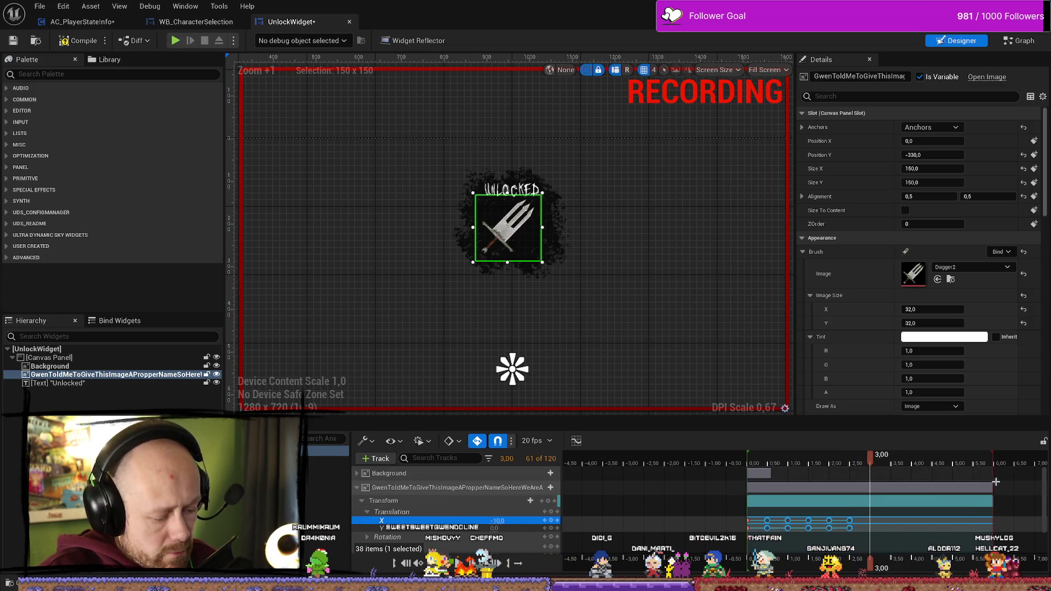
{"action": "key", "text": "space"}
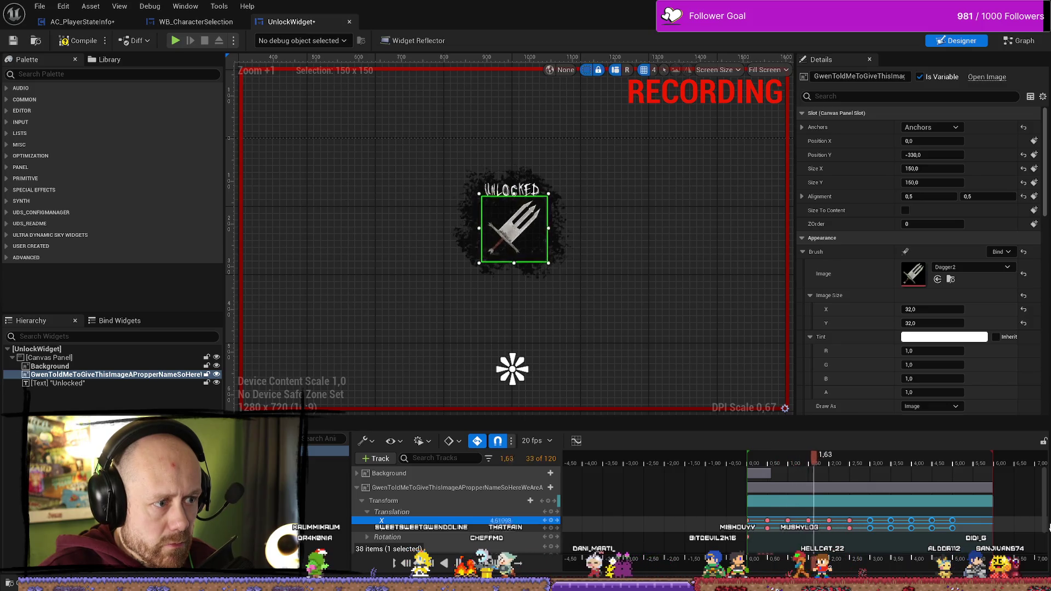
{"action": "key", "text": "space"}
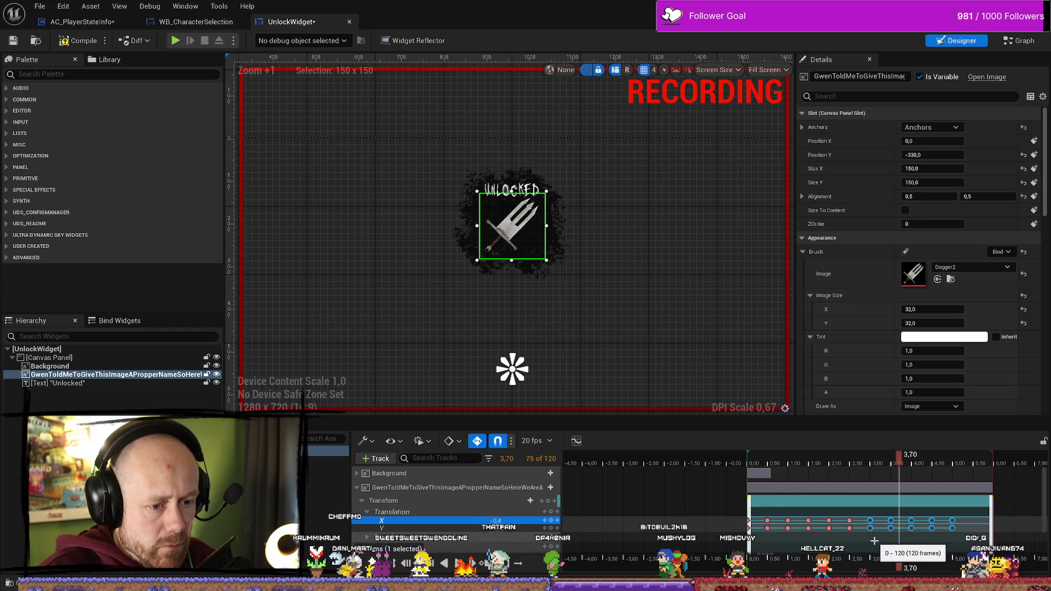
Move the shake keyframe from 3.00 s to 3.50 s and preview the animation
{"action": "key", "text": "comma"}
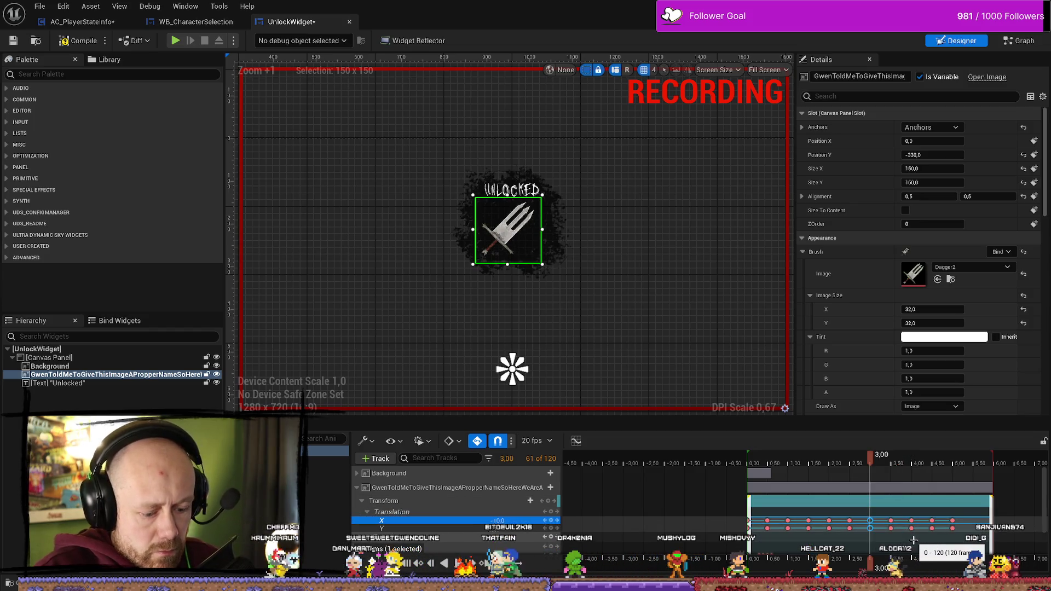
{"action": "mouse_move", "coordinate": [871, 521]}
{"action": "left_mouse_down"}
{"action": "mouse_move", "coordinate": [890, 520]}
{"action": "mouse_move", "coordinate": [875, 520]}
{"action": "left_mouse_up"}
{"action": "left_click", "coordinate": [825, 464]}
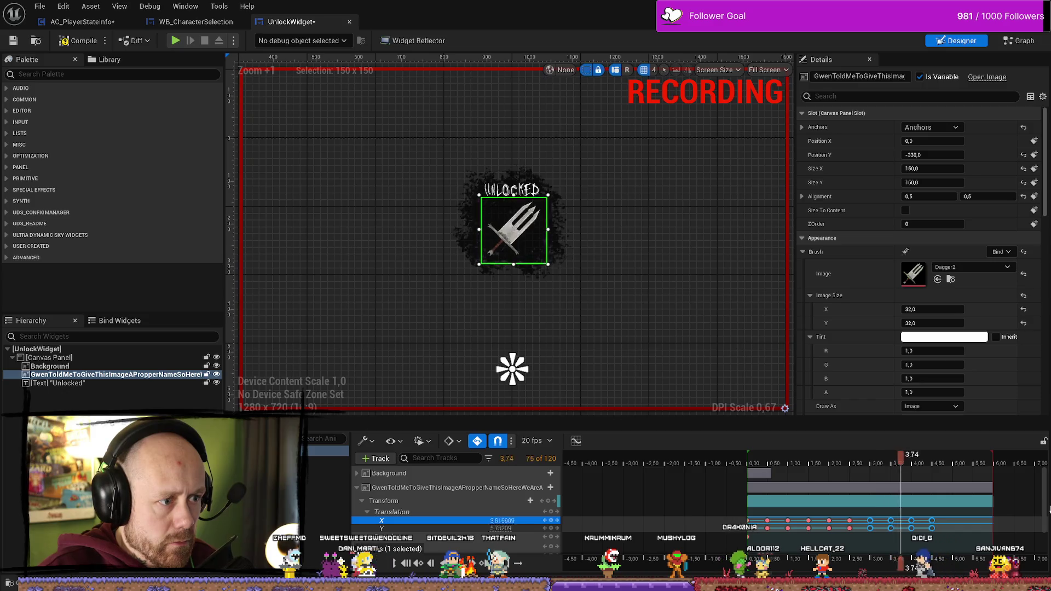
{"action": "key", "text": "space"}
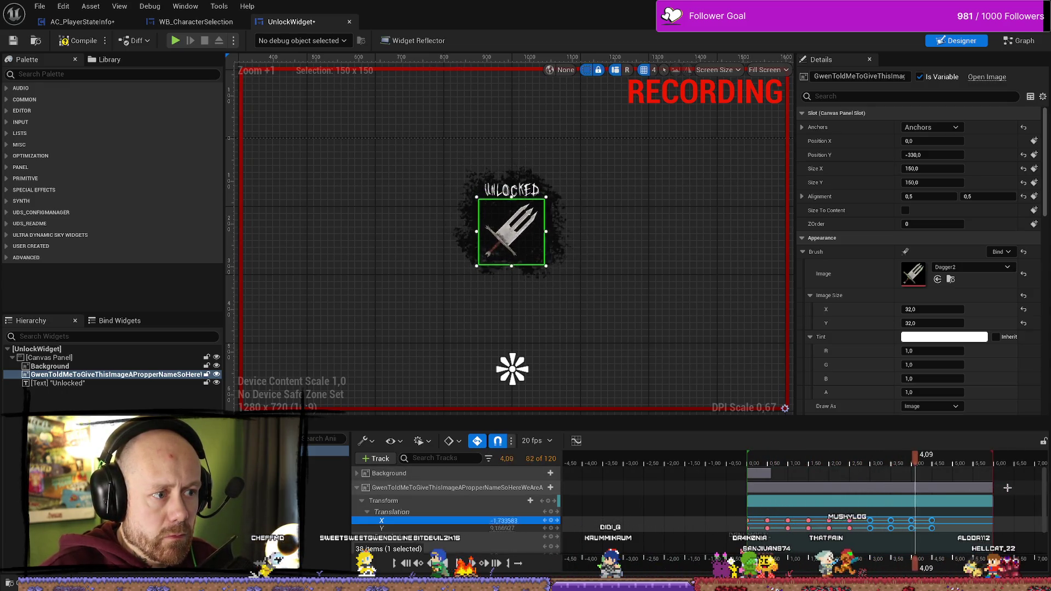
{"action": "left_click", "coordinate": [933, 465]}
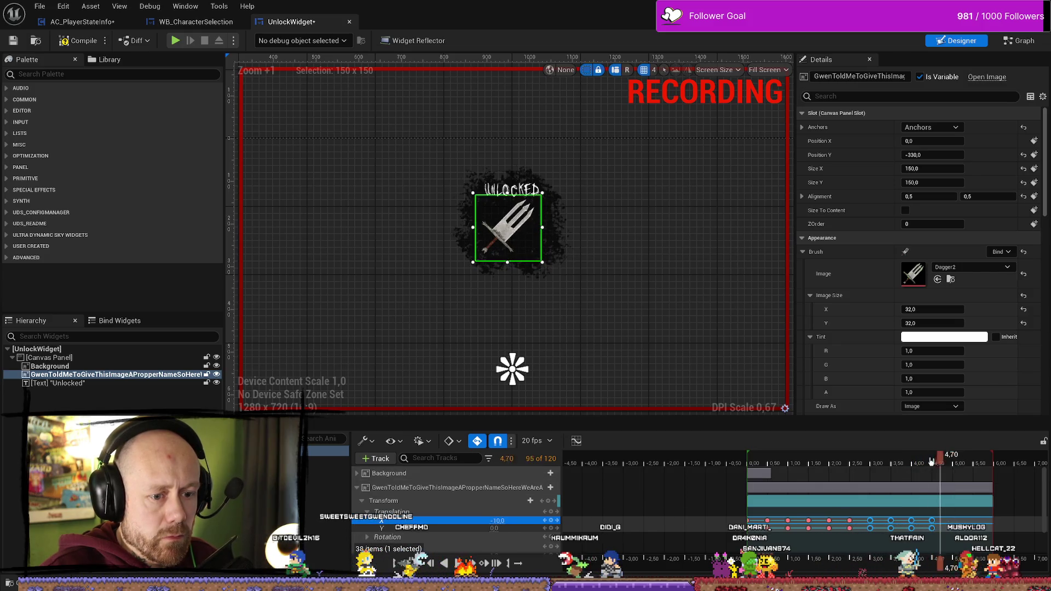
{"action": "left_click", "coordinate": [193, 25]}
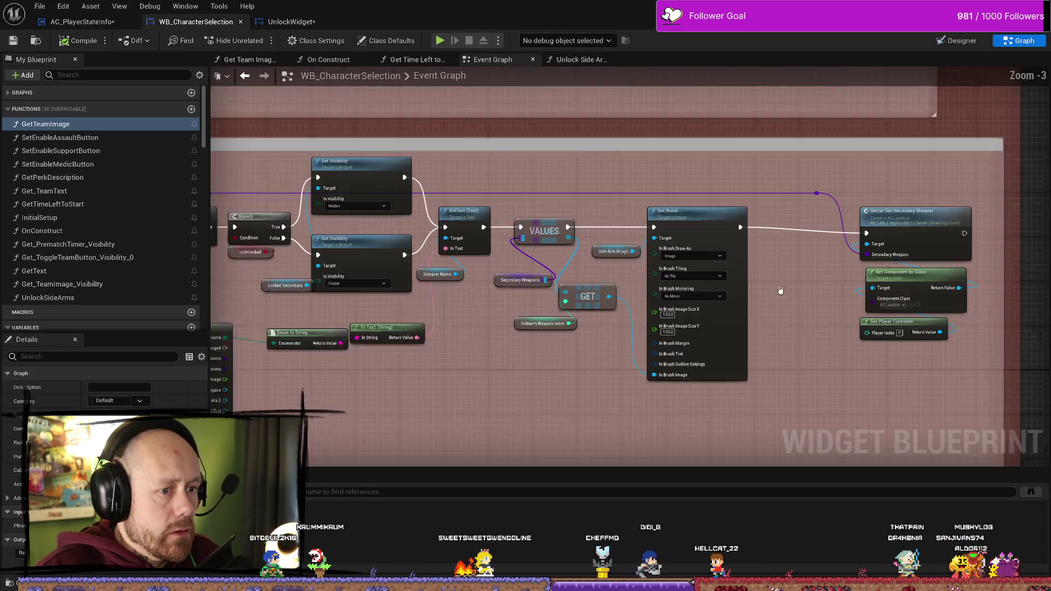
{"action": "left_click_drag", "start_coordinate": [780, 290], "coordinate": [717, 287]}
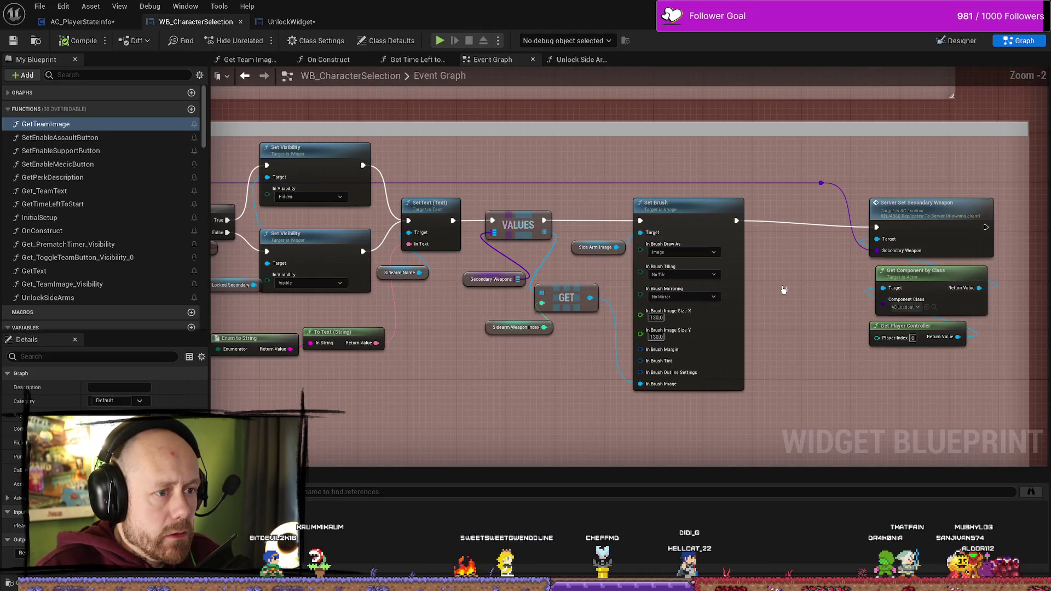
{"action": "scroll", "coordinate": [716, 286], "scroll_direction": "up", "scroll_amount": 1}
{"action": "scroll", "coordinate": [716, 285], "scroll_direction": "down", "scroll_amount": 3}
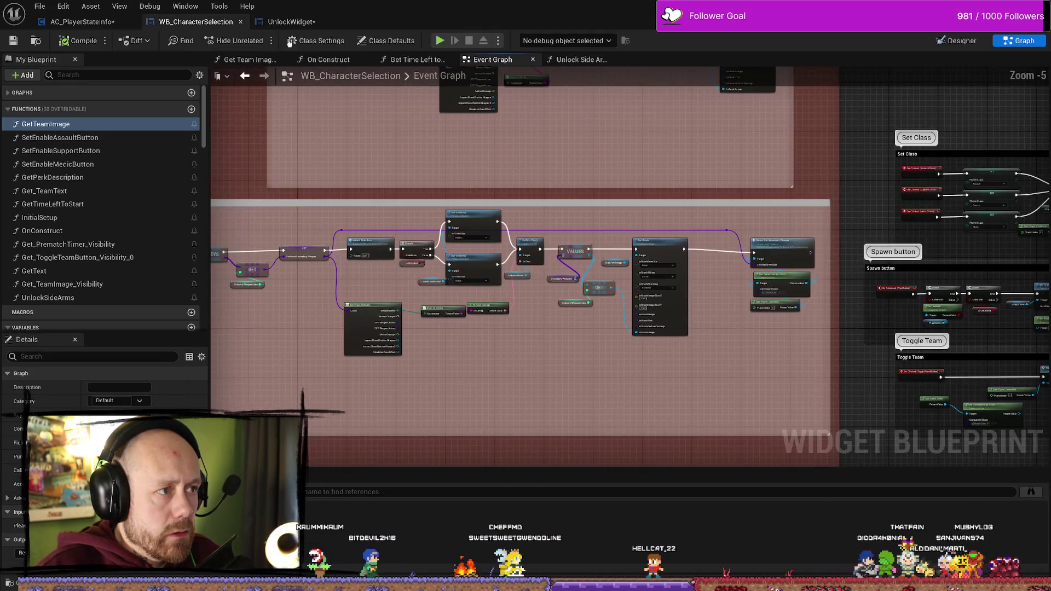
{"action": "left_click", "coordinate": [82, 21]}
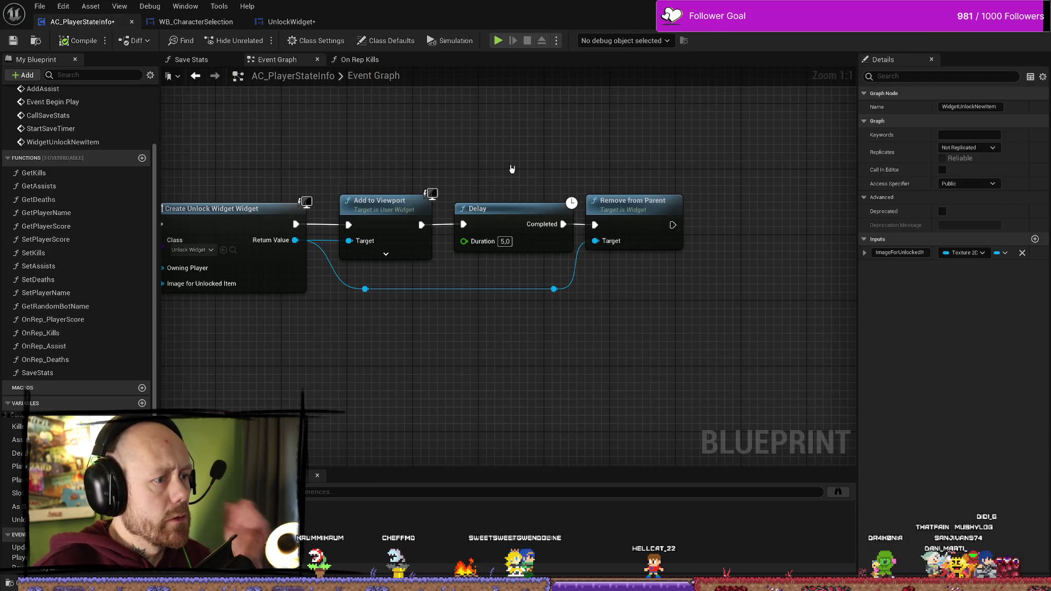
{"action": "left_click", "coordinate": [288, 21]}
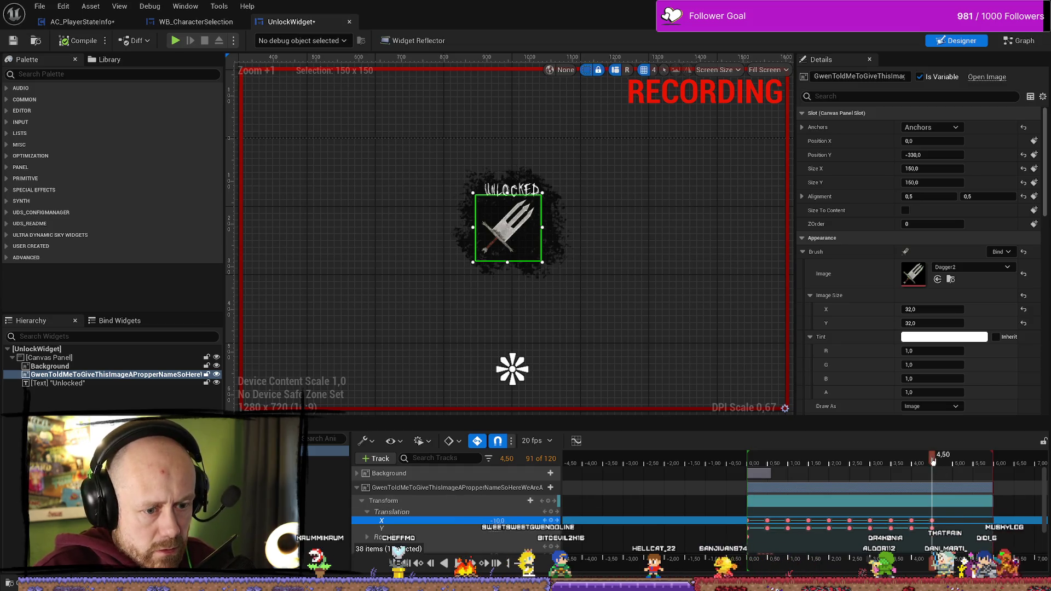
Undo the earlier paste and the one-second section shift to restore the animation
{"action": "left_click_drag", "start_coordinate": [933, 461], "coordinate": [1033, 486]}
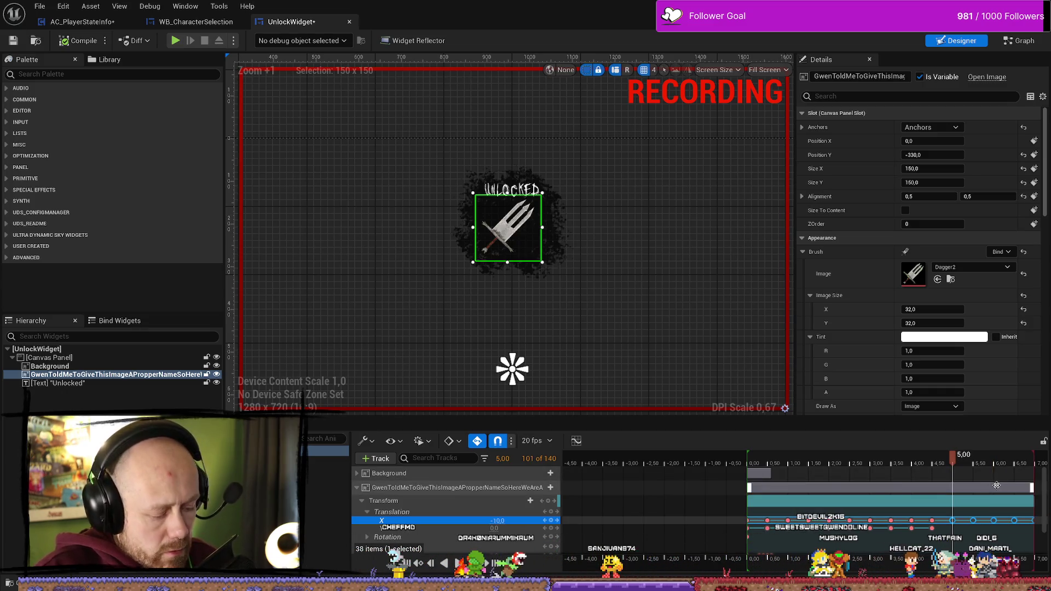
{"action": "key", "text": "ctrl+z"}
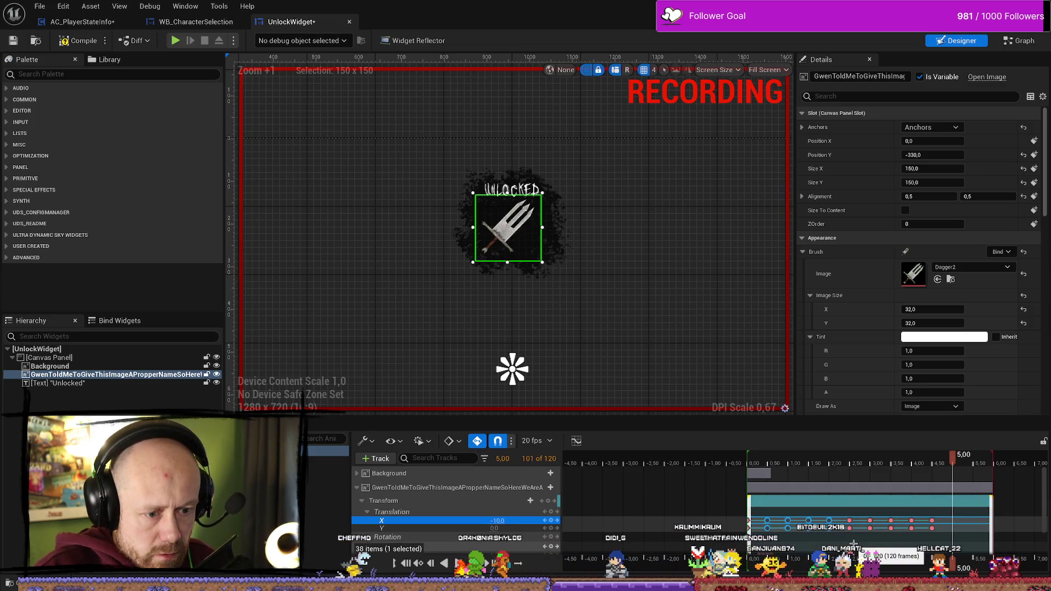
{"action": "left_click_drag", "start_coordinate": [852, 544], "coordinate": [835, 524]}
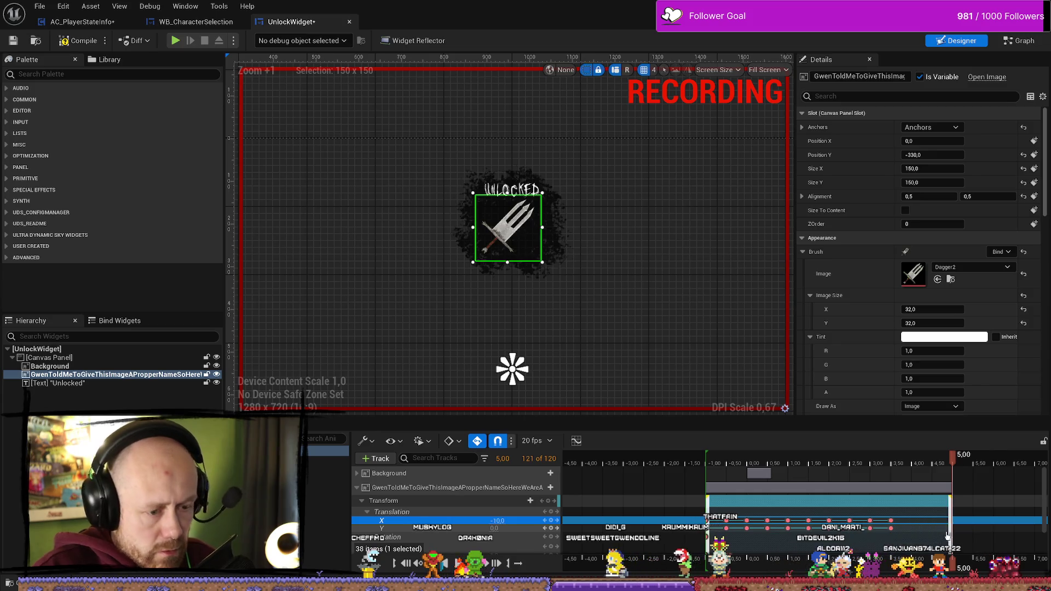
{"action": "key", "text": "ctrl+z"}
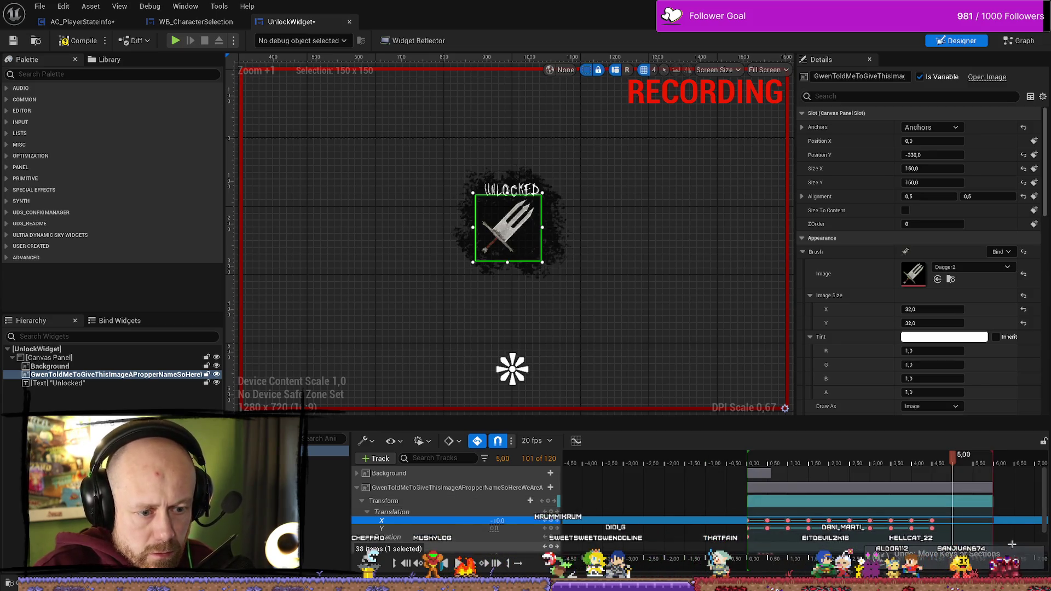
Paste the shake keyframes at 5.00 s, extending the animation to 140 frames, and compile
{"action": "left_click_drag", "start_coordinate": [870, 539], "coordinate": [785, 512]}
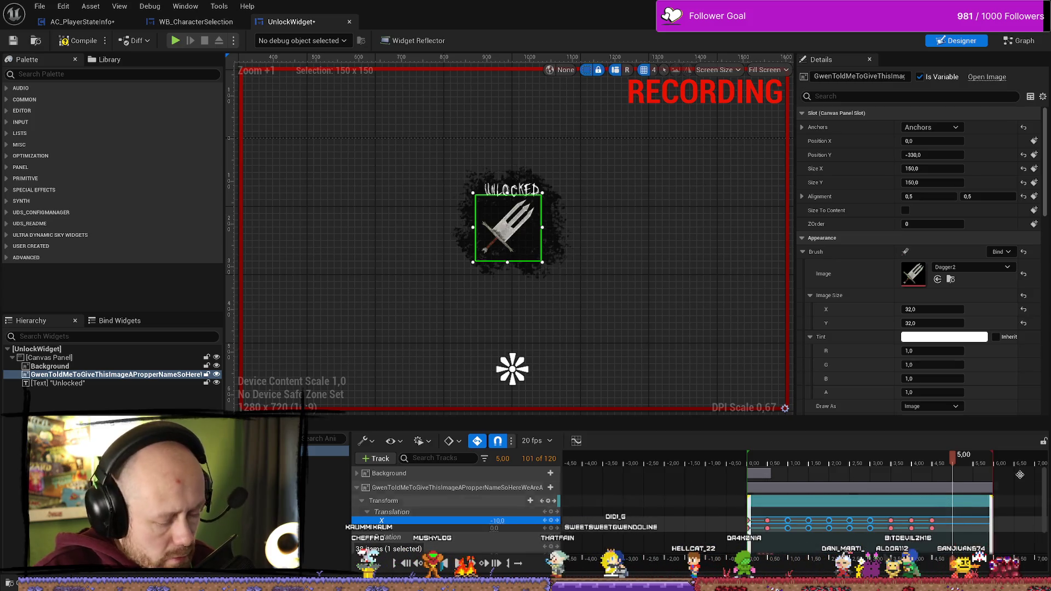
{"action": "left_click_drag", "start_coordinate": [940, 464], "coordinate": [954, 465]}
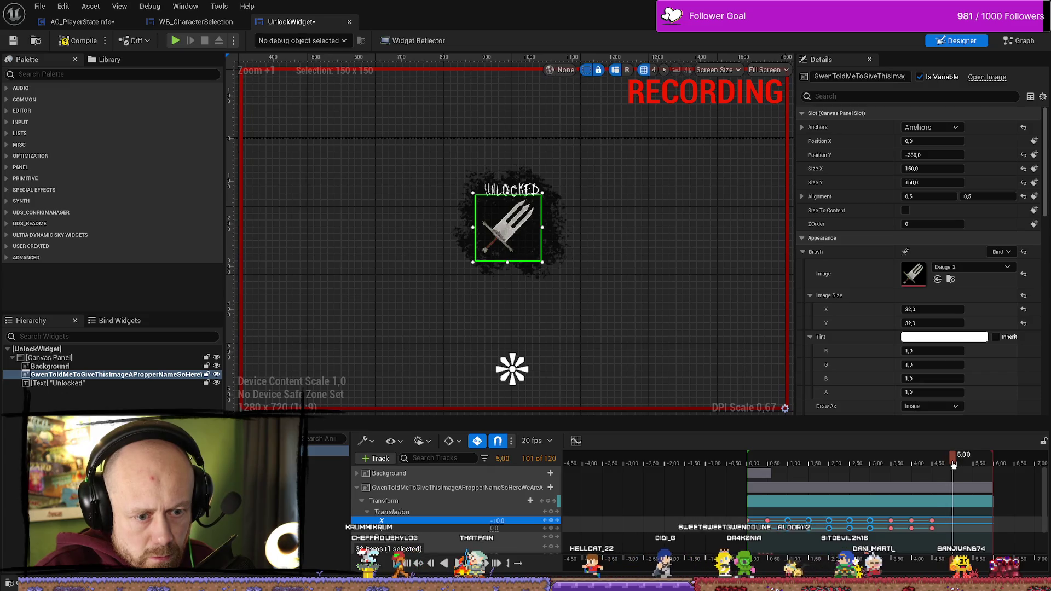
{"action": "key", "text": "ctrl+v"}
{"action": "key", "text": "space"}
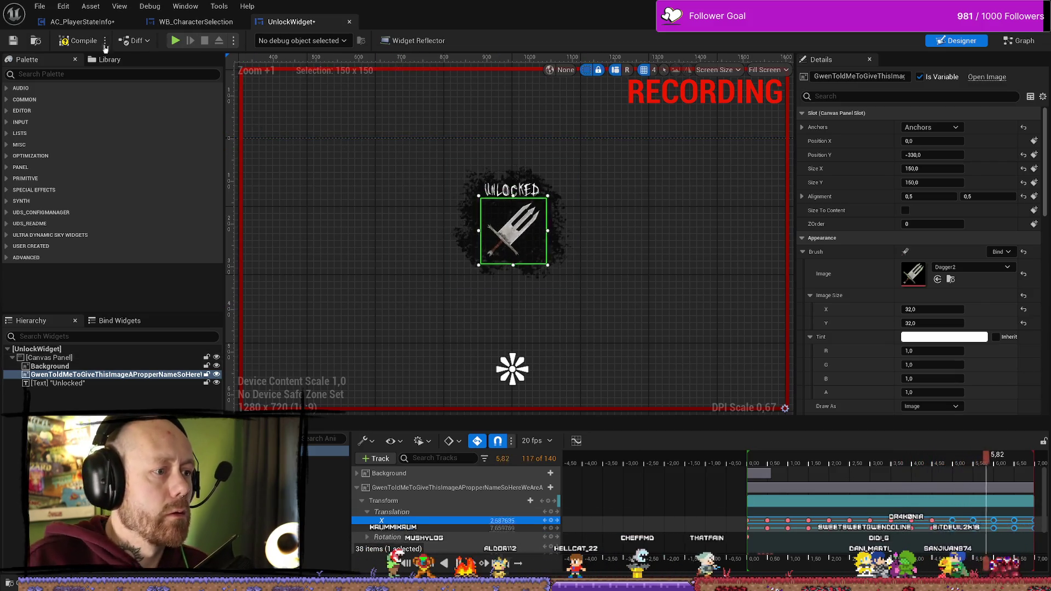
{"action": "left_click", "coordinate": [18, 42]}
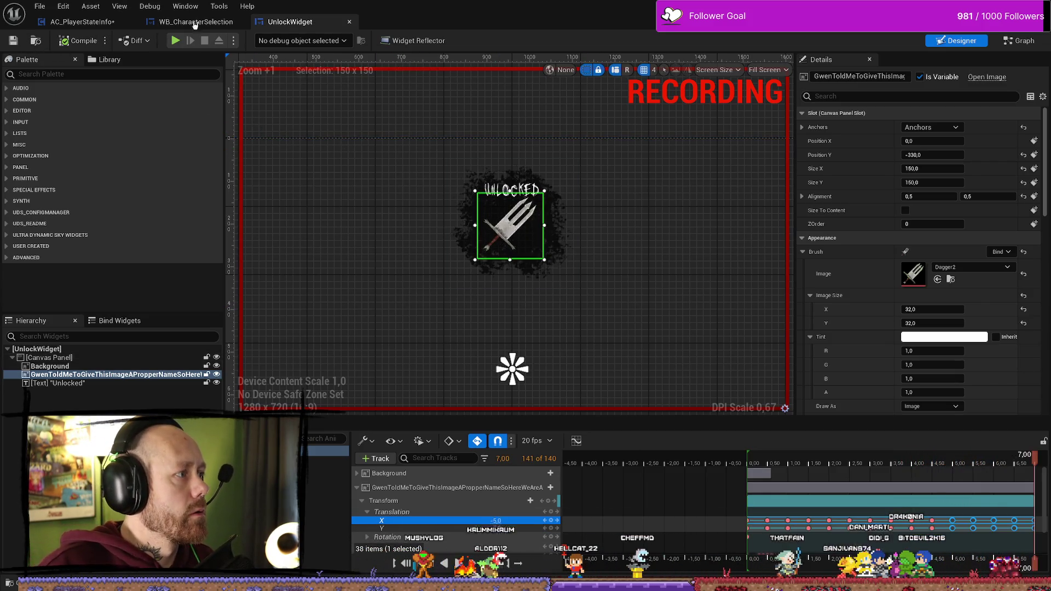
Save all assets, then play-test a Deathmatch with the crossbow and stop with Esc
{"action": "left_click", "coordinate": [39, 6]}
{"action": "left_click", "coordinate": [86, 68]}
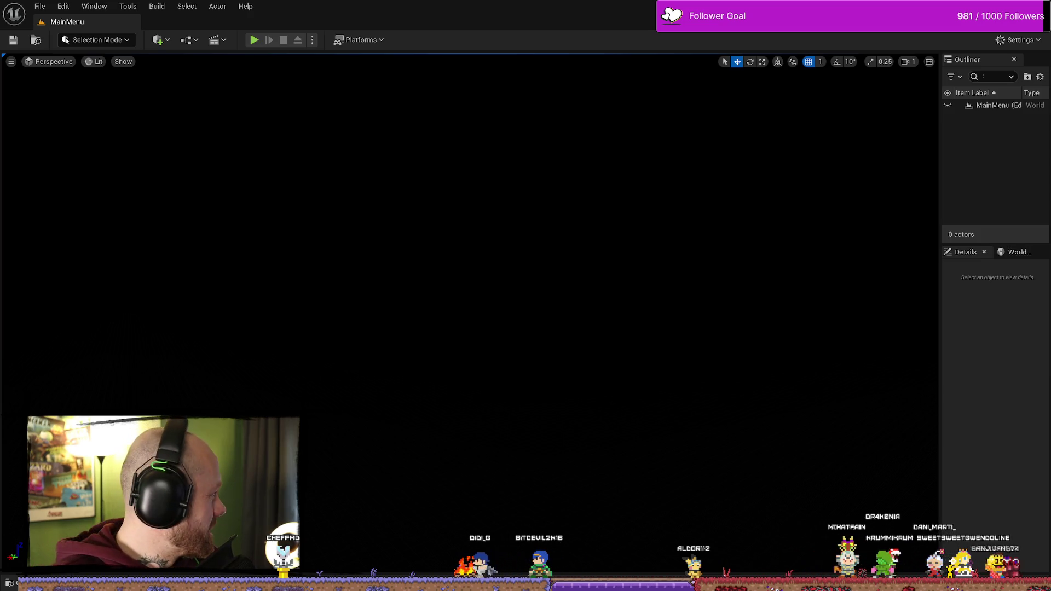
{"action": "left_click", "coordinate": [254, 40]}
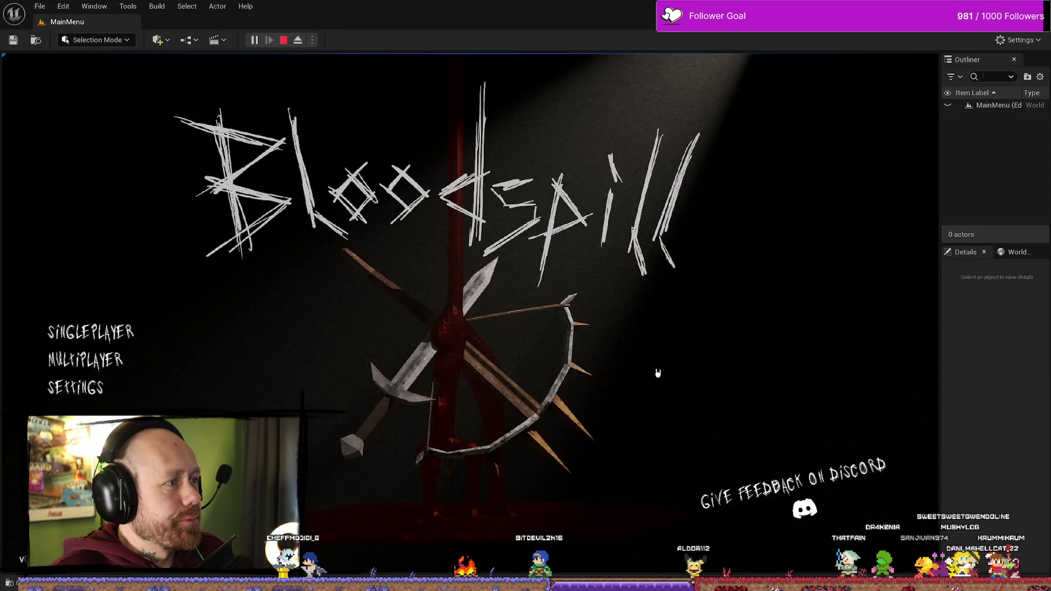
{"action": "left_click", "coordinate": [89, 352]}
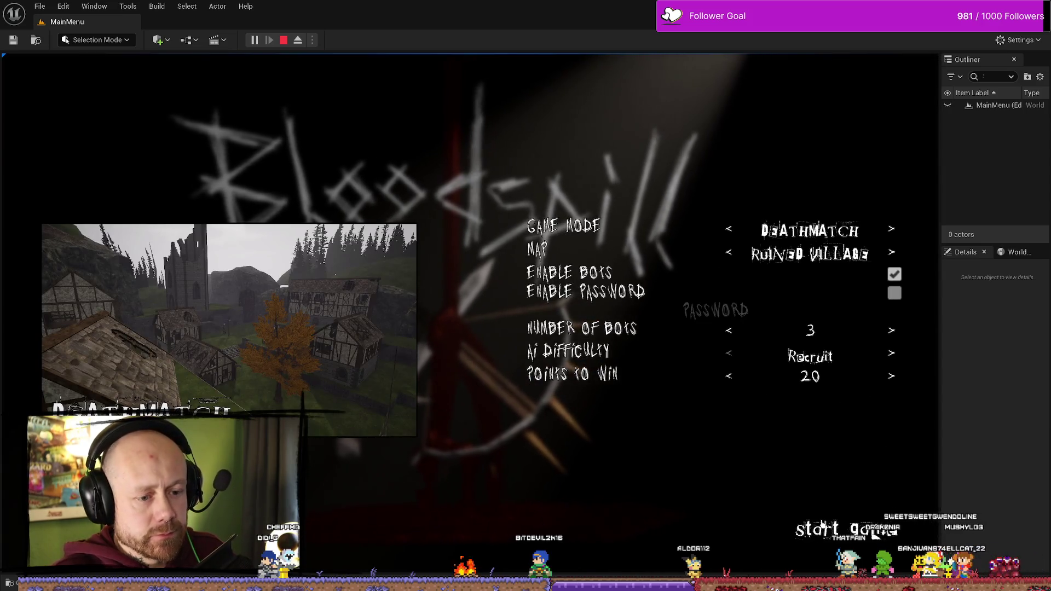
{"action": "left_click", "coordinate": [826, 522]}
{"action": "left_click", "coordinate": [469, 504]}
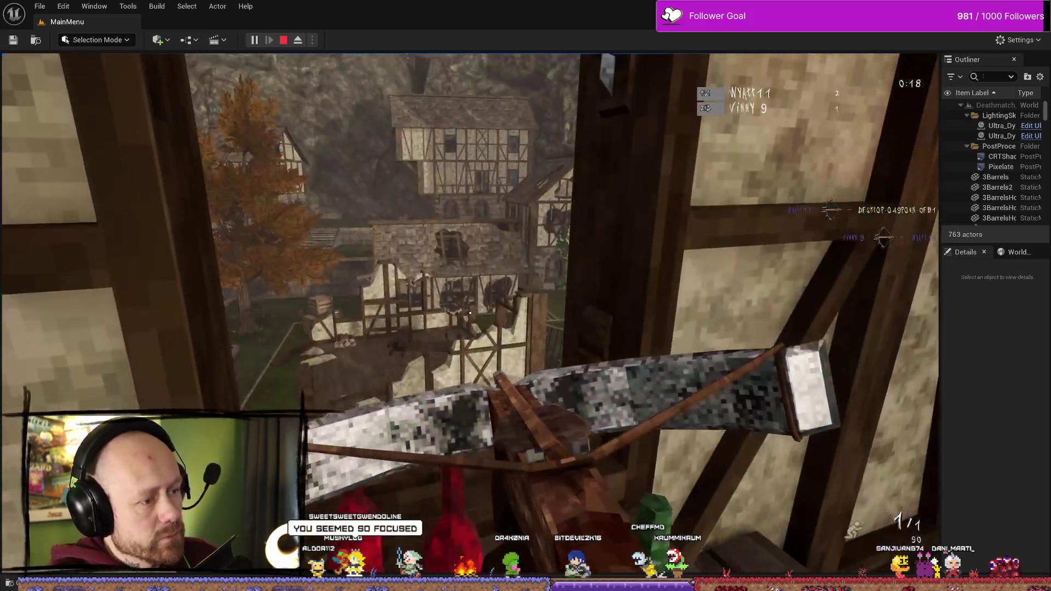
{"action": "mouse_move", "coordinate": [470, 313]}
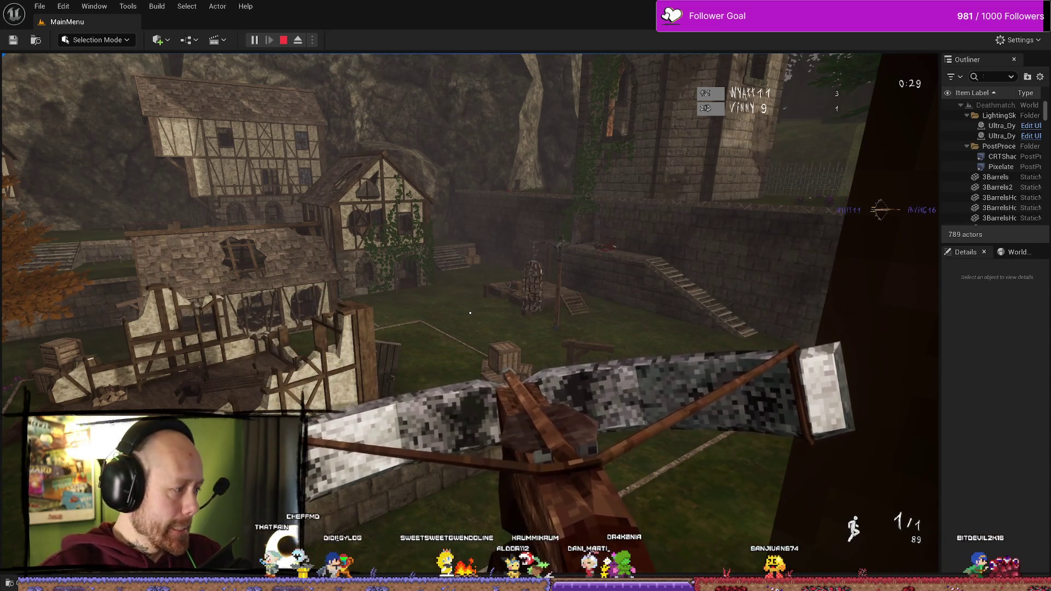
{"action": "key", "text": "Escape"}
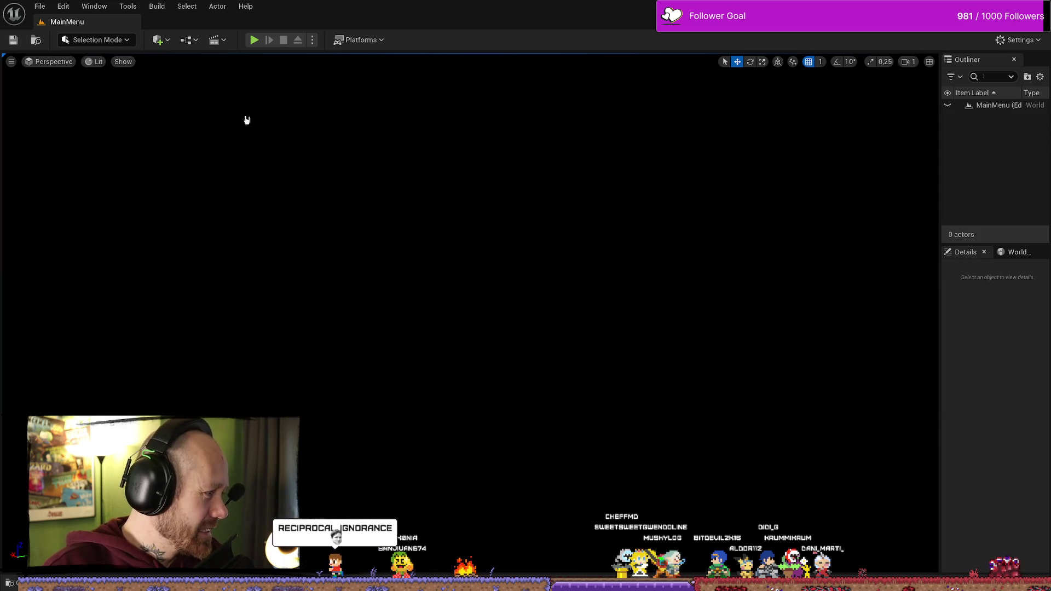
Start another Multiplayer Deathmatch session, respawn after dying, and stop it with Esc
{"action": "left_click", "coordinate": [254, 39]}
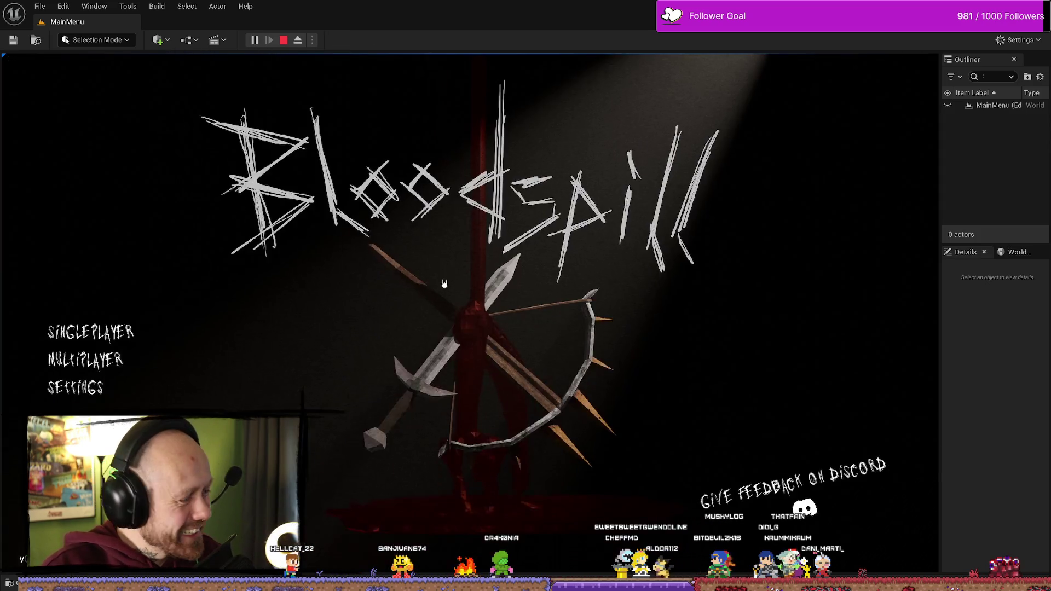
{"action": "left_click", "coordinate": [95, 425]}
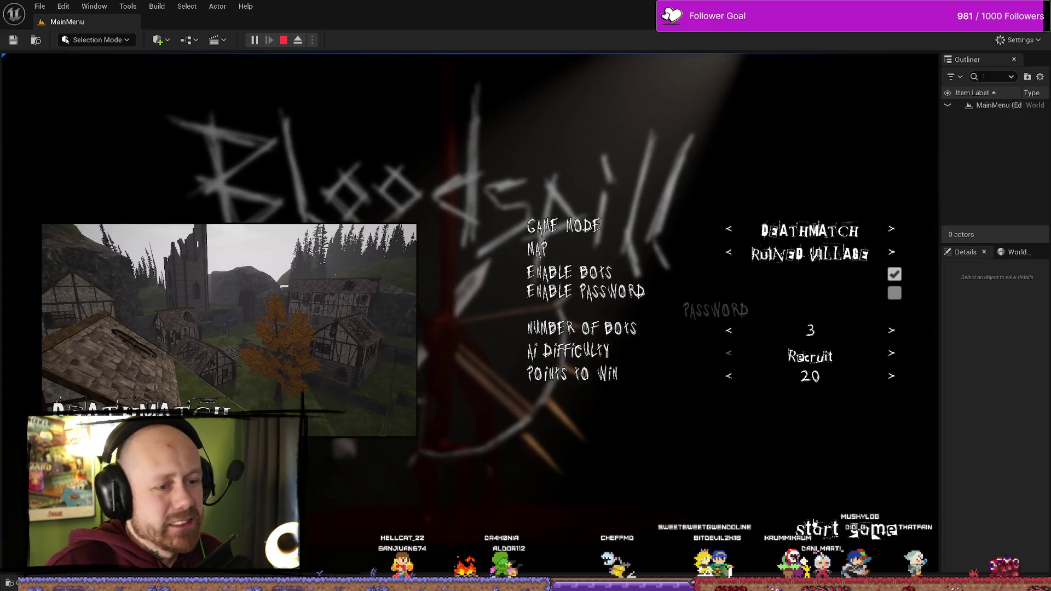
{"action": "left_click", "coordinate": [832, 523]}
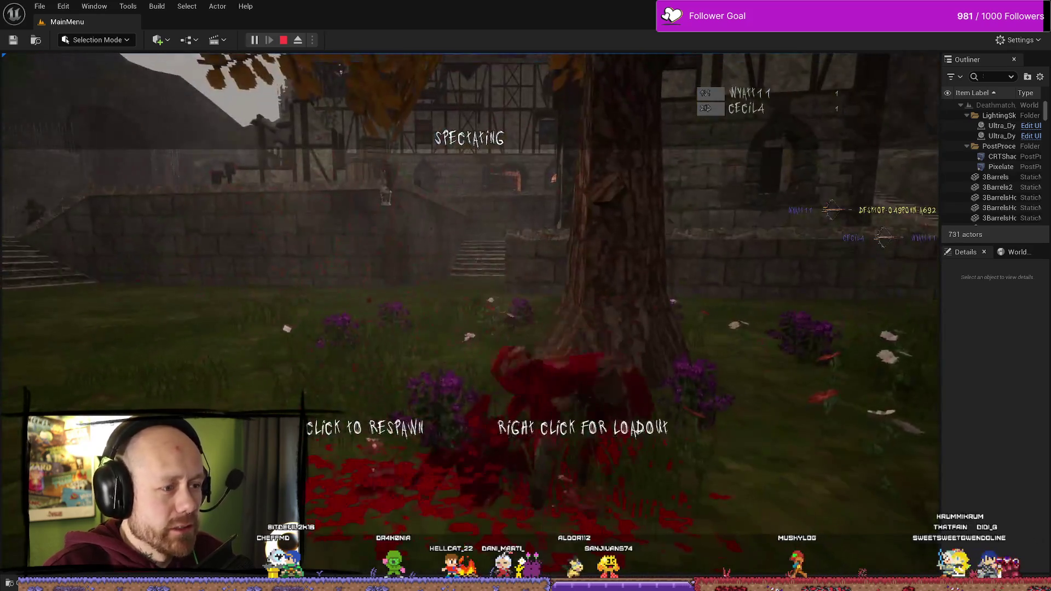
{"action": "left_click", "coordinate": [470, 314]}
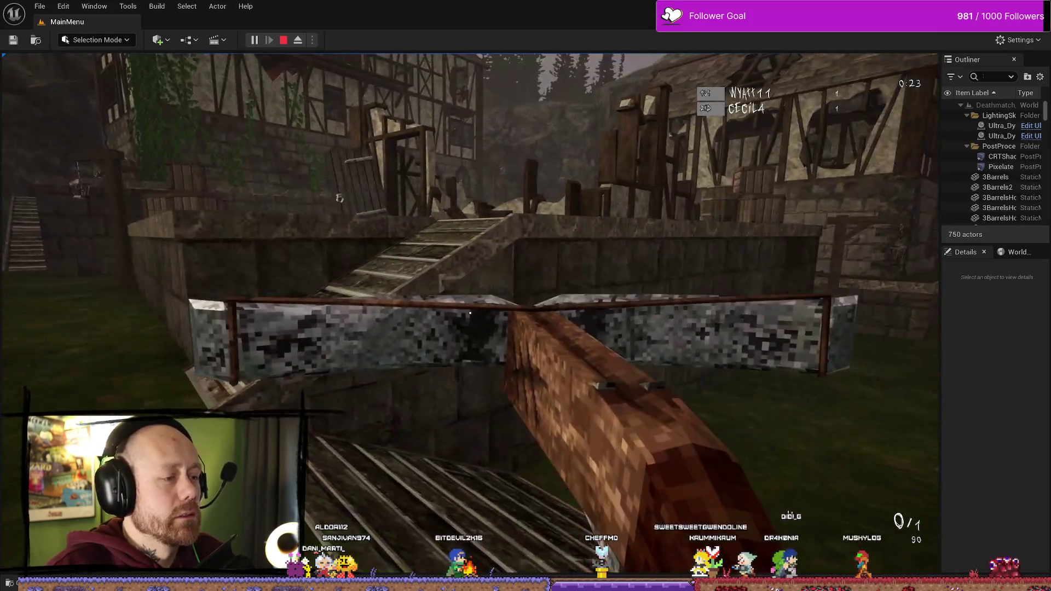
{"action": "key", "text": "Escape"}
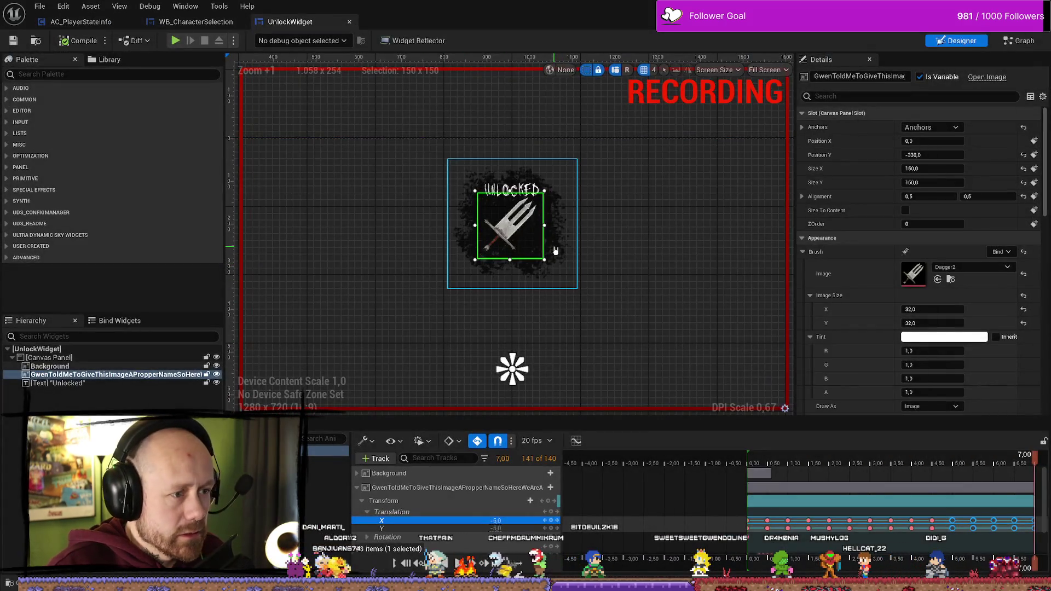
Keep the Background image tint alpha at 0.7 after trying 0.85 and 0.9, and save
{"action": "left_click", "coordinate": [555, 251]}
{"action": "left_click", "coordinate": [938, 337]}
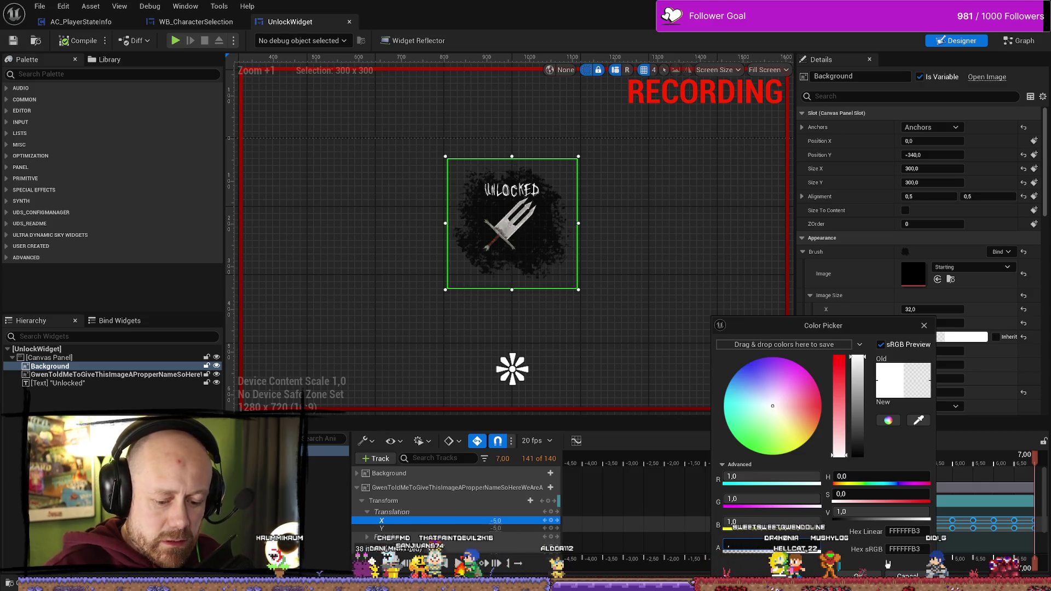
{"action": "type", "text": ",85"}
{"action": "key", "text": "Return"}
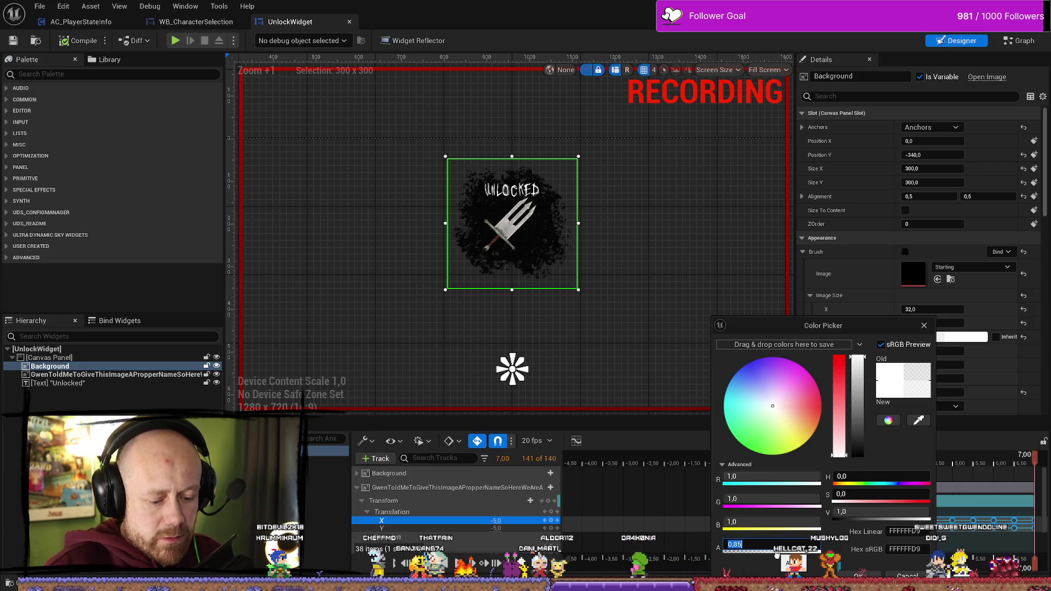
{"action": "type", "text": ".9"}
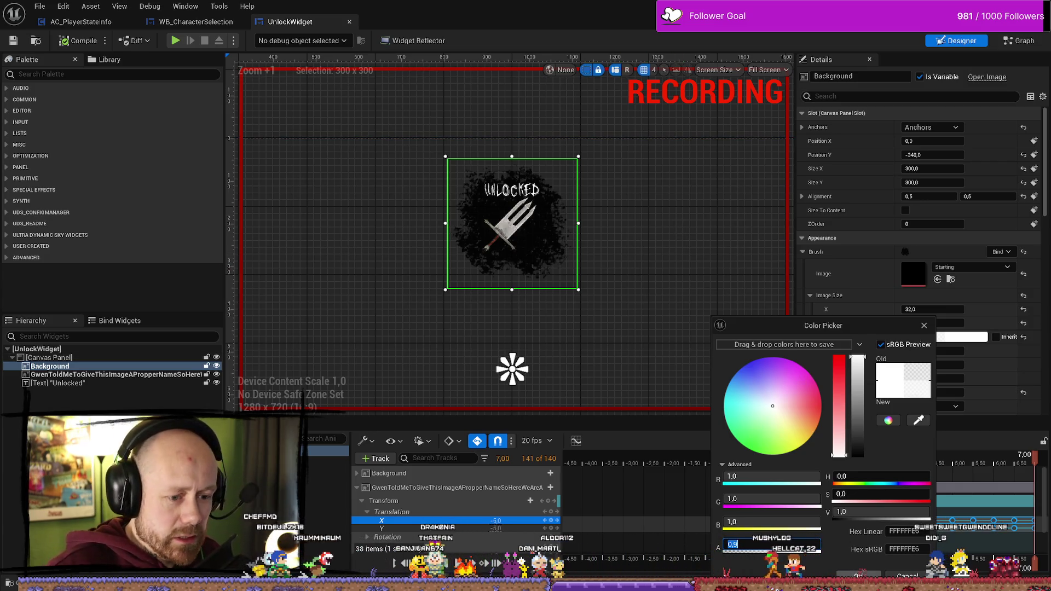
{"action": "key", "text": "Return"}
{"action": "key", "text": "ctrl+z"}
{"action": "key", "text": "ctrl+z"}
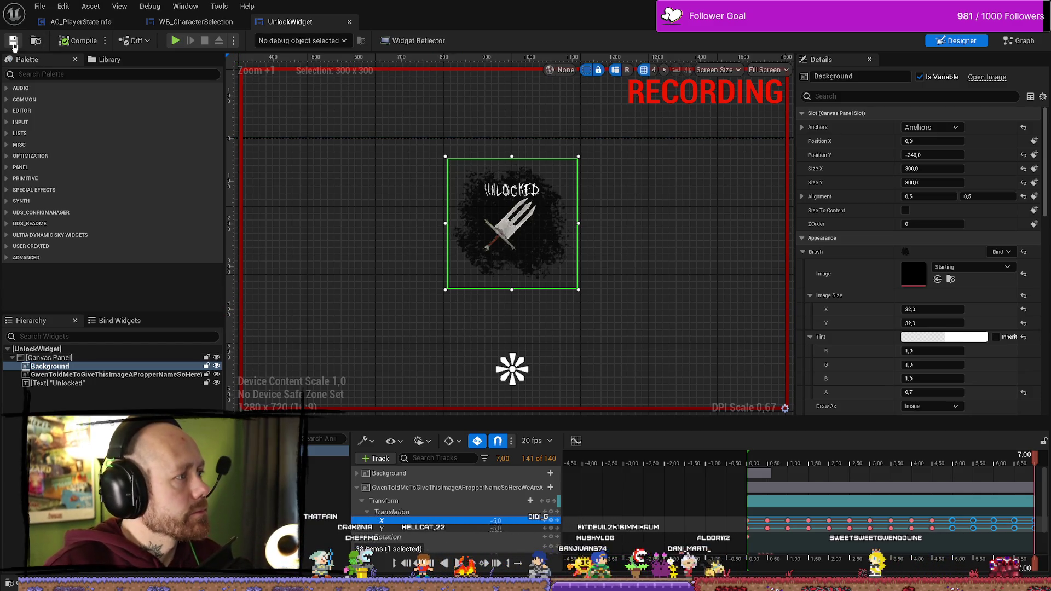
{"action": "left_click", "coordinate": [38, 7]}
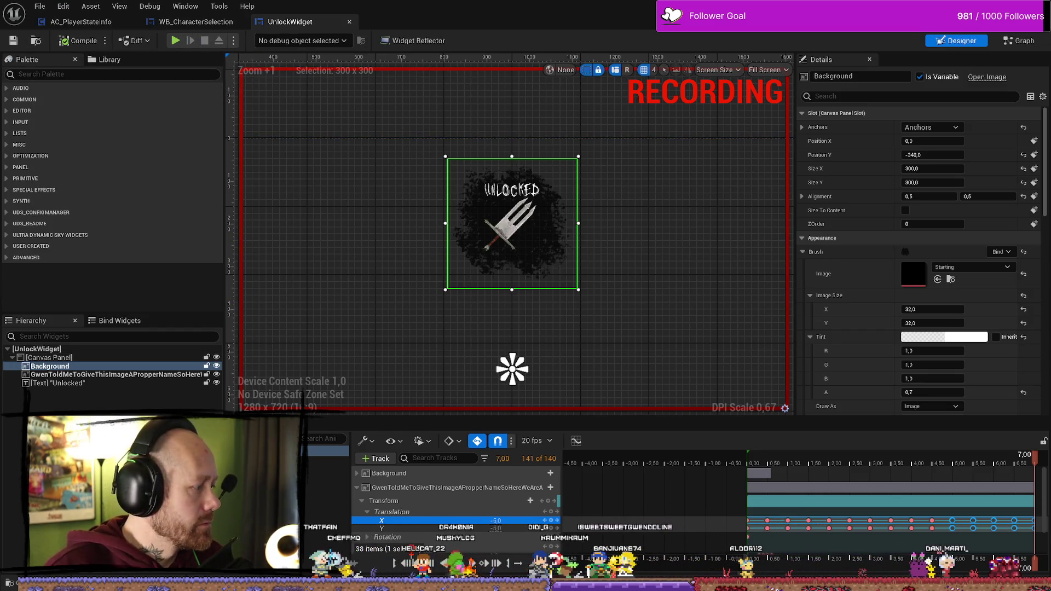
{"action": "key", "text": "alt+Tab"}
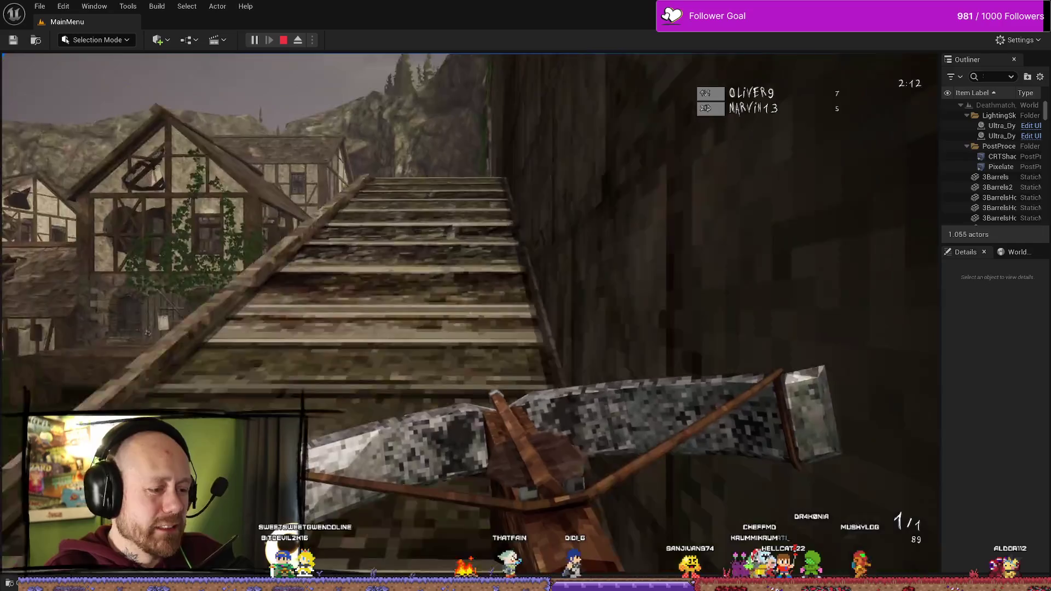
Walk through the village courtyard and upper hall, shooting an enemy to score a kill
{"action": "key", "text": "w"}
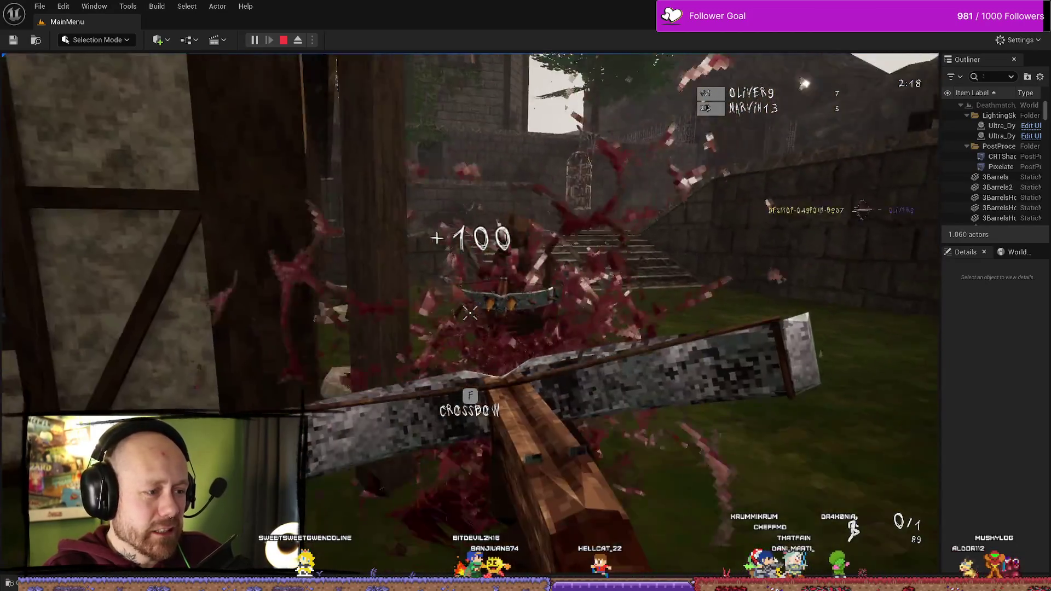
{"action": "key", "text": "w"}
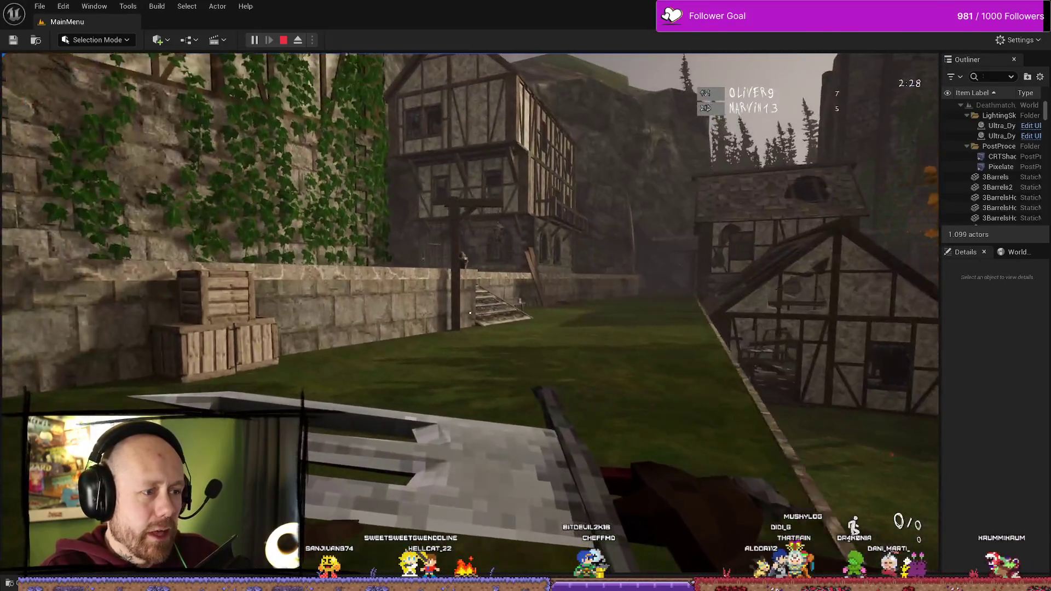
{"action": "key", "text": "w"}
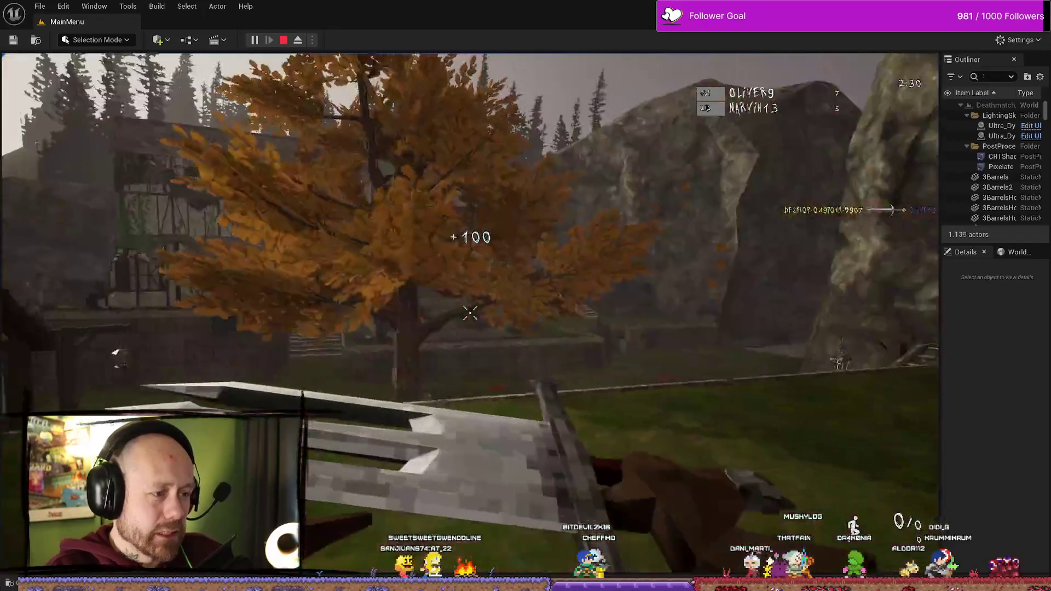
{"action": "key", "text": "w"}
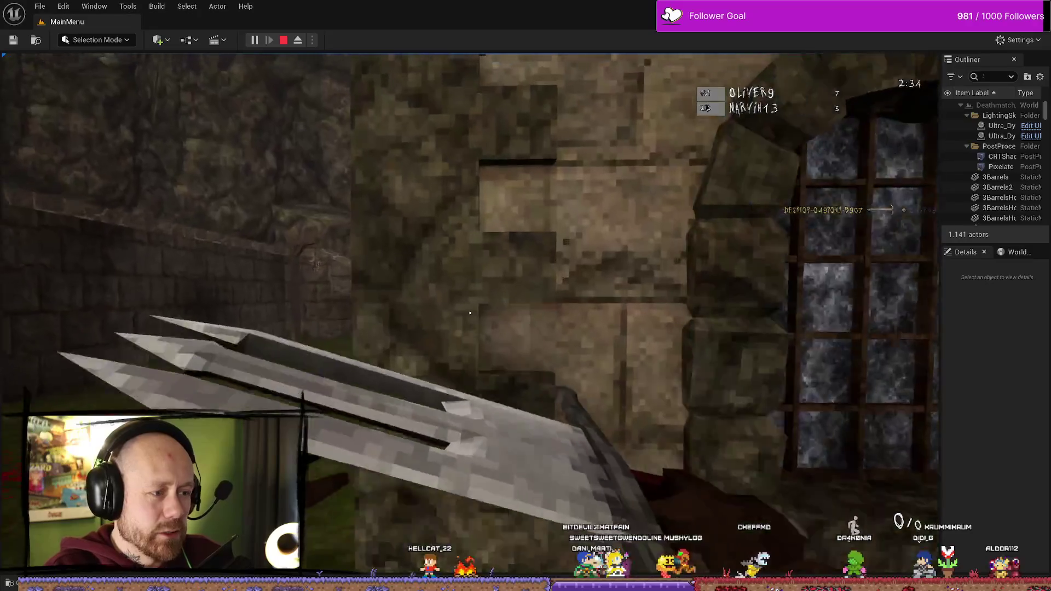
{"action": "key", "text": "w"}
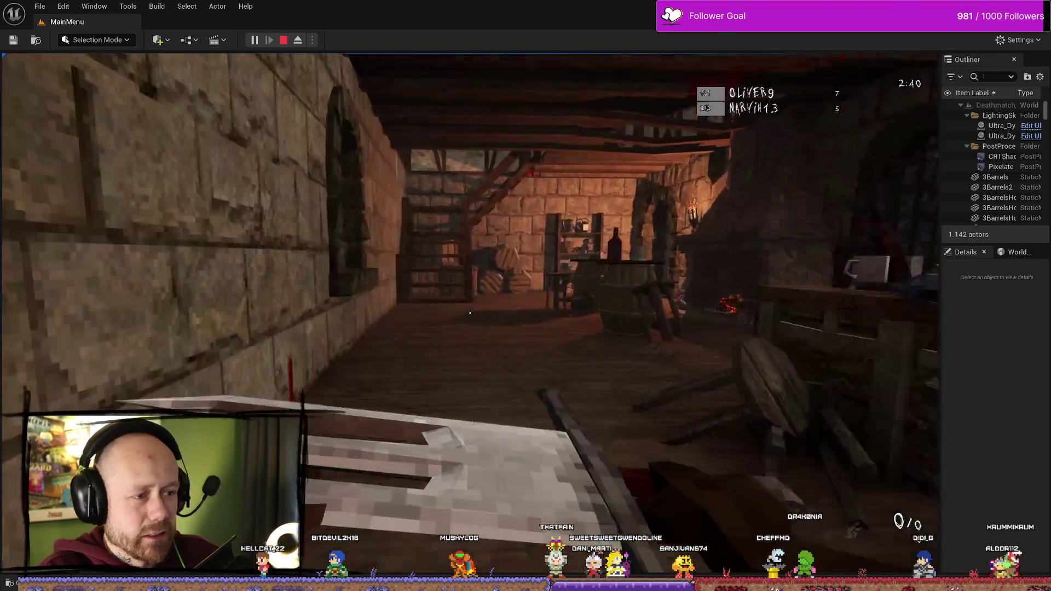
{"action": "key", "text": "w"}
{"action": "key", "text": "w"}
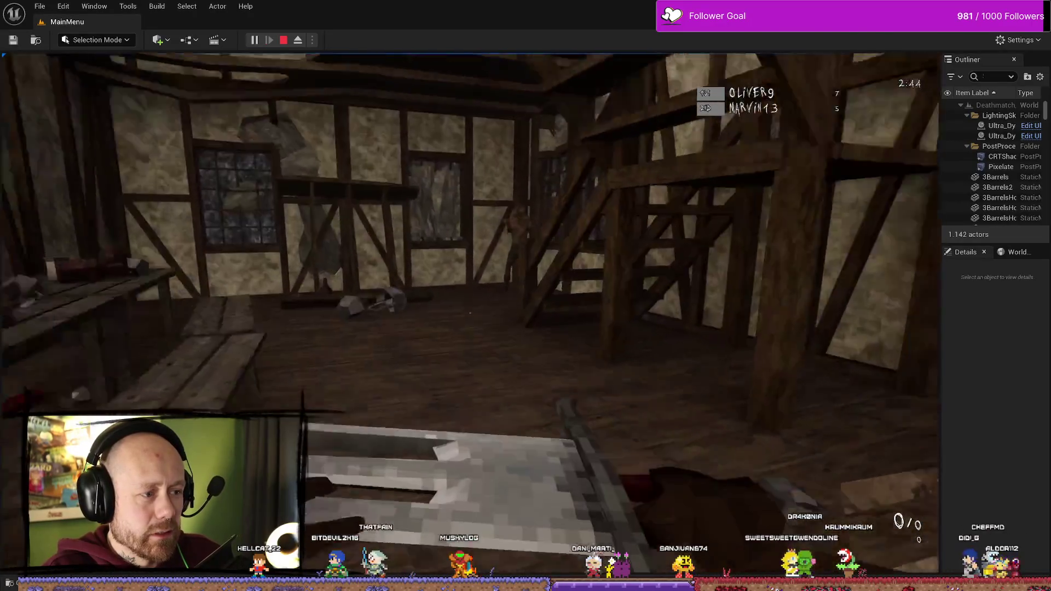
{"action": "left_click", "coordinate": [470, 313]}
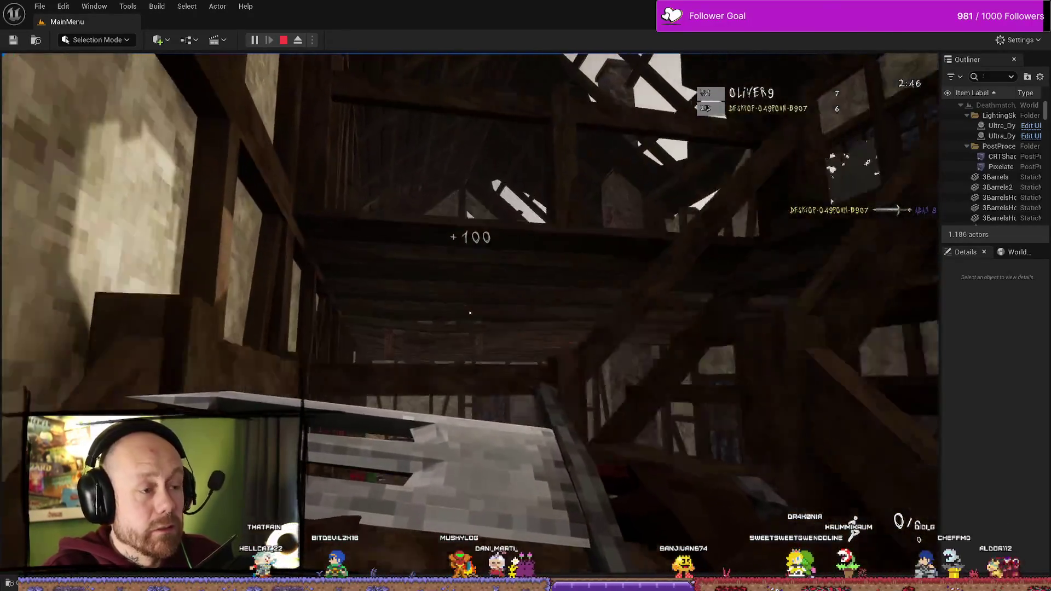
{"action": "key", "text": "w"}
{"action": "key", "text": "w"}
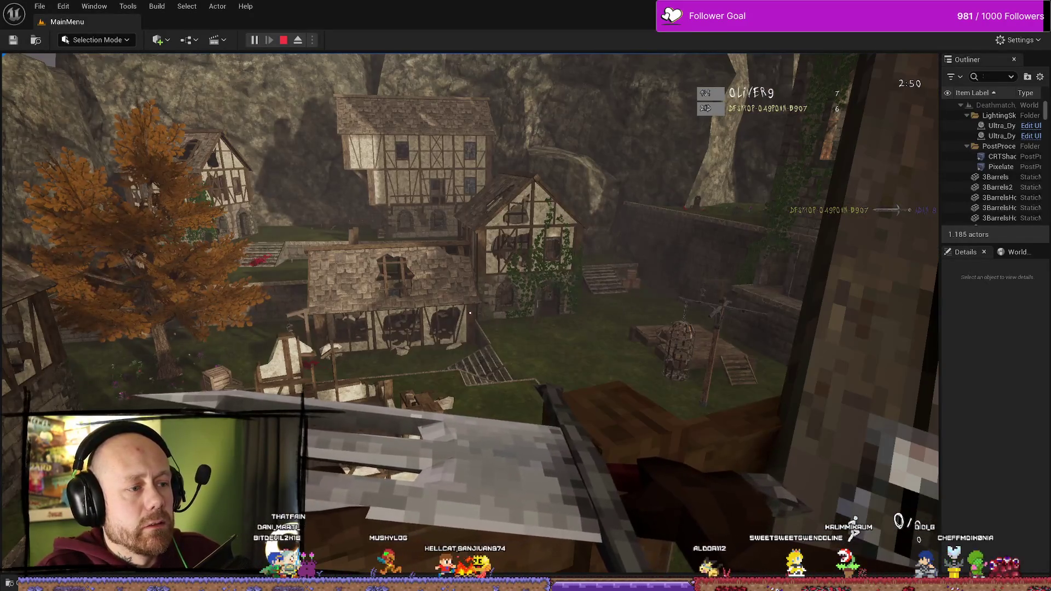
{"action": "key", "text": "w"}
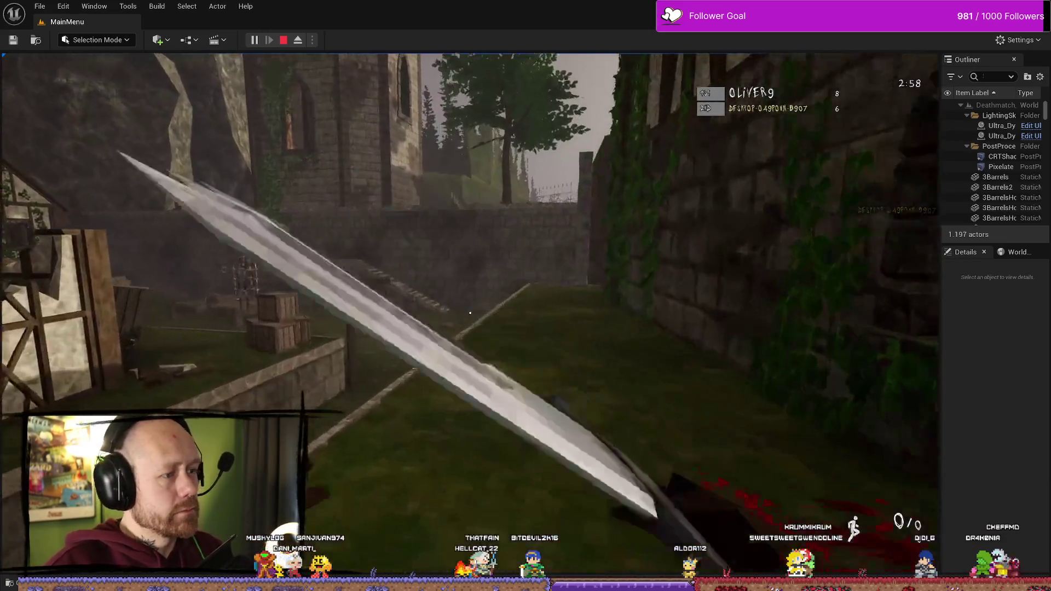
{"action": "key", "text": "2"}
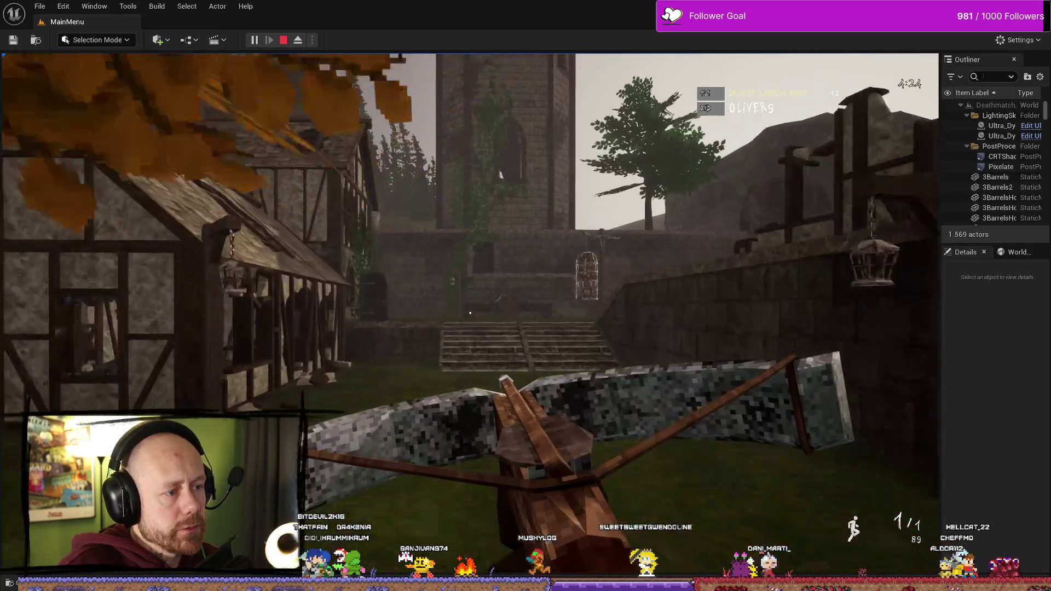
Stop the deathmatch play session with Esc after finishing the match
{"action": "key", "text": "Escape"}
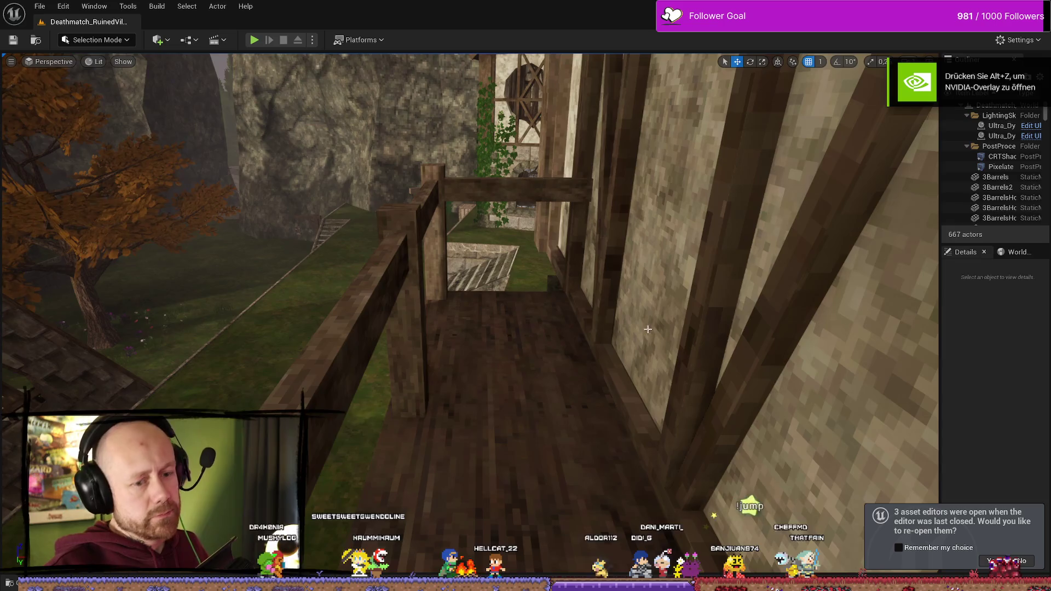
Reopen last session's asset editors, maximize the window, and show AC_PlayerStateInfo's Event Graph
{"action": "mouse_move", "coordinate": [516, 300]}
{"action": "left_mouse_down"}
{"action": "mouse_move", "coordinate": [569, 295]}
{"action": "mouse_move", "coordinate": [547, 296]}
{"action": "left_mouse_up"}
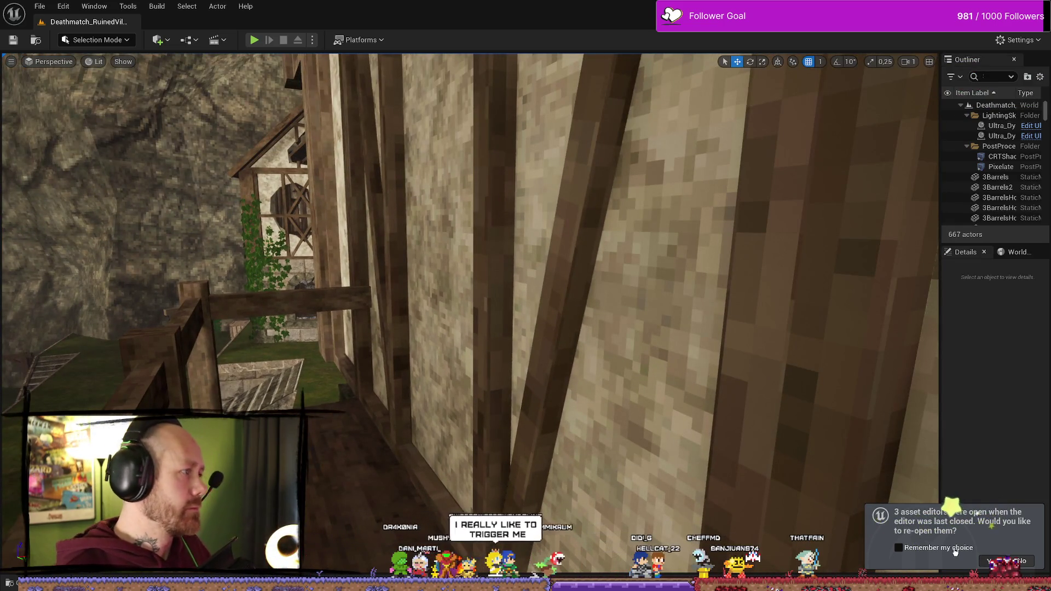
{"action": "left_click", "coordinate": [991, 561]}
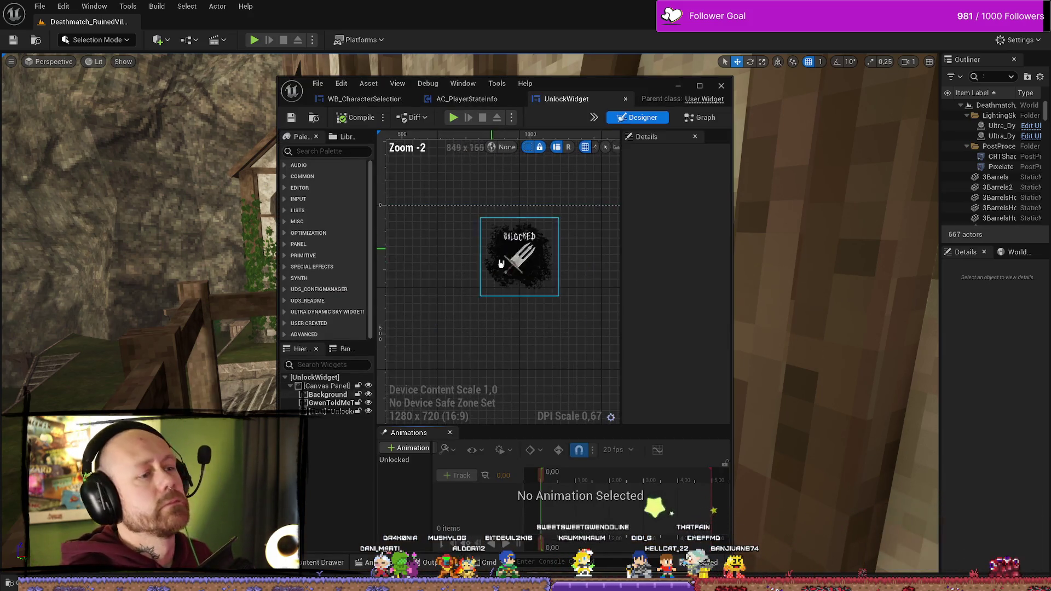
{"action": "left_click", "coordinate": [701, 86]}
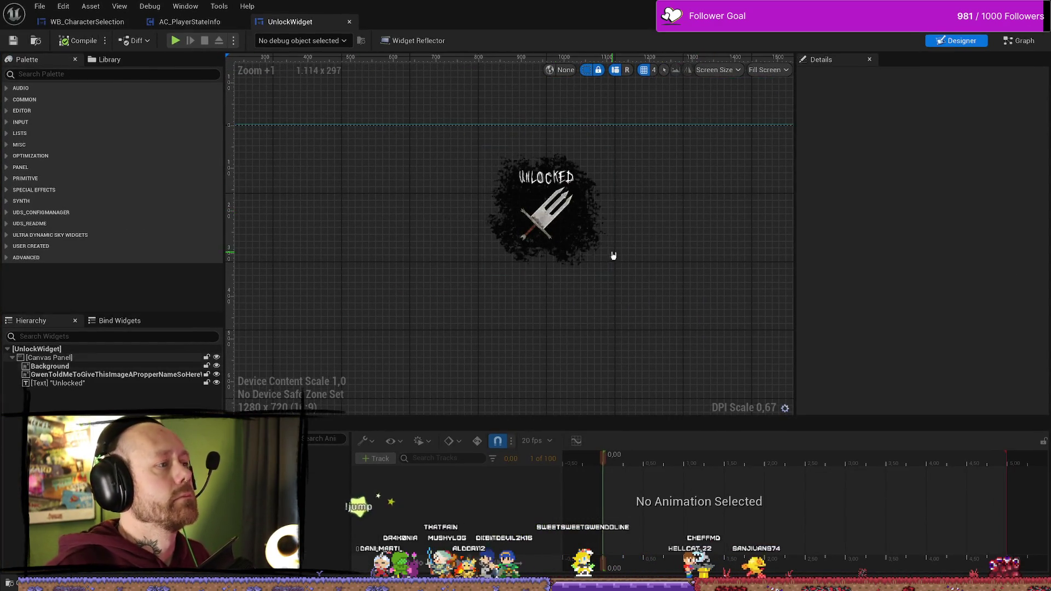
{"action": "left_click", "coordinate": [176, 23]}
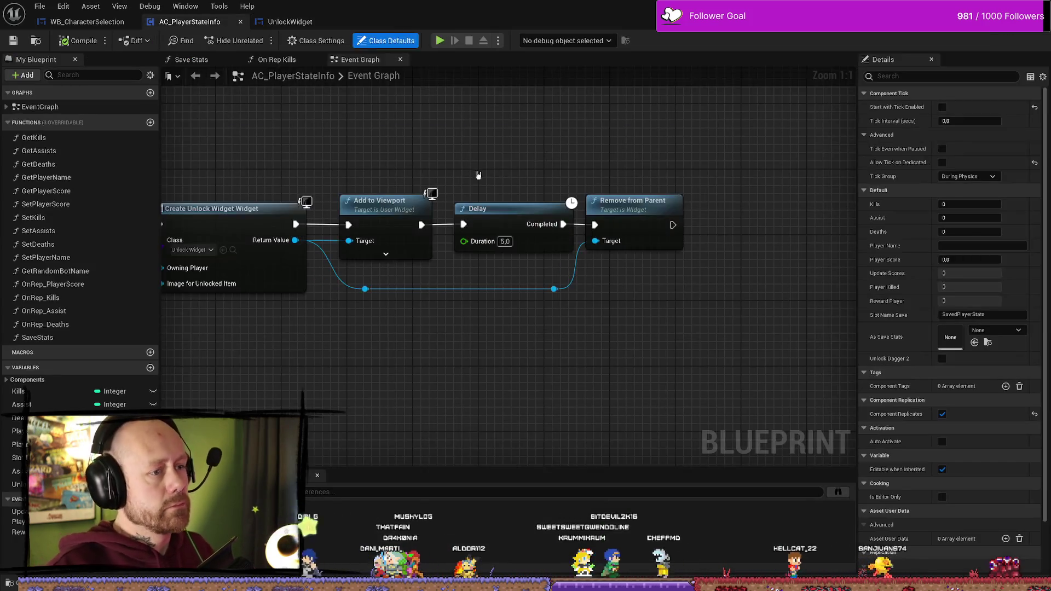
{"action": "scroll", "coordinate": [526, 168], "scroll_direction": "down", "scroll_amount": 3}
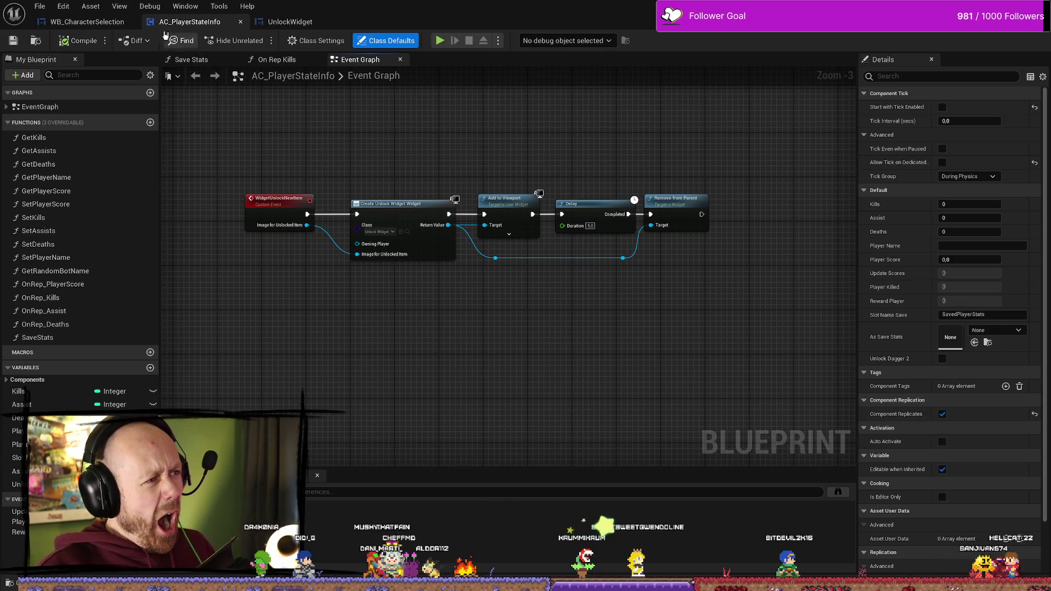
In On Rep Kills, change Widget Unlock New Item's image from Dagger2 to Actor_Weather_State
{"action": "left_click", "coordinate": [87, 22]}
{"action": "left_click", "coordinate": [190, 22]}
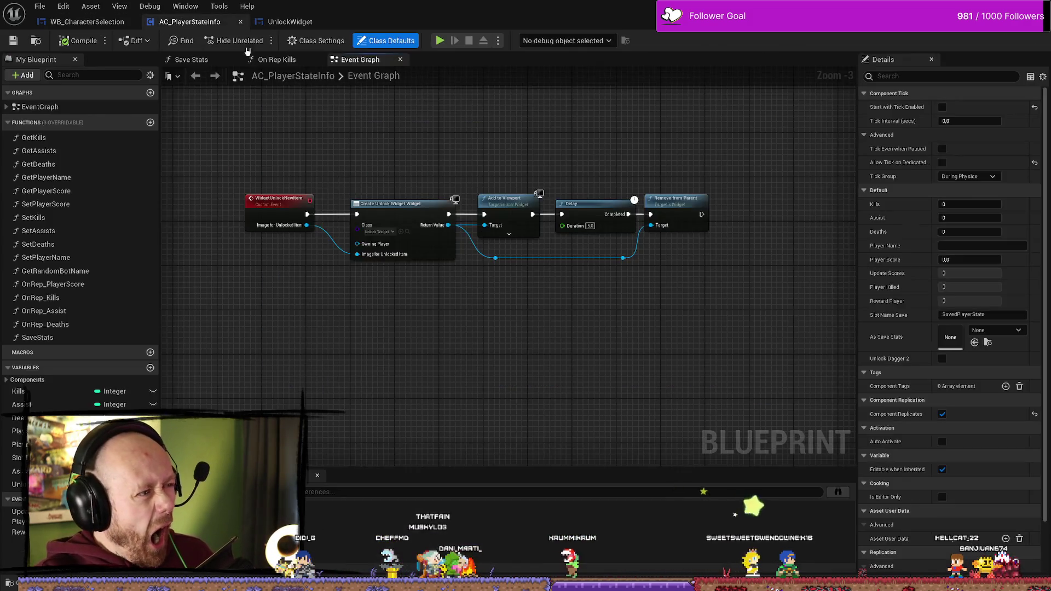
{"action": "left_click", "coordinate": [277, 59]}
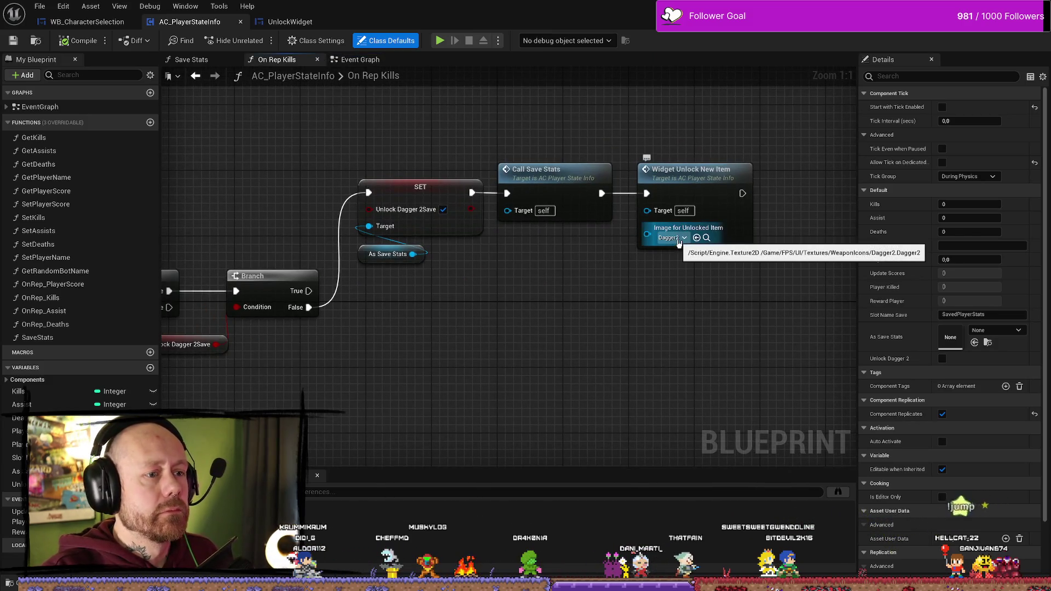
{"action": "left_click", "coordinate": [674, 238]}
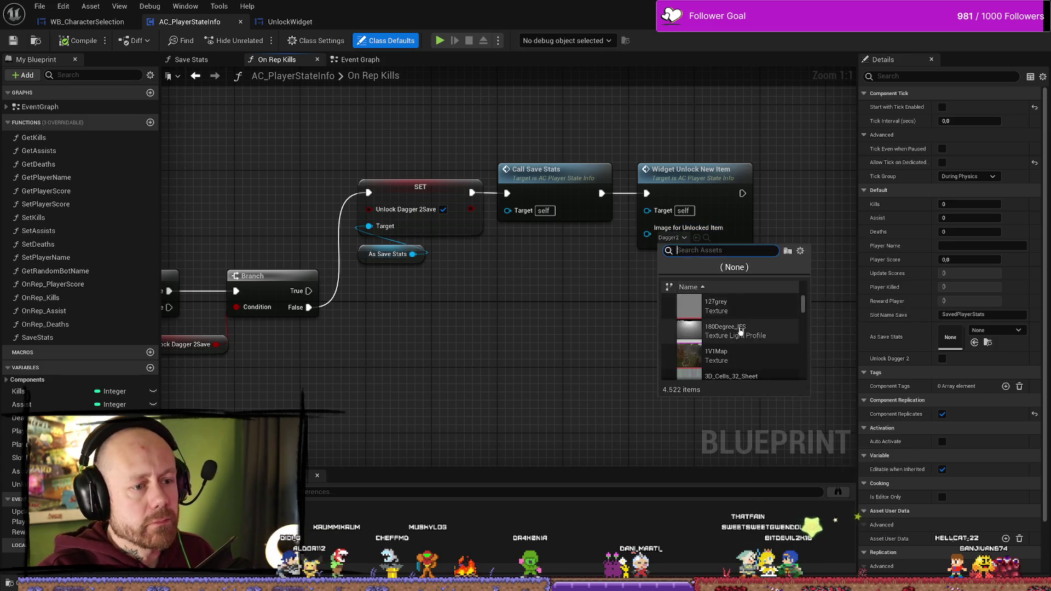
{"action": "scroll", "coordinate": [741, 330], "scroll_direction": "down", "scroll_amount": 2}
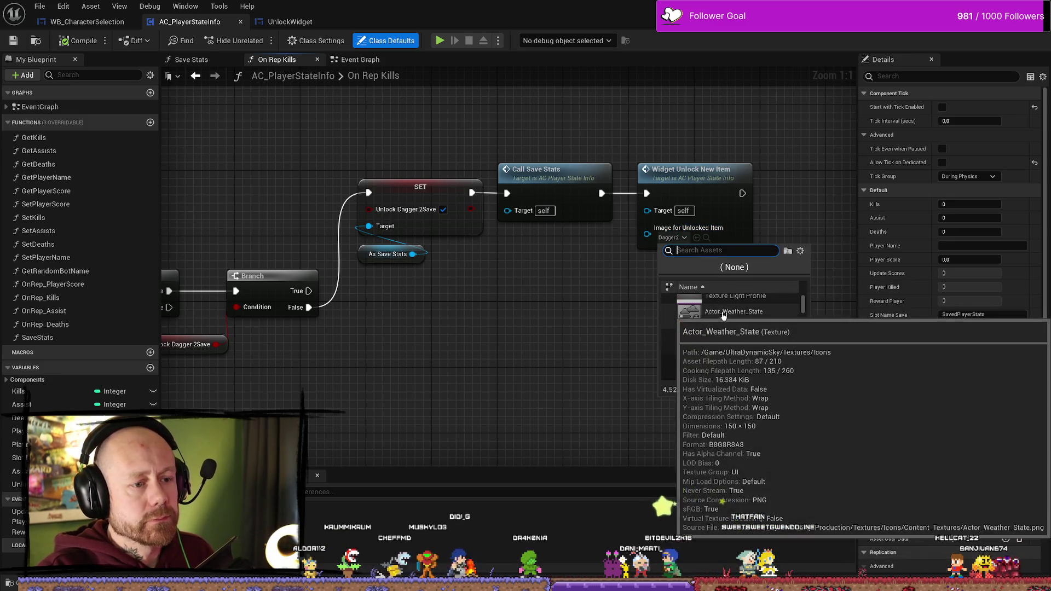
{"action": "left_click", "coordinate": [745, 329]}
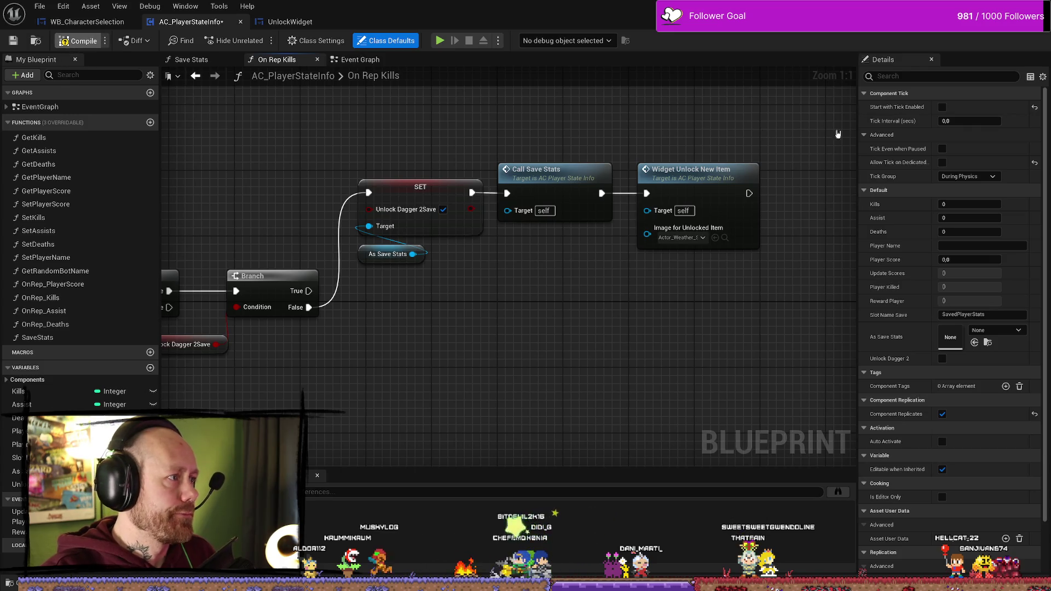
{"action": "key", "text": "alt+Tab"}
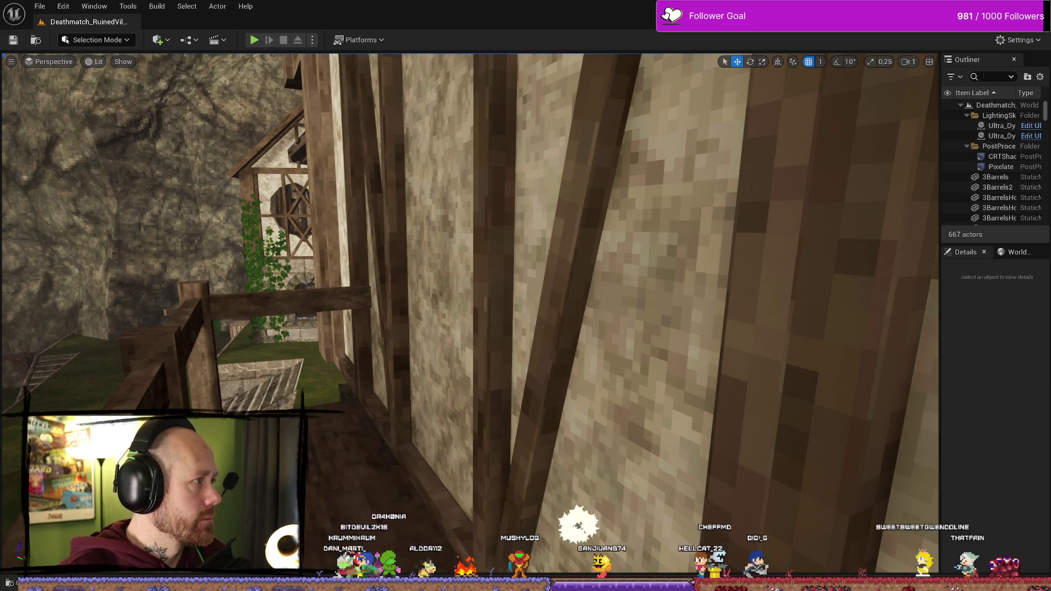
Playtest Ruined Village with the crossbow, walking toward the houses, then stop and restart play
{"action": "left_click_drag", "start_coordinate": [383, 256], "coordinate": [384, 257]}
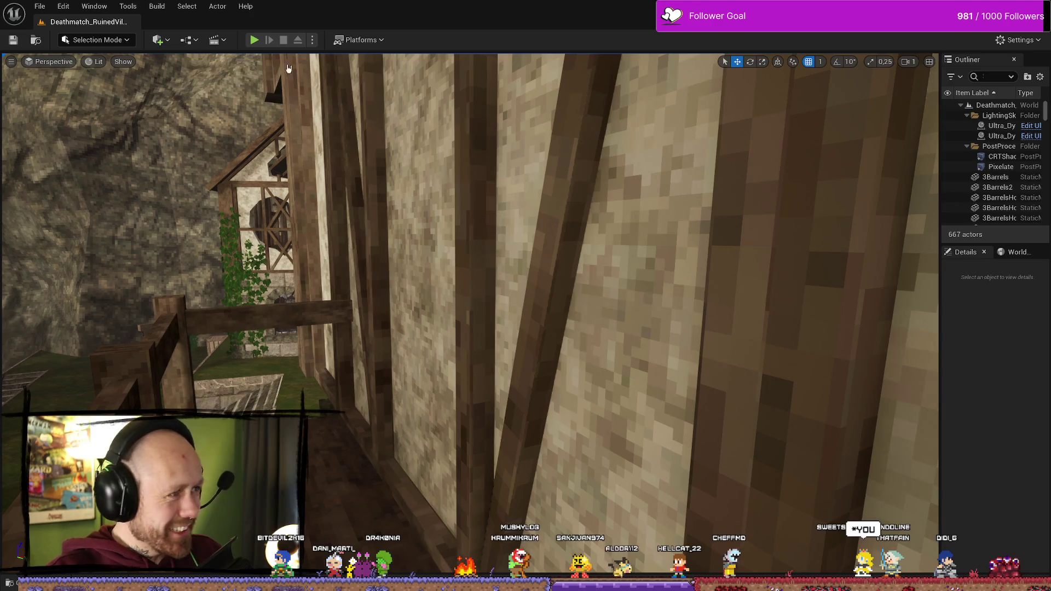
{"action": "left_click", "coordinate": [254, 39]}
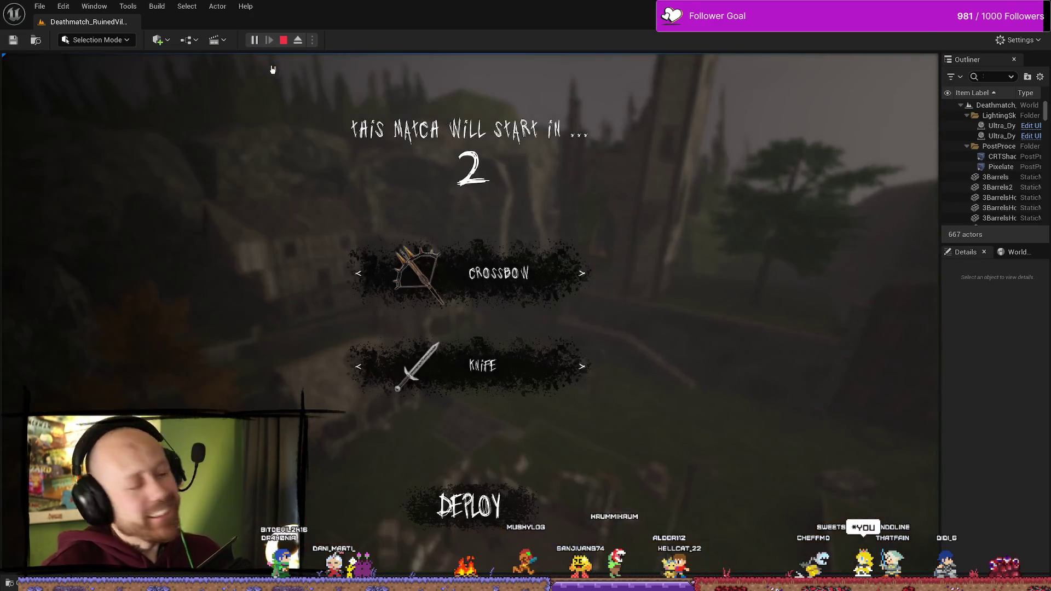
{"action": "left_click", "coordinate": [468, 509]}
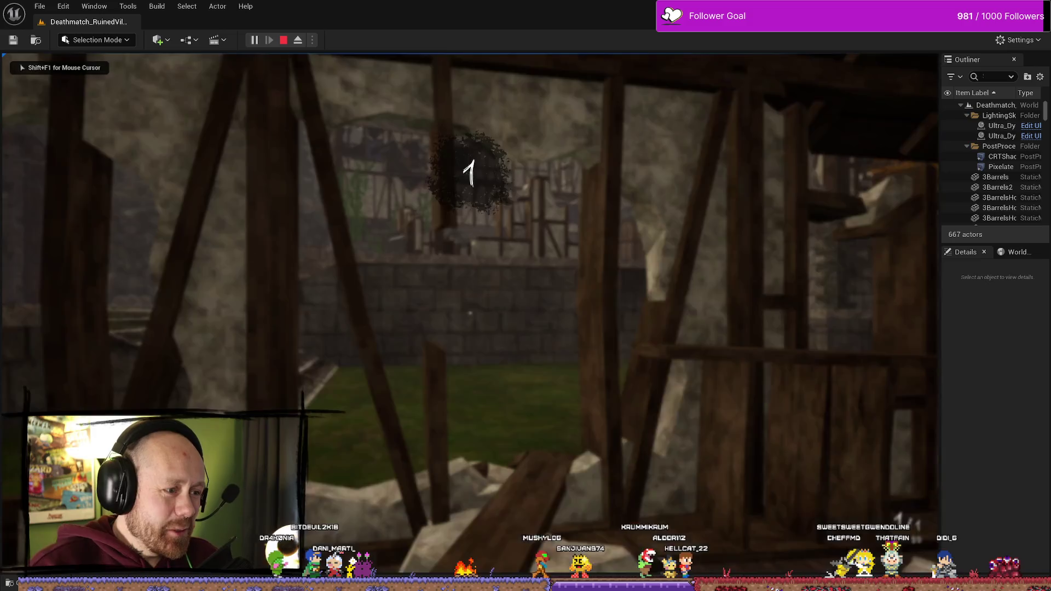
{"action": "key", "text": "w"}
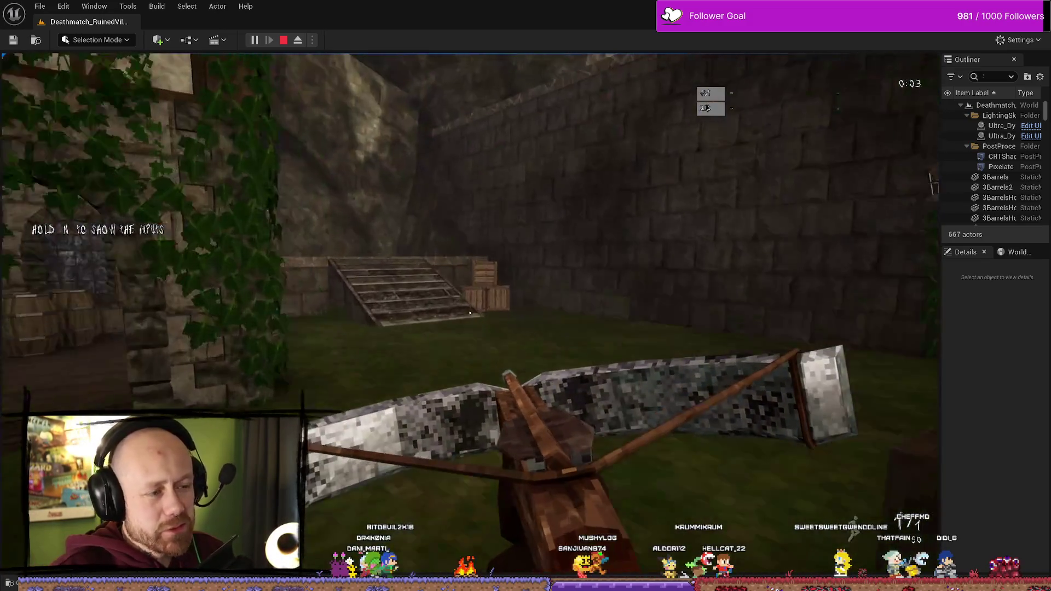
{"action": "key", "text": "alt+Tab"}
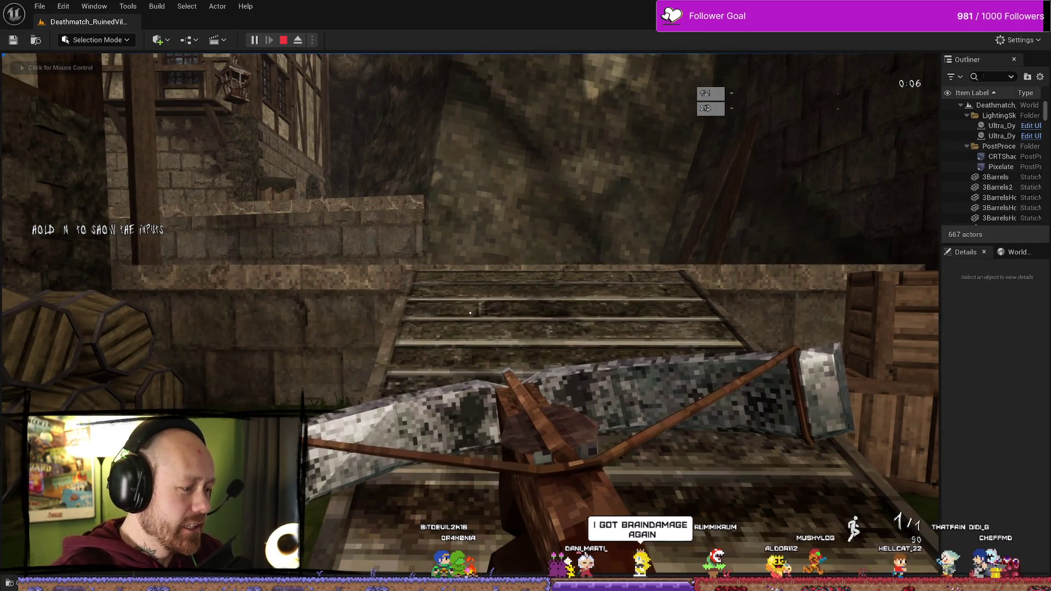
{"action": "left_click", "coordinate": [393, 400]}
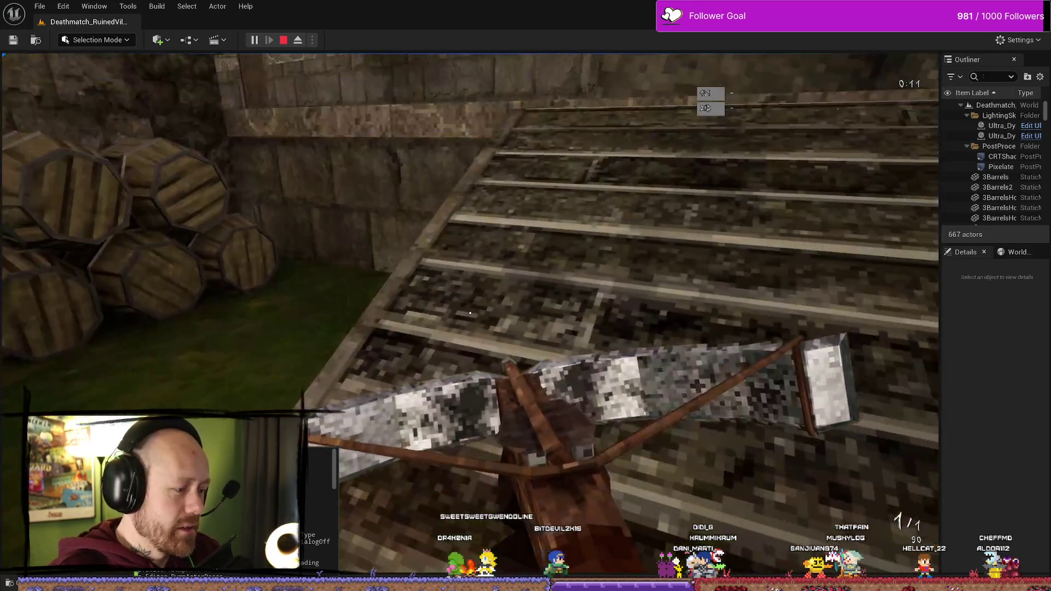
{"action": "key", "text": "Escape"}
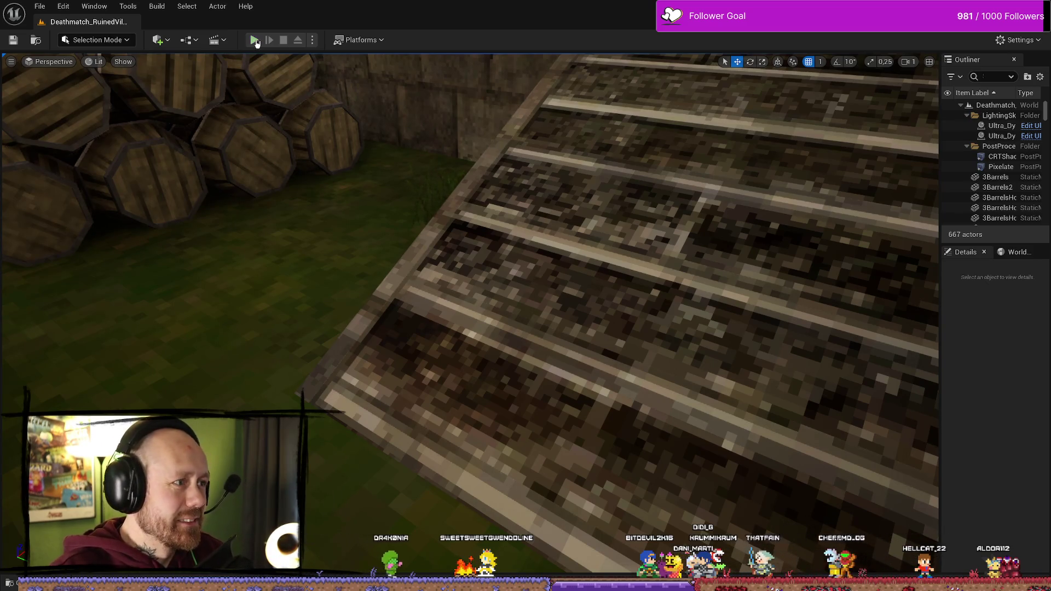
{"action": "left_click", "coordinate": [256, 42]}
Stop play, then open the MainMenu level from FPS > Maps > Menus, saving pending changes
{"action": "key", "text": "Escape"}
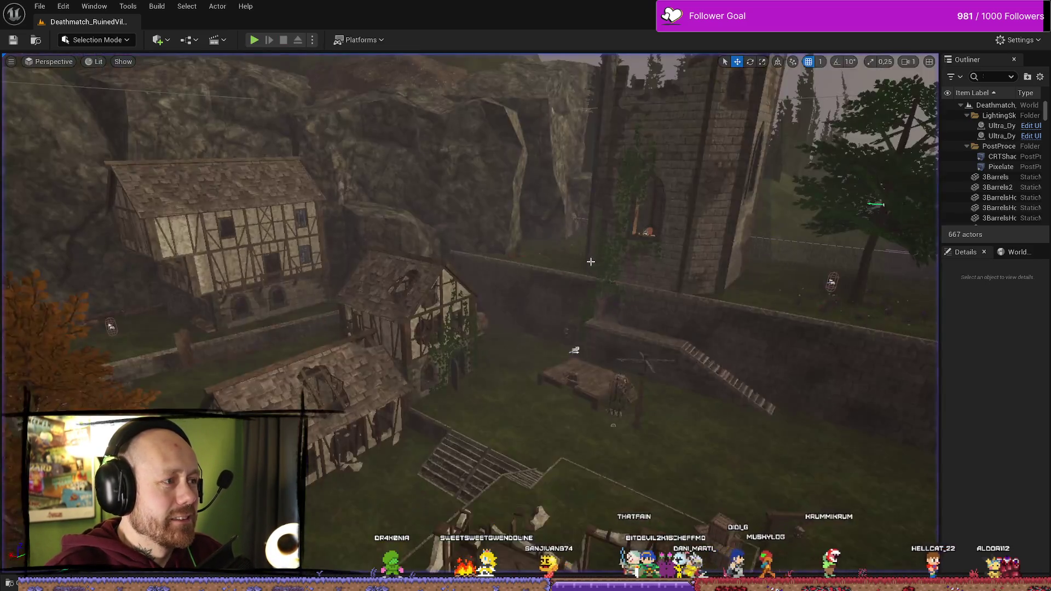
{"action": "key", "text": "ctrl+space"}
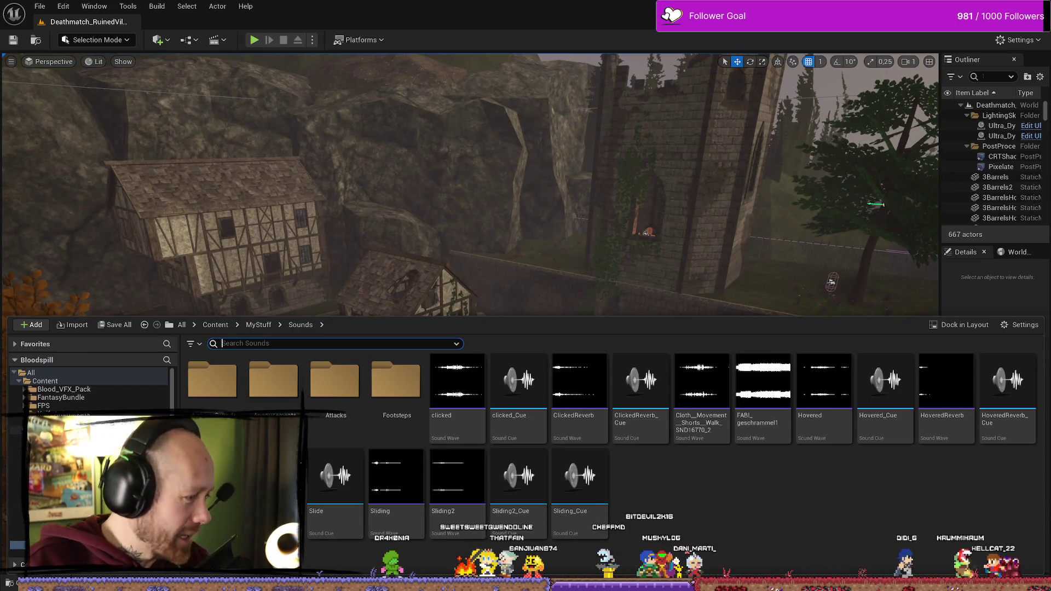
{"action": "left_click", "coordinate": [258, 325]}
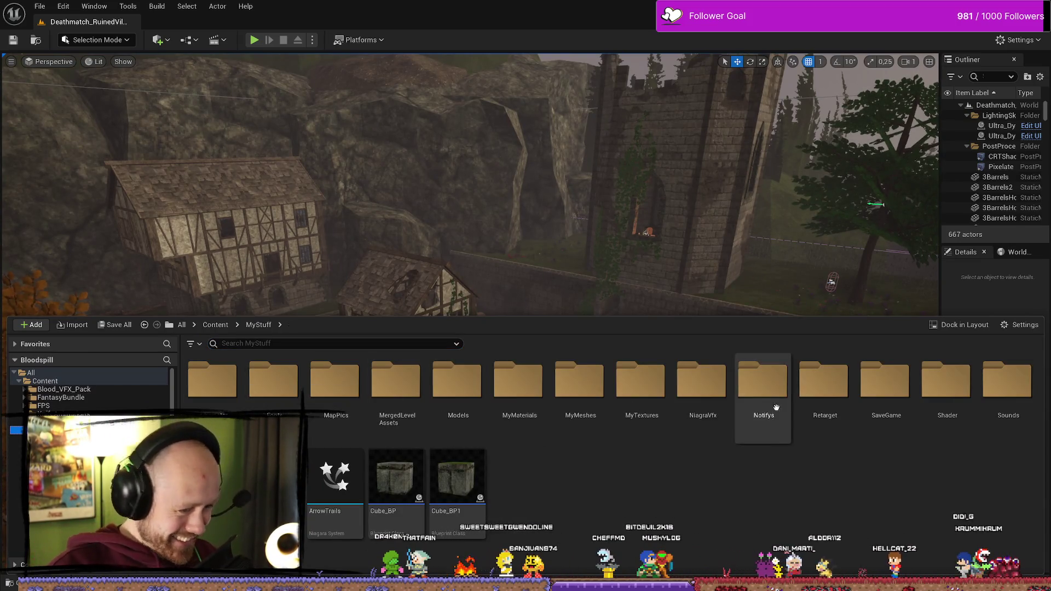
{"action": "left_click", "coordinate": [43, 405]}
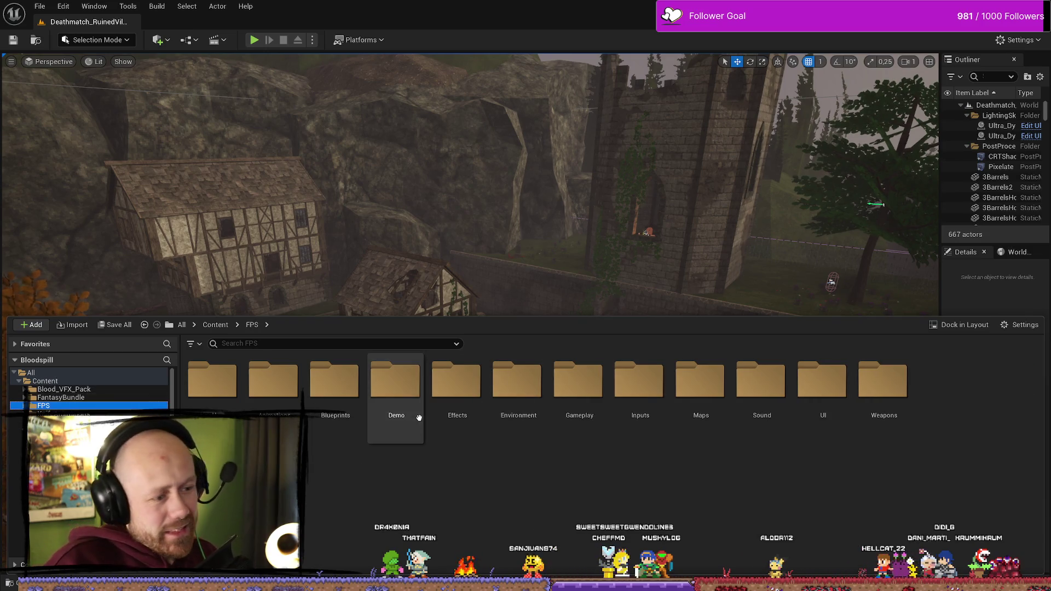
{"action": "double_click", "coordinate": [698, 383]}
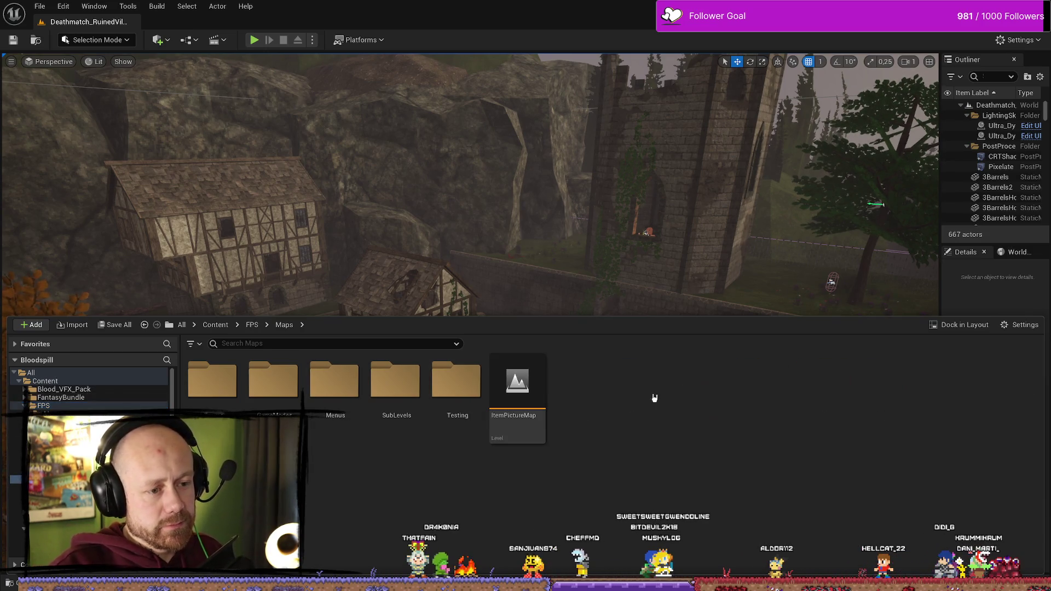
{"action": "double_click", "coordinate": [334, 384]}
{"action": "double_click", "coordinate": [274, 384]}
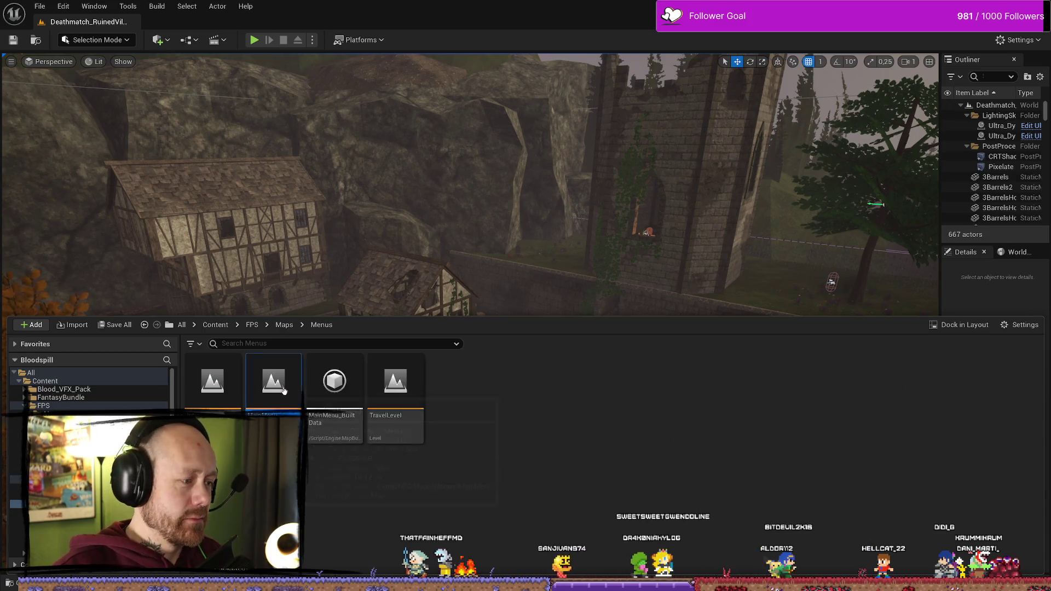
{"action": "left_click", "coordinate": [550, 417]}
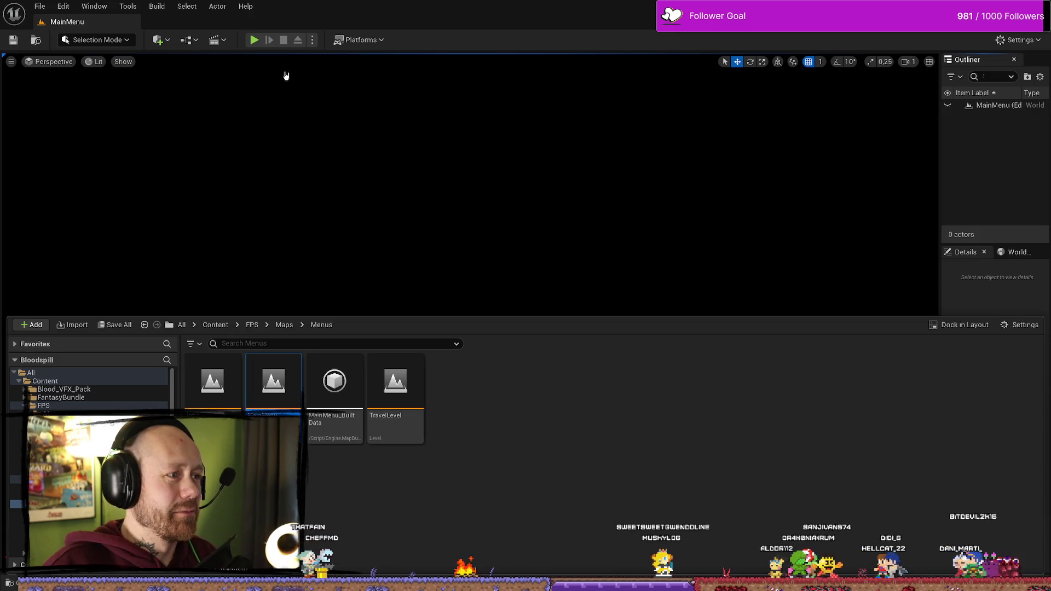
Play from MainMenu, start a Deathmatch on Ruined Village, deploy, and stop after the Unlocked popup
{"action": "left_click", "coordinate": [254, 39]}
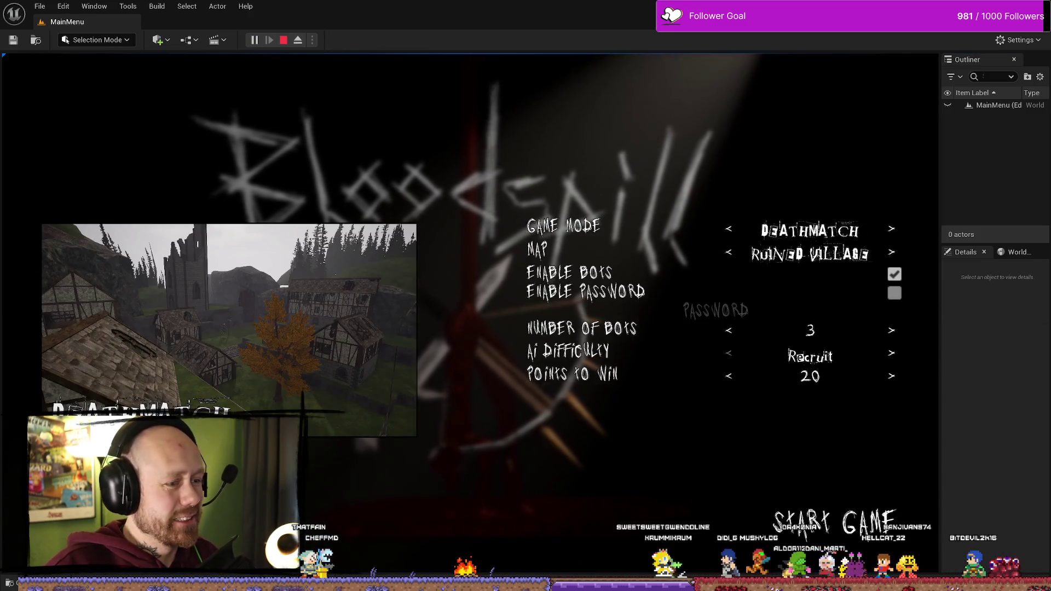
{"action": "left_click", "coordinate": [856, 526]}
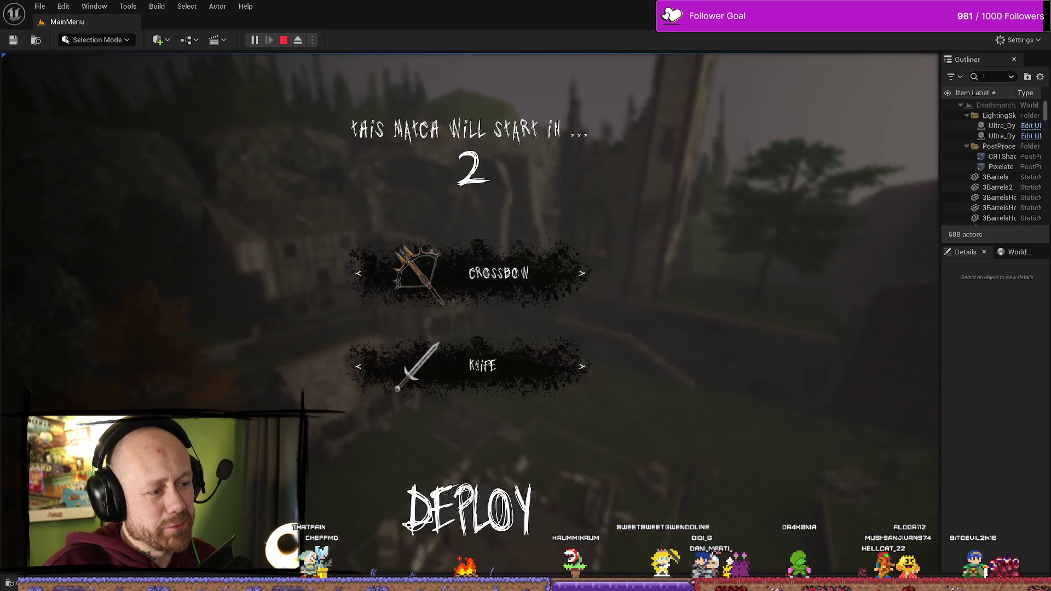
{"action": "left_click", "coordinate": [469, 509]}
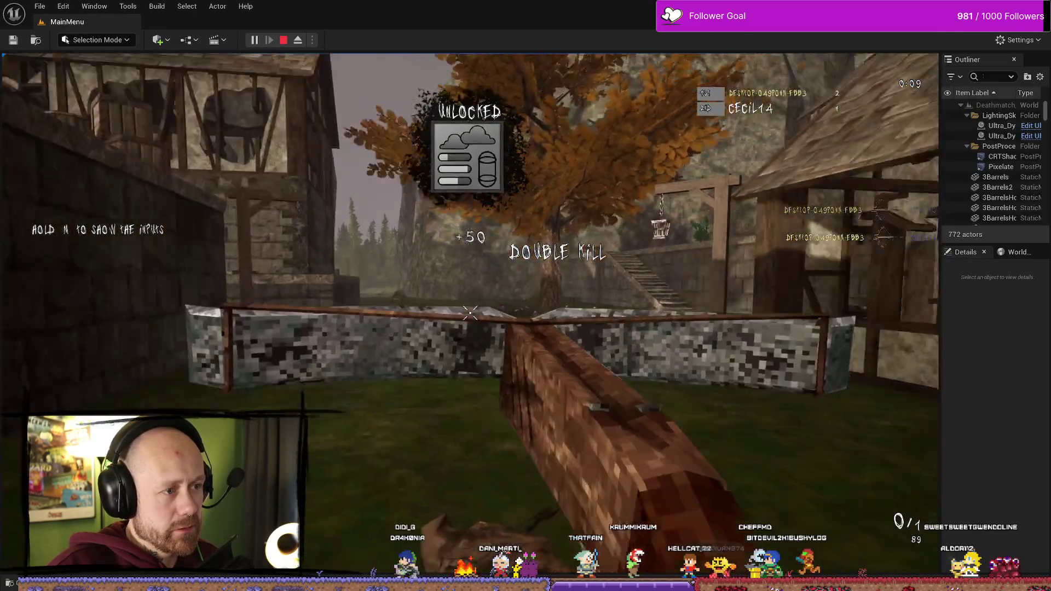
{"action": "key", "text": "Escape"}
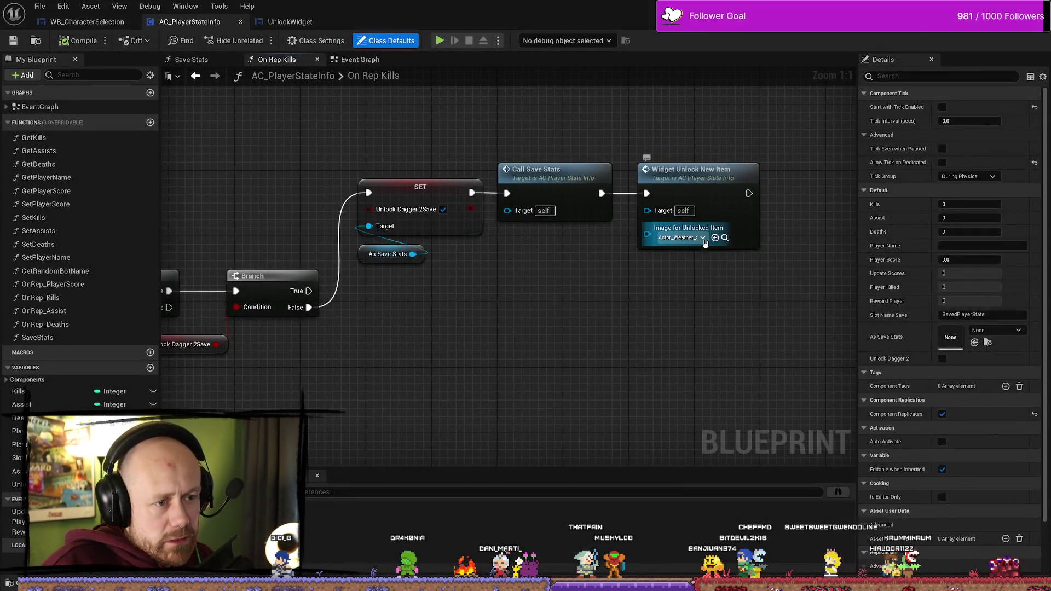
Set Image for Unlocked Item to the Dagger2 texture, then compile and save AC_PlayerStateInfo
{"action": "left_click", "coordinate": [704, 240]}
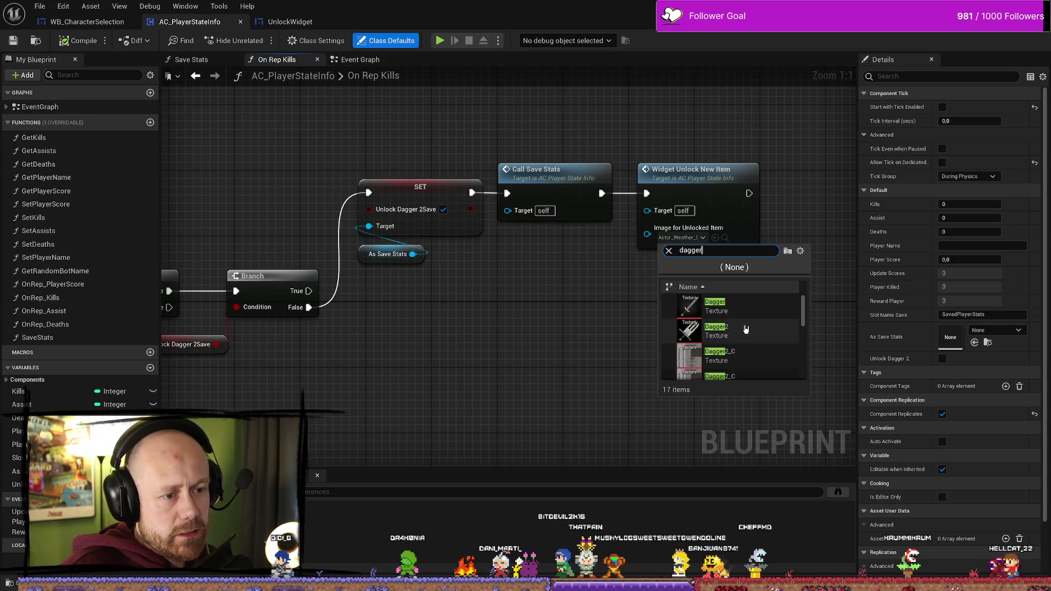
{"action": "left_click", "coordinate": [718, 306]}
{"action": "left_click", "coordinate": [79, 41]}
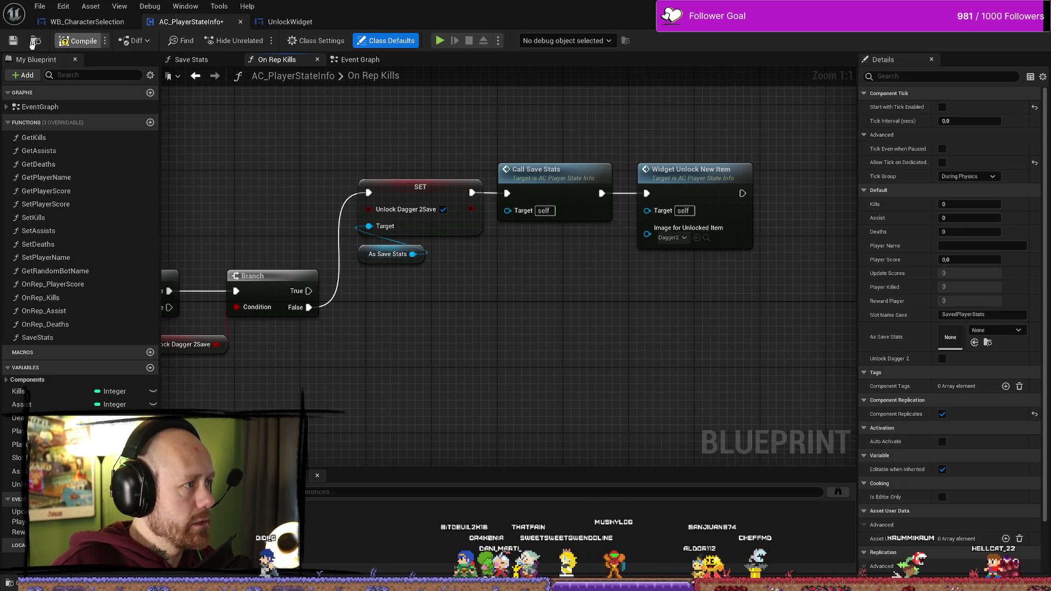
{"action": "left_click", "coordinate": [13, 40]}
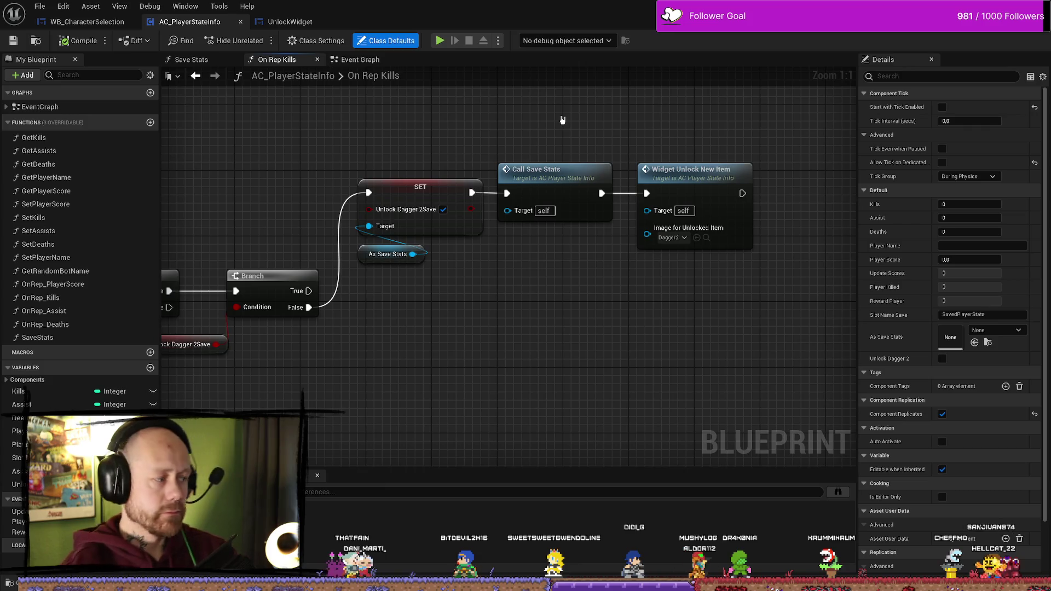
Recheck the Dagger2 image choice on the unlock node and recompile the blueprint
{"action": "left_click", "coordinate": [672, 237]}
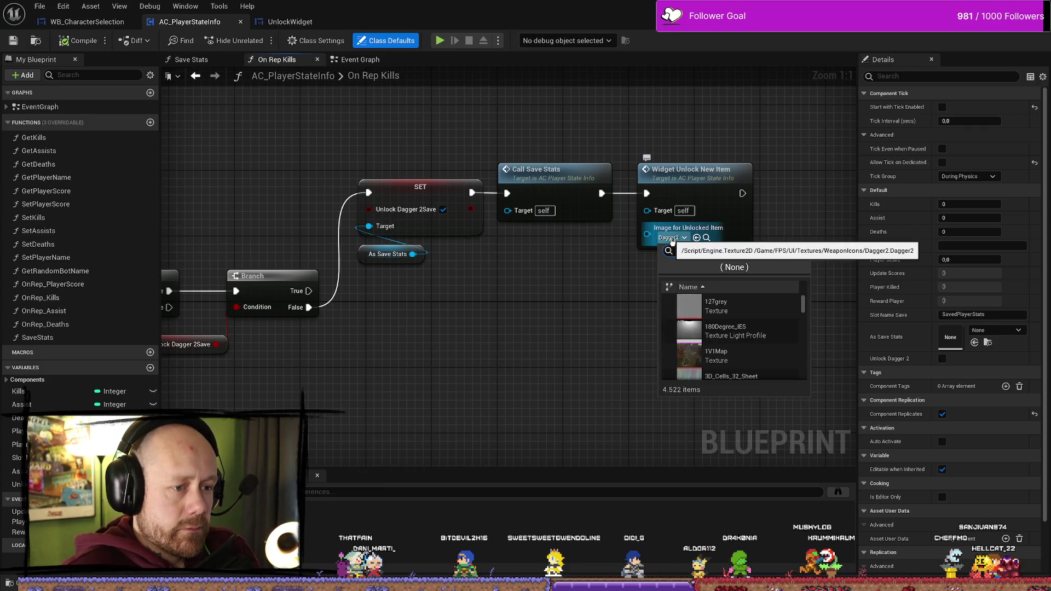
{"action": "left_click", "coordinate": [708, 238]}
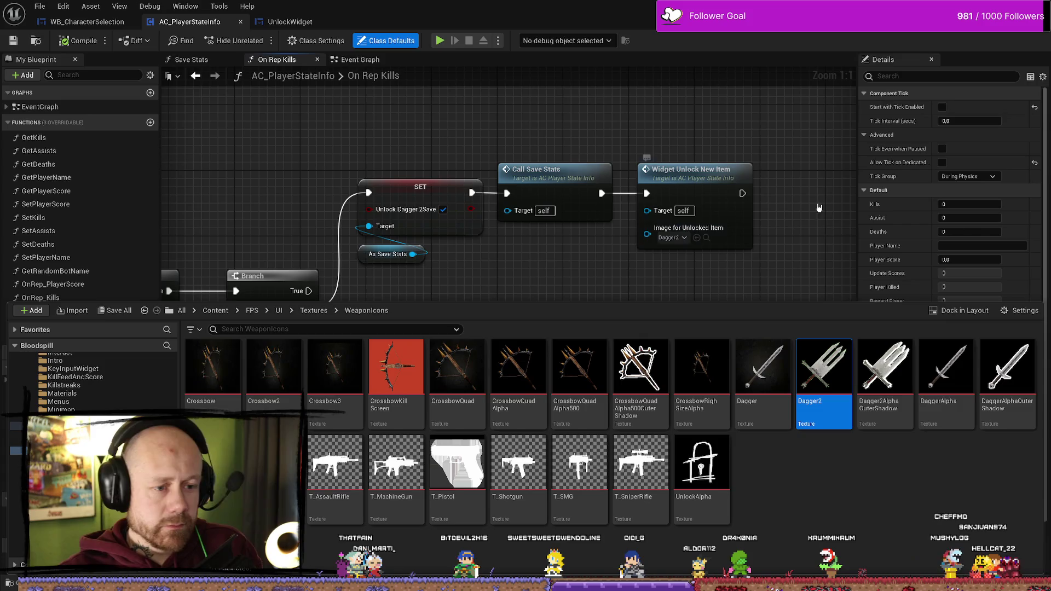
{"action": "left_click", "coordinate": [811, 160]}
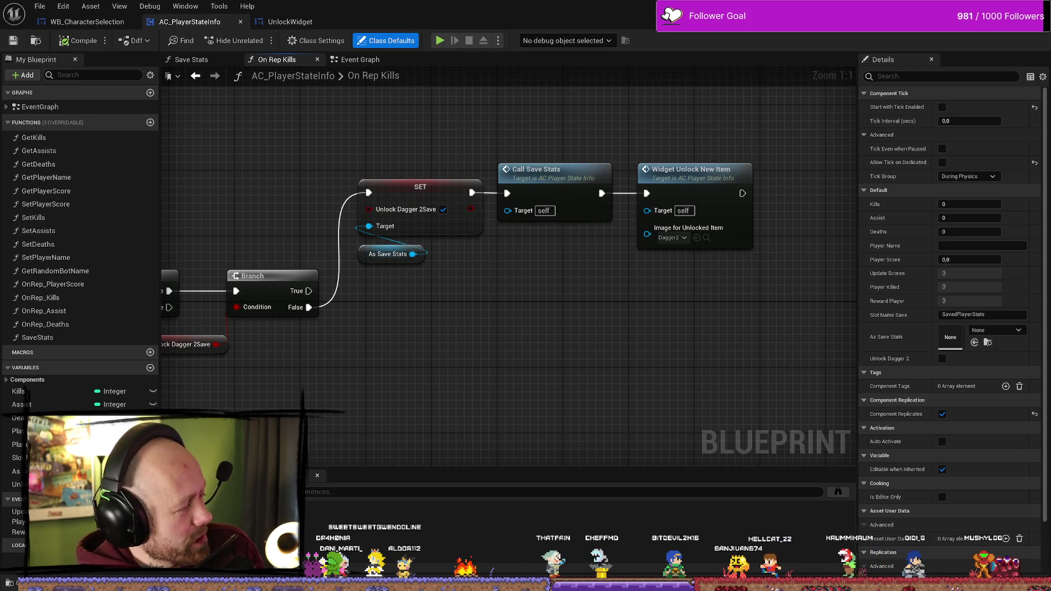
{"action": "mouse_move", "coordinate": [661, 328]}
{"action": "left_mouse_down"}
{"action": "mouse_move", "coordinate": [681, 301]}
{"action": "mouse_move", "coordinate": [659, 238]}
{"action": "left_mouse_up"}
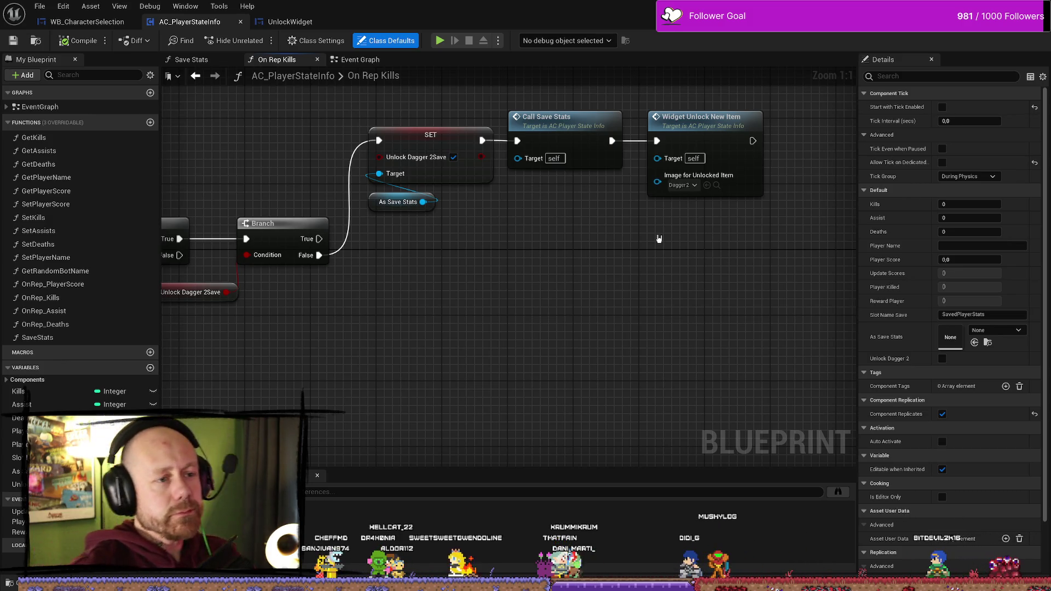
{"action": "left_click", "coordinate": [61, 41]}
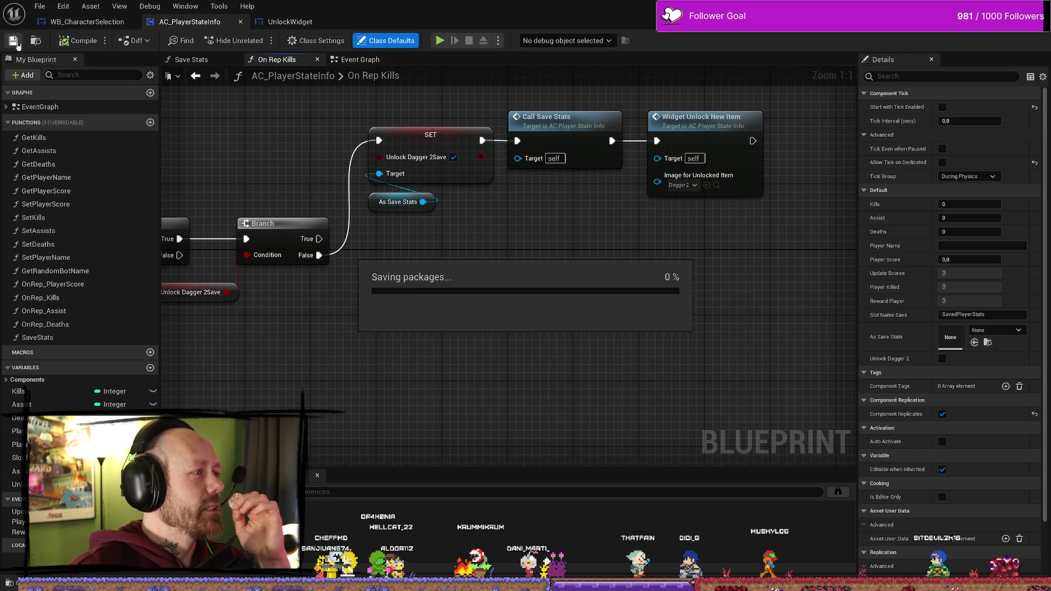
Save AC_PlayerStateInfo and zoom out over the On Rep Kills graph
{"action": "mouse_move", "coordinate": [459, 311]}
{"action": "left_mouse_down"}
{"action": "mouse_move", "coordinate": [502, 287]}
{"action": "mouse_move", "coordinate": [515, 218]}
{"action": "left_mouse_up"}
{"action": "left_click", "coordinate": [13, 41]}
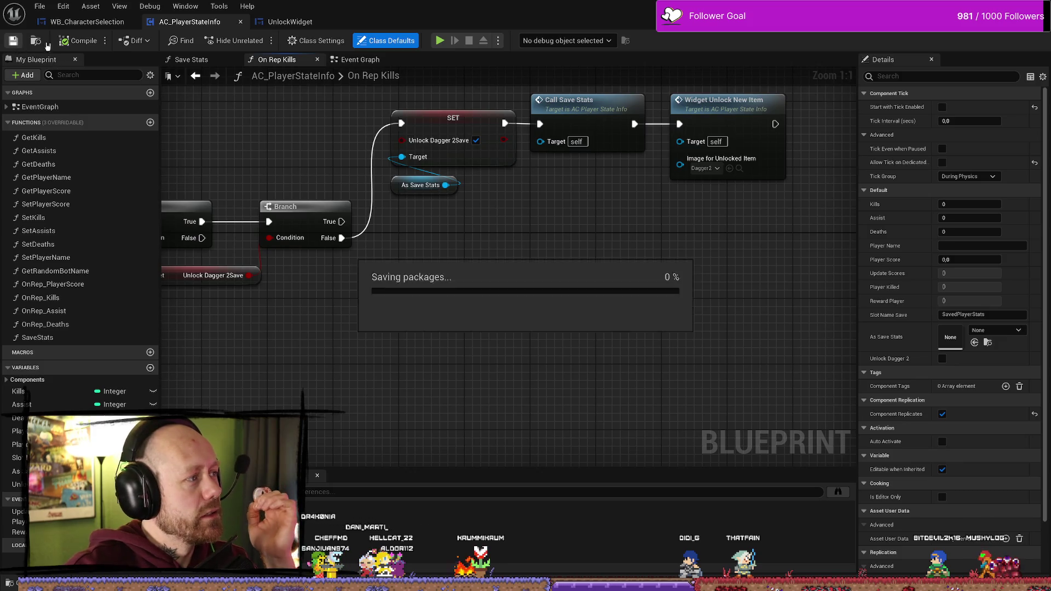
{"action": "mouse_move", "coordinate": [258, 140]}
{"action": "left_mouse_down"}
{"action": "mouse_move", "coordinate": [351, 178]}
{"action": "mouse_move", "coordinate": [629, 394]}
{"action": "mouse_move", "coordinate": [708, 312]}
{"action": "mouse_move", "coordinate": [601, 244]}
{"action": "mouse_move", "coordinate": [603, 345]}
{"action": "left_mouse_up"}
{"action": "scroll", "coordinate": [601, 244], "scroll_direction": "down", "scroll_amount": 1}
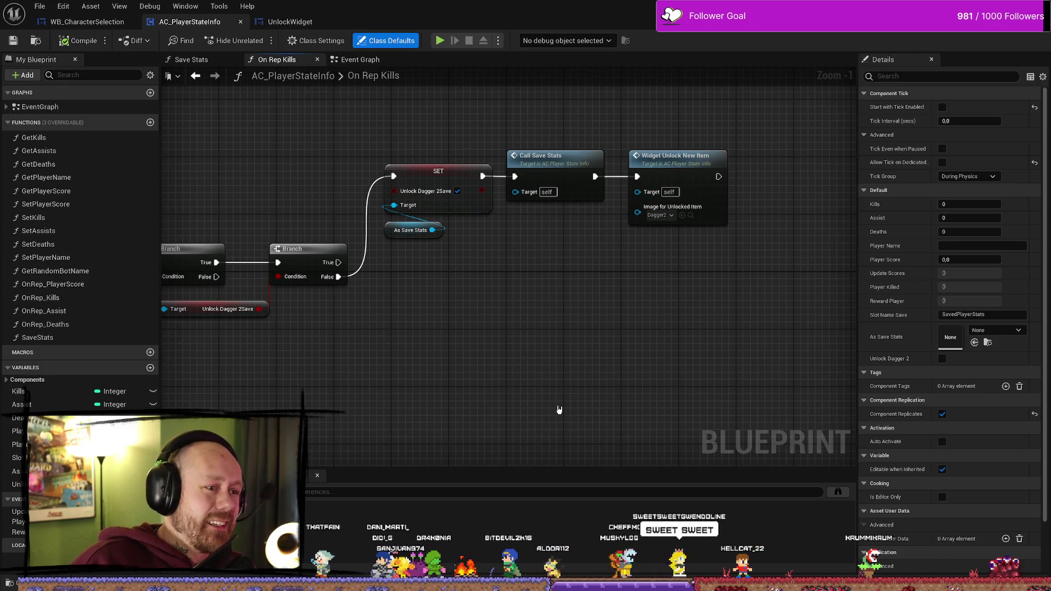
Expand EventGraph in My Blueprint to list events like AddKill and AddDeath
{"action": "mouse_move", "coordinate": [571, 375]}
{"action": "left_mouse_down"}
{"action": "mouse_move", "coordinate": [535, 355]}
{"action": "mouse_move", "coordinate": [579, 263]}
{"action": "left_mouse_up"}
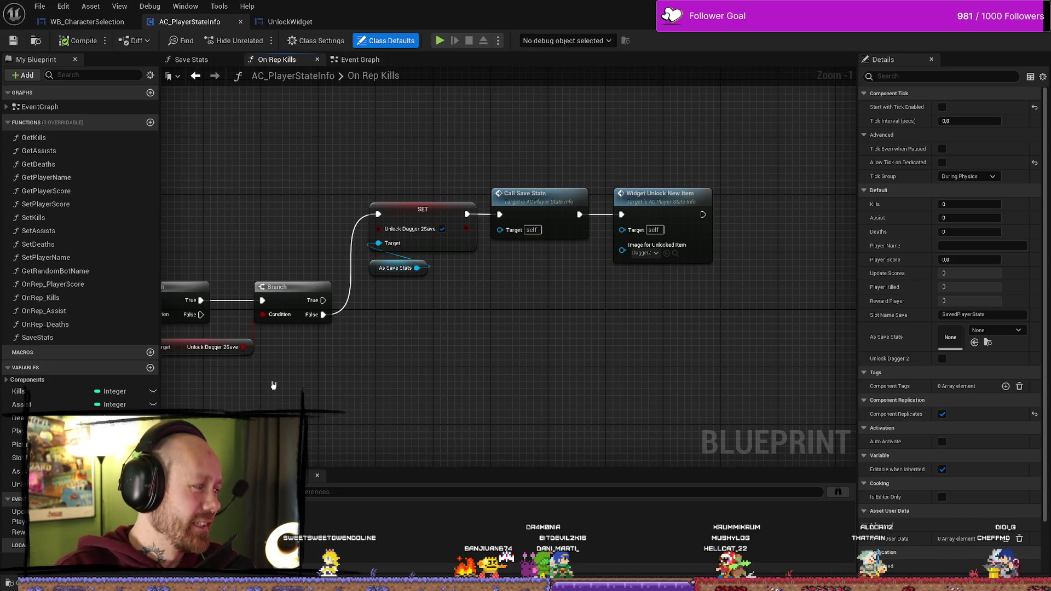
{"action": "left_click_drag", "start_coordinate": [587, 396], "coordinate": [700, 383]}
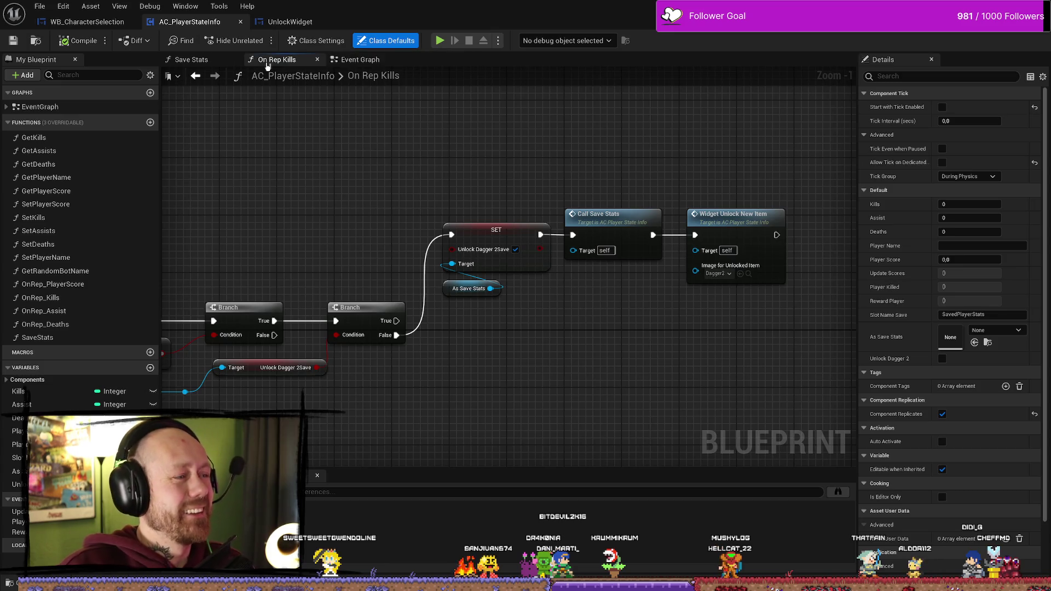
{"action": "left_click", "coordinate": [6, 107]}
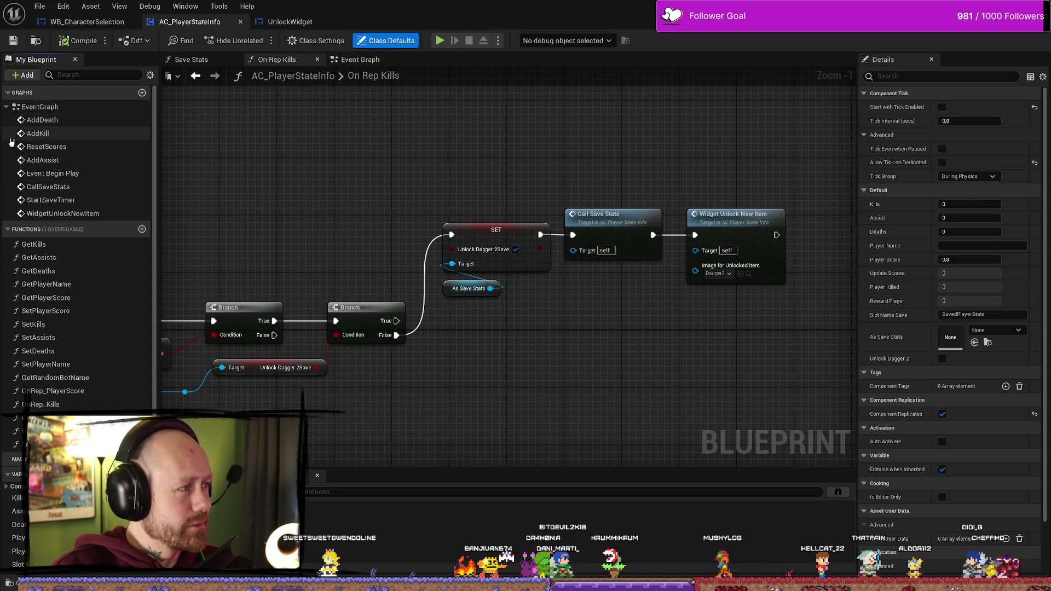
{"action": "left_click_drag", "start_coordinate": [606, 408], "coordinate": [579, 370]}
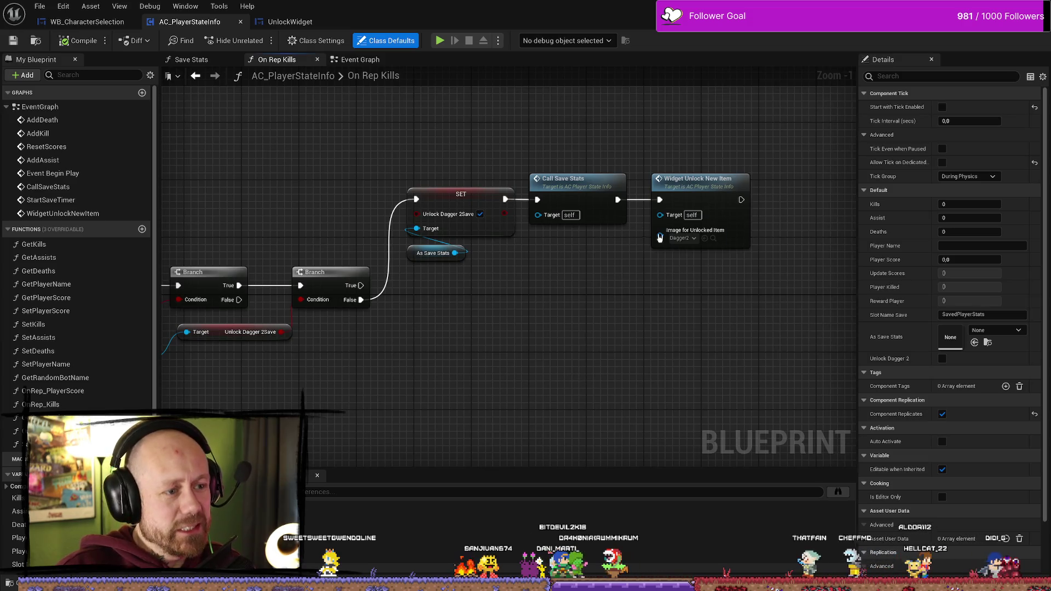
{"action": "left_click_drag", "start_coordinate": [684, 247], "coordinate": [724, 235]}
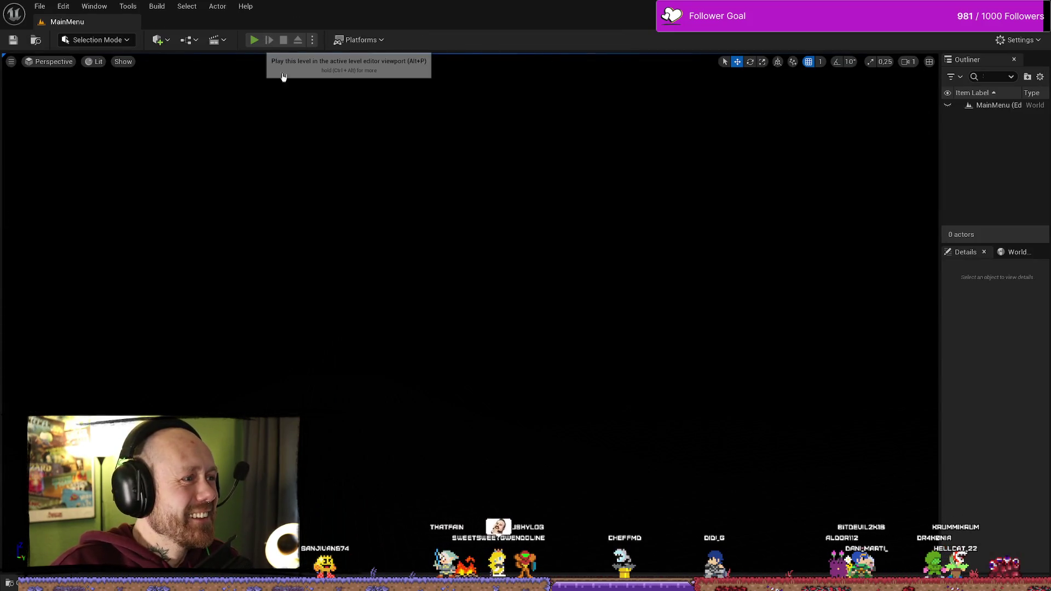
{"action": "left_click", "coordinate": [254, 40]}
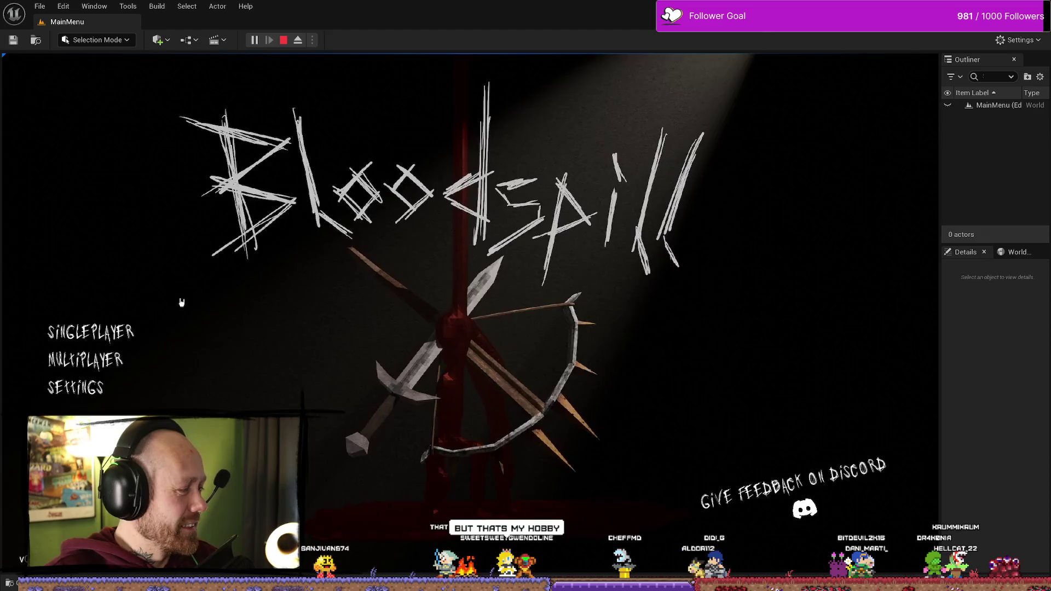
{"action": "left_click", "coordinate": [91, 332]}
{"action": "left_click", "coordinate": [818, 529]}
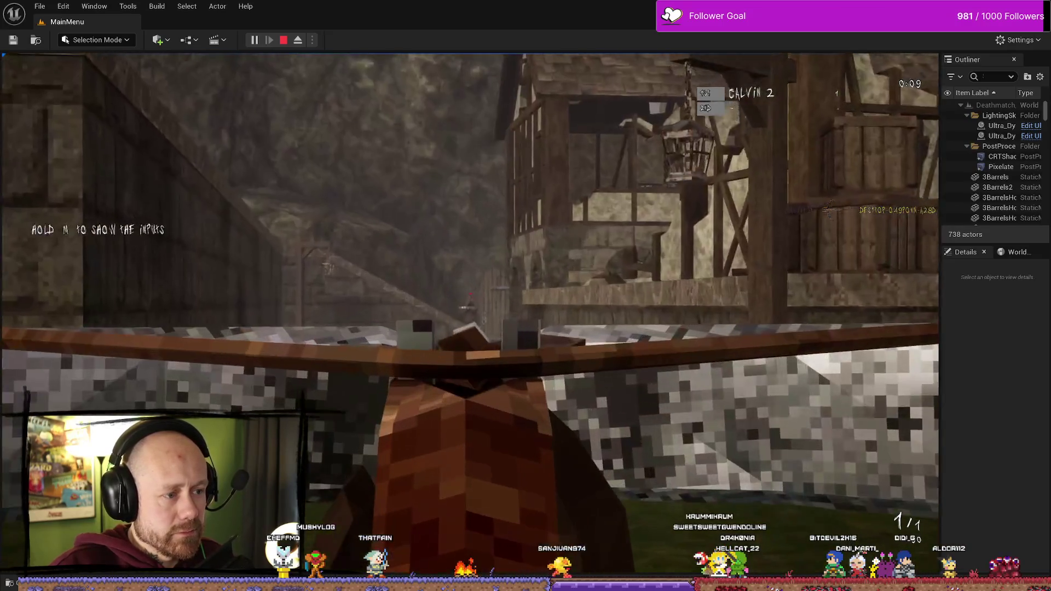
{"action": "left_click", "coordinate": [469, 313]}
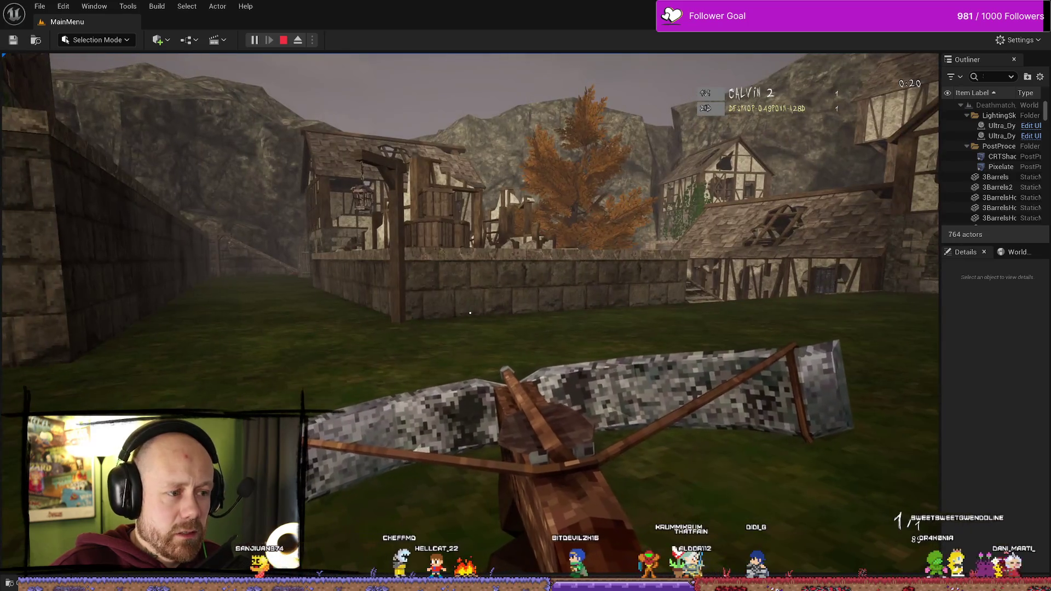
{"action": "key", "text": "Escape"}
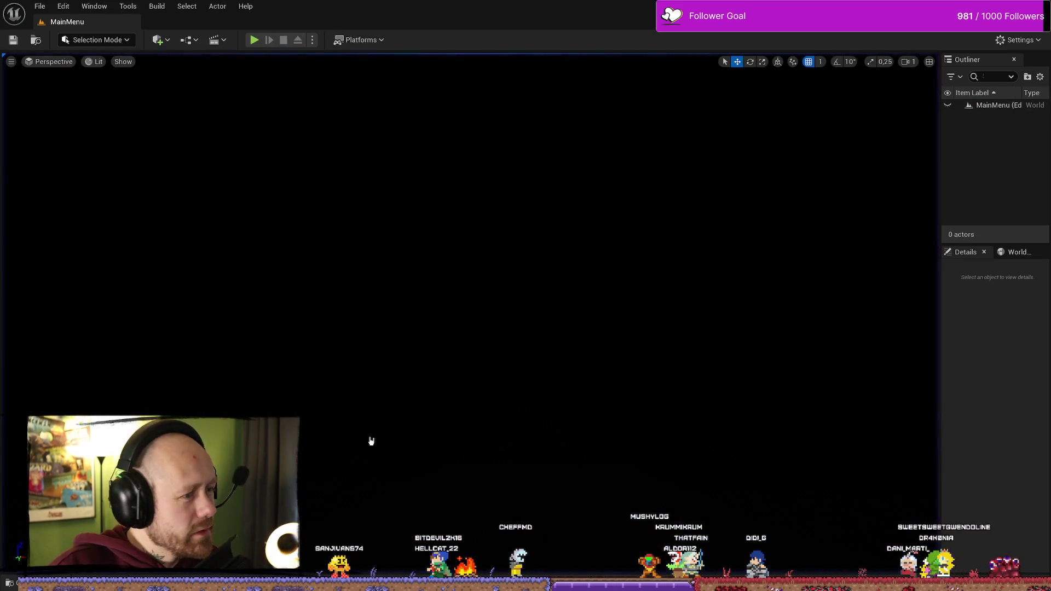
Return to On Rep Kills, glance at UnlockWidget, and compile the 100-kill check
{"action": "key", "text": "ctrl+space"}
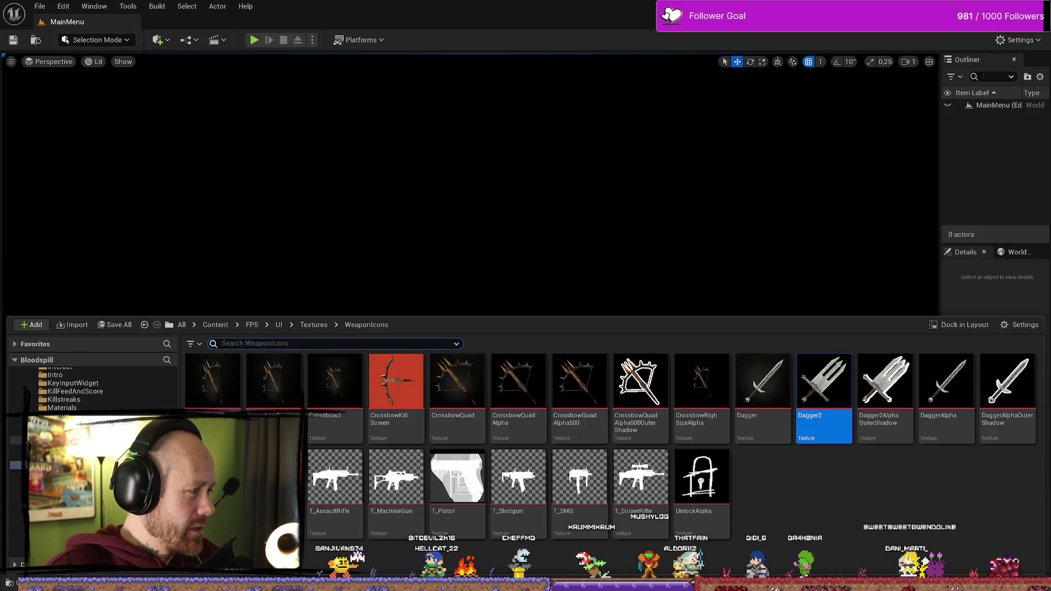
{"action": "key", "text": "alt+Tab"}
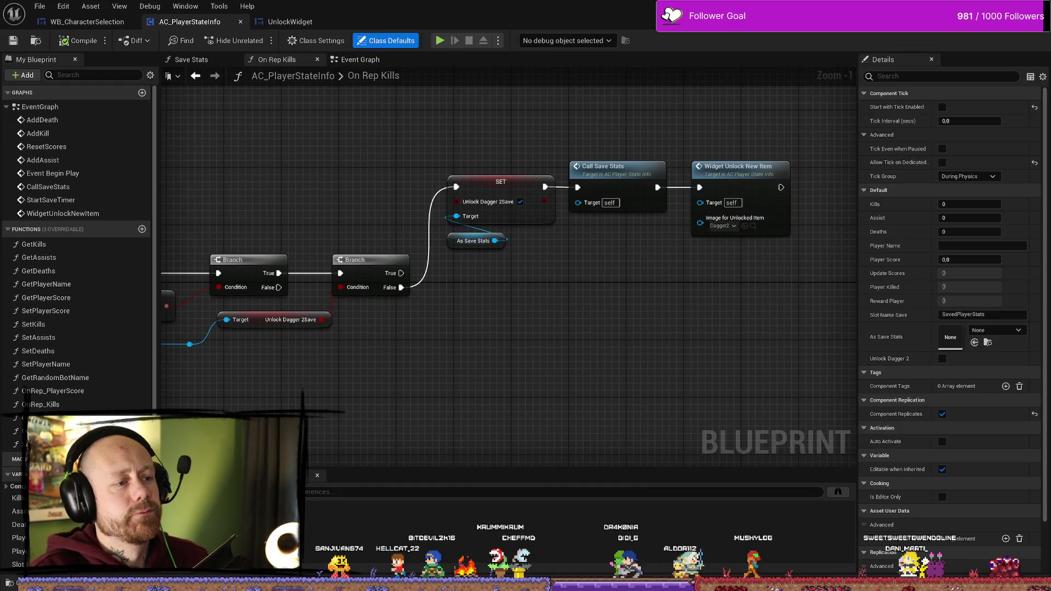
{"action": "left_click_drag", "start_coordinate": [615, 344], "coordinate": [636, 343]}
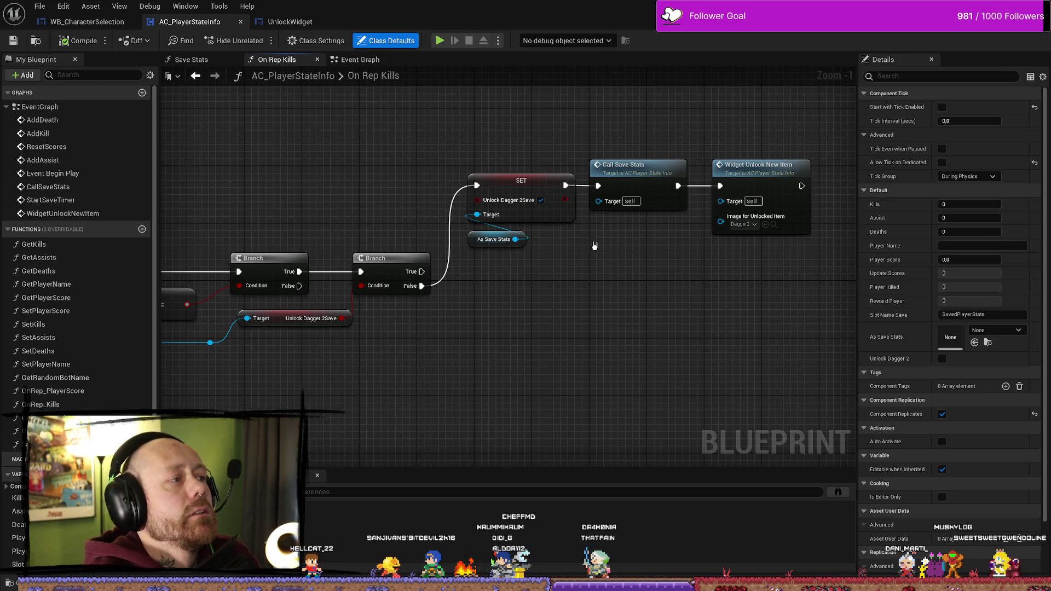
{"action": "left_click", "coordinate": [300, 22]}
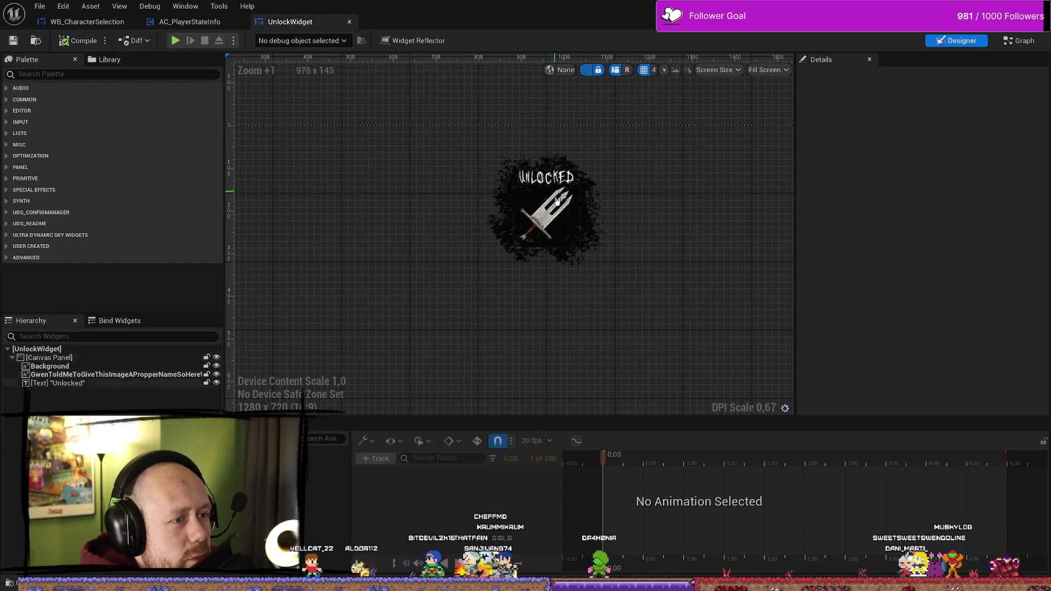
{"action": "left_click", "coordinate": [190, 22]}
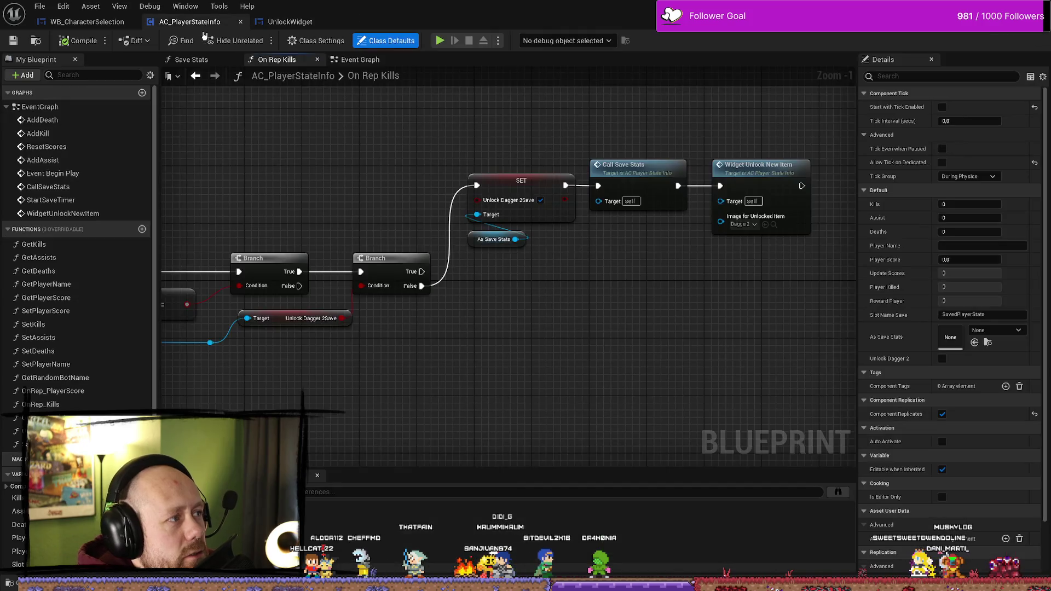
{"action": "scroll", "coordinate": [535, 349], "scroll_direction": "down", "scroll_amount": 2}
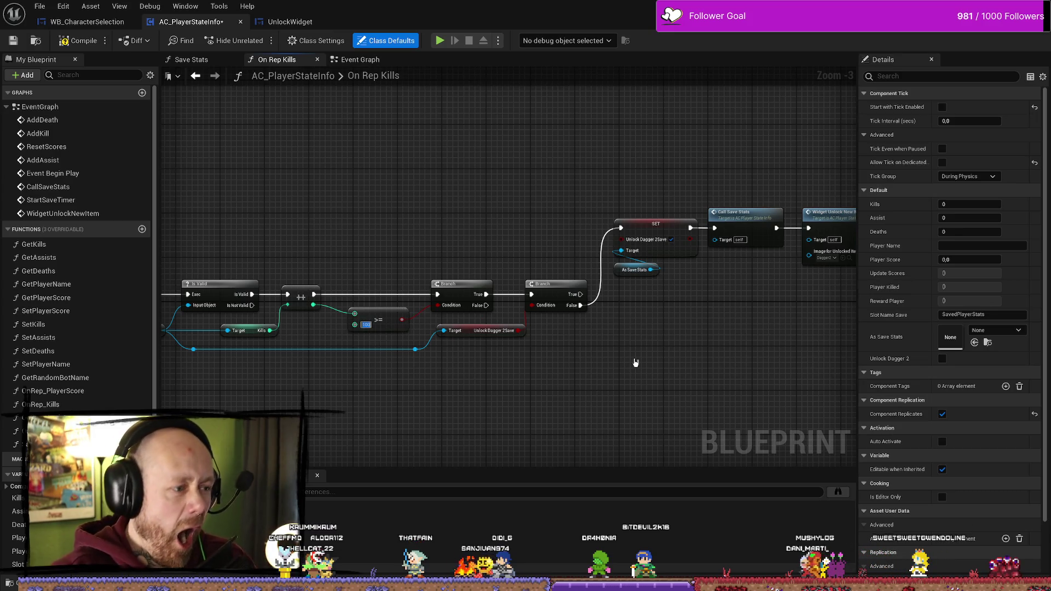
{"action": "left_click", "coordinate": [65, 48]}
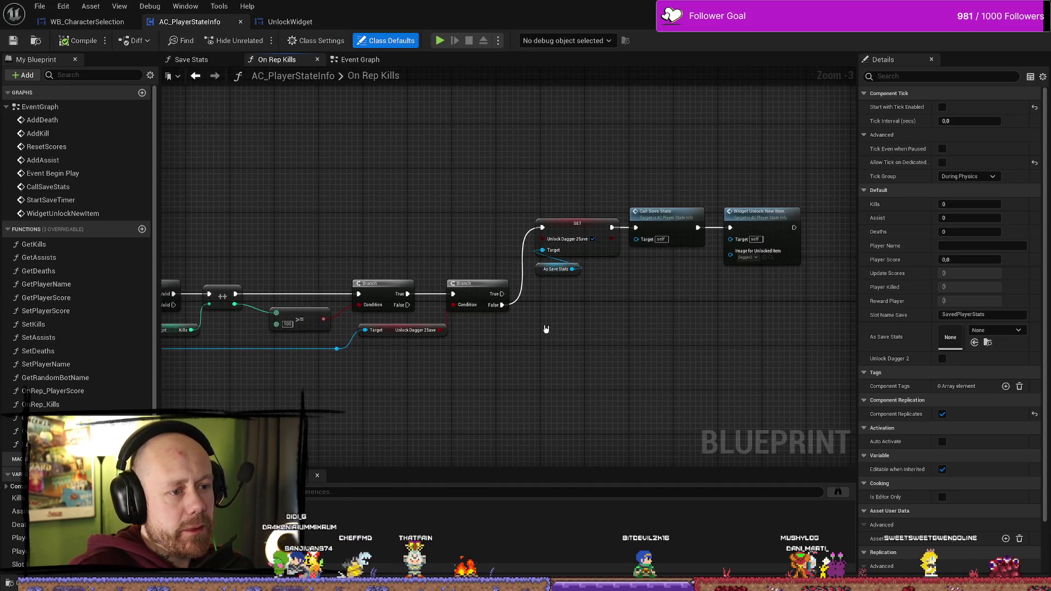
{"action": "left_click_drag", "start_coordinate": [553, 174], "coordinate": [601, 257]}
{"action": "left_click", "coordinate": [662, 106]}
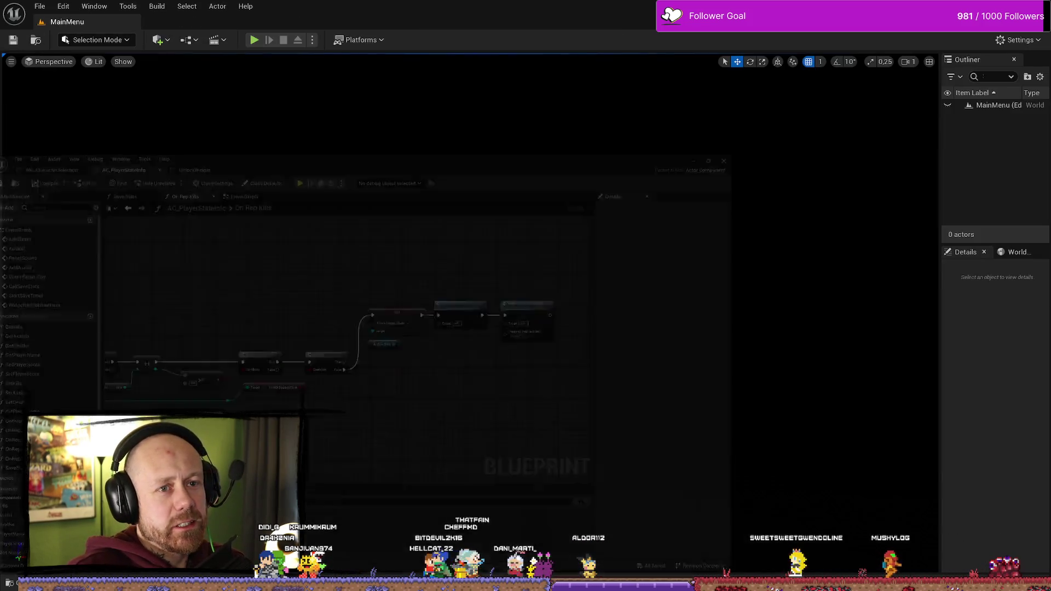
{"action": "key", "text": "alt+Tab"}
Play the MainMenu level as Singleplayer, then stop the session
{"action": "left_click", "coordinate": [254, 39]}
{"action": "left_click", "coordinate": [121, 335]}
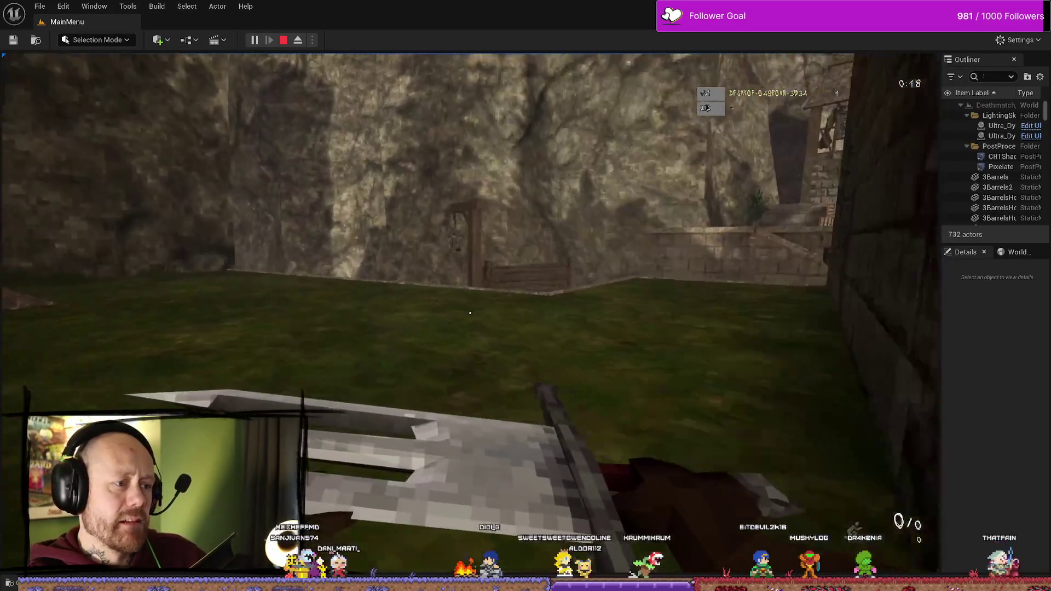
{"action": "key", "text": "Escape"}
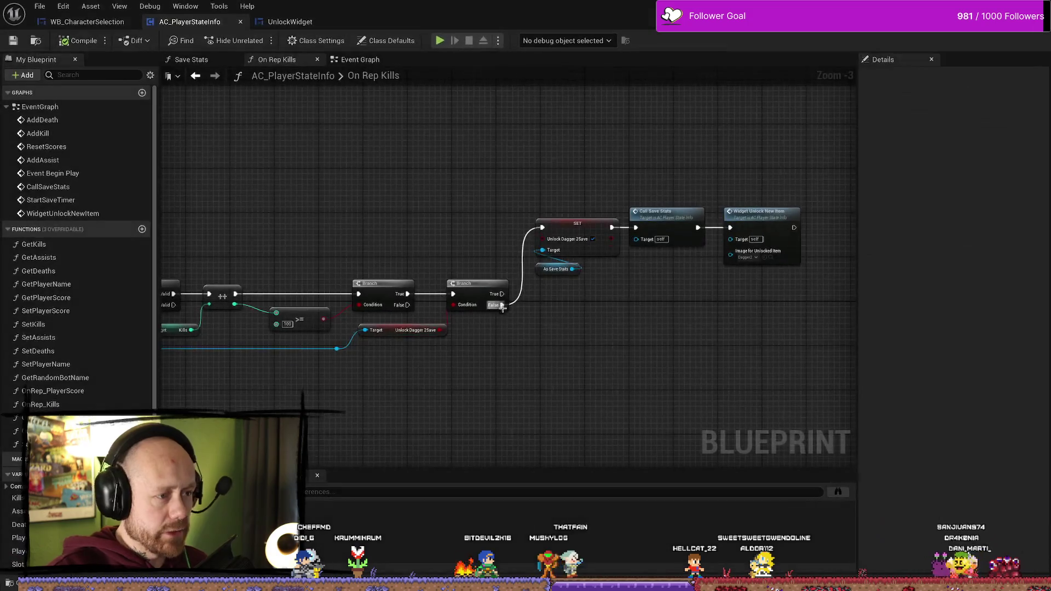
{"action": "left_click_drag", "start_coordinate": [547, 129], "coordinate": [552, 249]}
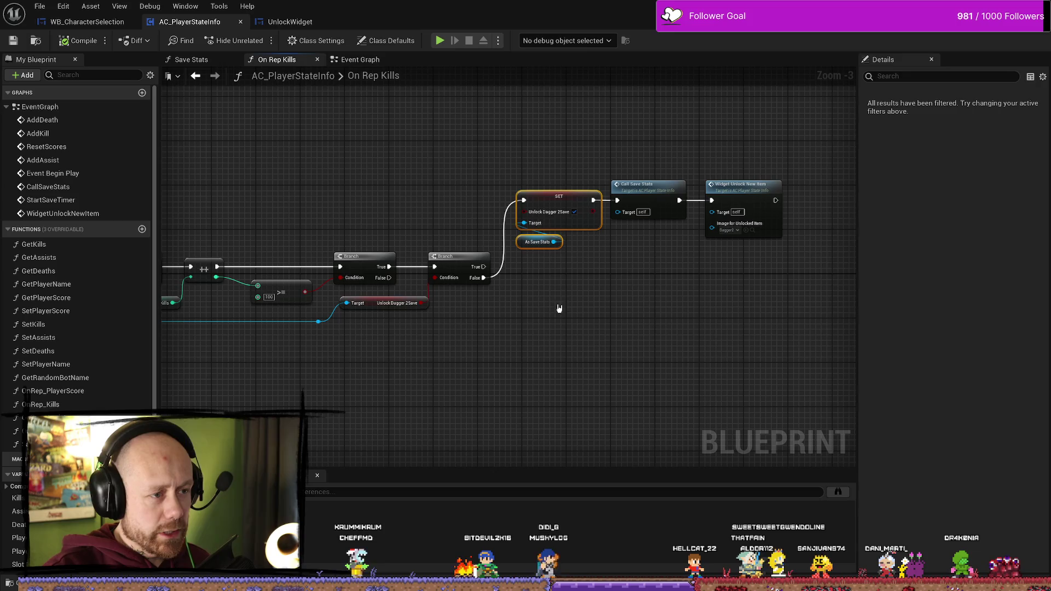
{"action": "mouse_move", "coordinate": [531, 310]}
{"action": "left_mouse_down"}
{"action": "mouse_move", "coordinate": [509, 358]}
{"action": "mouse_move", "coordinate": [628, 401]}
{"action": "mouse_move", "coordinate": [591, 131]}
{"action": "mouse_move", "coordinate": [564, 247]}
{"action": "mouse_move", "coordinate": [563, 346]}
{"action": "mouse_move", "coordinate": [615, 295]}
{"action": "mouse_move", "coordinate": [623, 301]}
{"action": "left_mouse_up"}
{"action": "mouse_move", "coordinate": [535, 391]}
{"action": "left_mouse_down"}
{"action": "mouse_move", "coordinate": [425, 366]}
{"action": "mouse_move", "coordinate": [413, 436]}
{"action": "left_mouse_up"}
{"action": "left_click", "coordinate": [470, 243]}
{"action": "left_click_drag", "start_coordinate": [683, 299], "coordinate": [550, 348]}
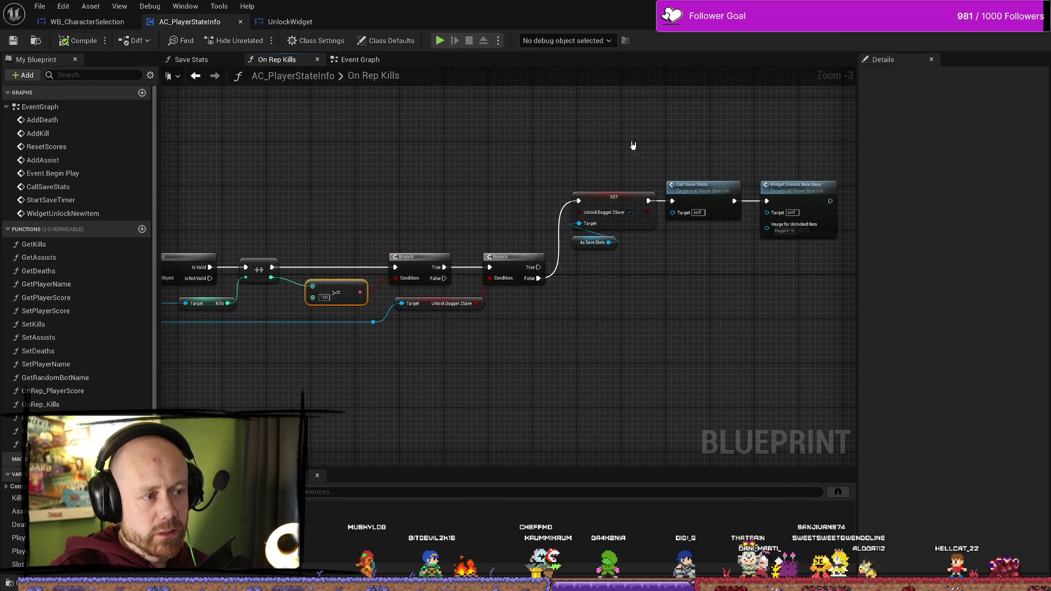
{"action": "left_click_drag", "start_coordinate": [631, 157], "coordinate": [560, 353]}
{"action": "left_click_drag", "start_coordinate": [609, 118], "coordinate": [578, 358]}
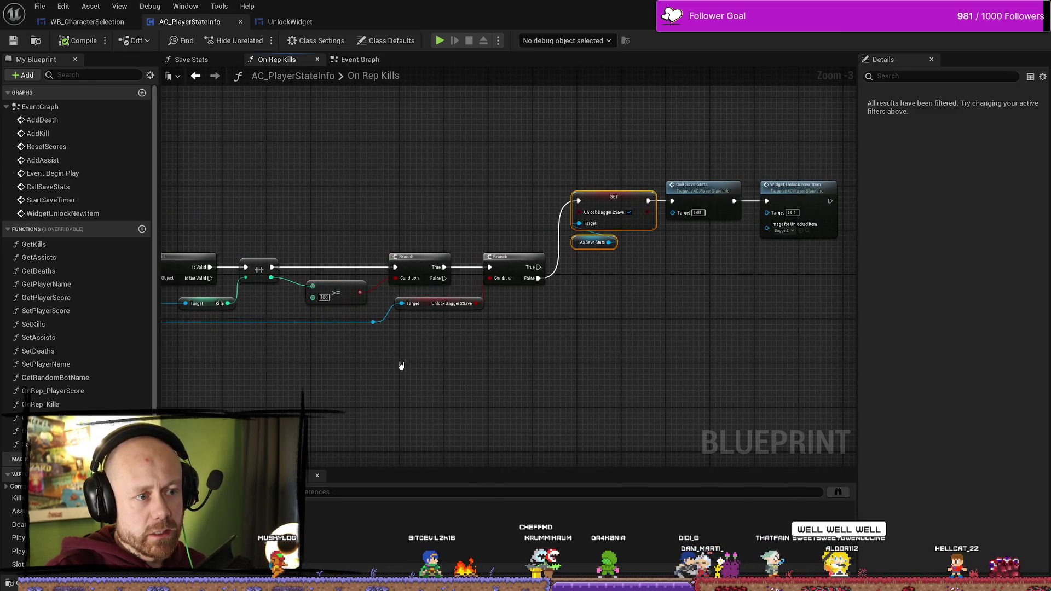
{"action": "left_click", "coordinate": [414, 162]}
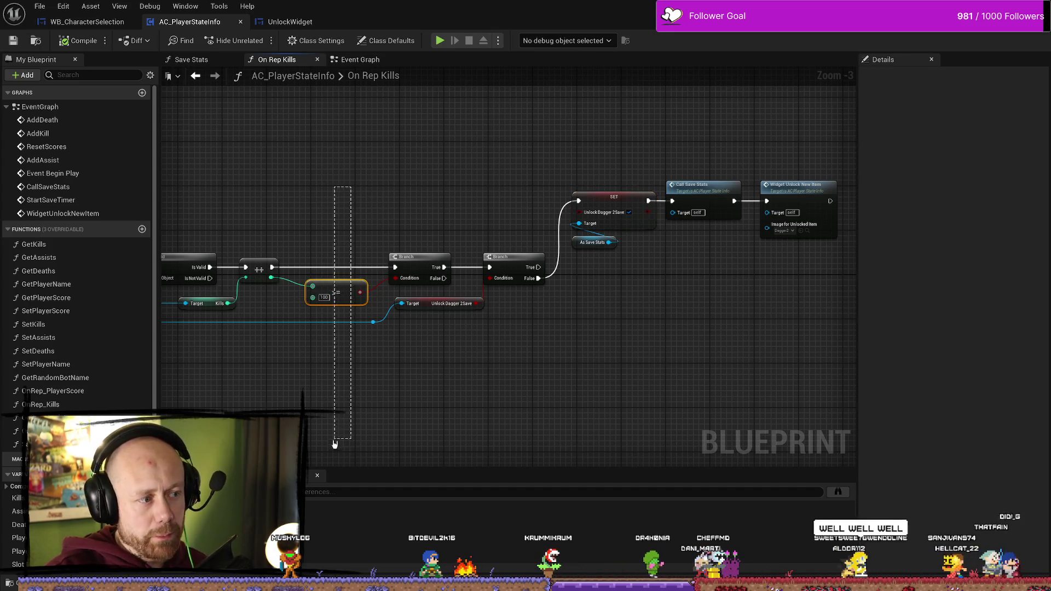
{"action": "left_click_drag", "start_coordinate": [635, 139], "coordinate": [783, 391]}
{"action": "left_click_drag", "start_coordinate": [584, 148], "coordinate": [767, 340]}
{"action": "left_click", "coordinate": [335, 292]}
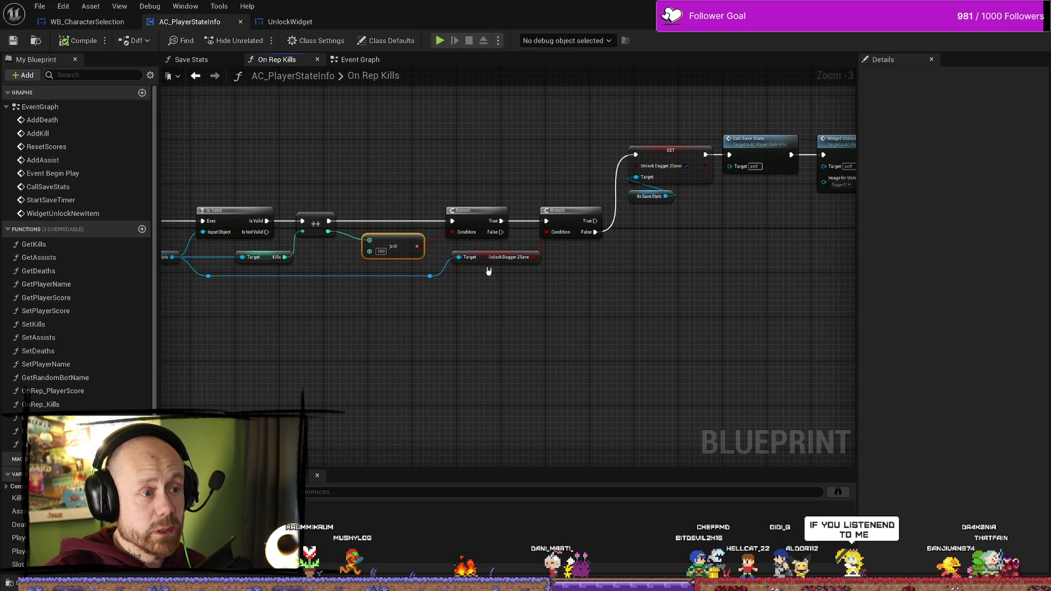
{"action": "left_click_drag", "start_coordinate": [617, 309], "coordinate": [596, 317]}
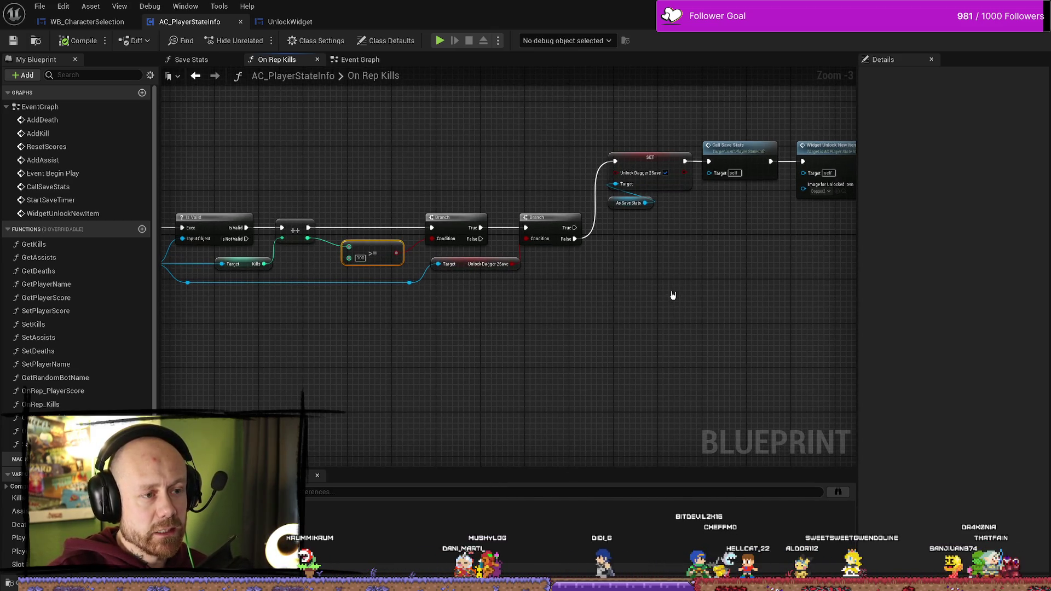
{"action": "left_click_drag", "start_coordinate": [650, 258], "coordinate": [607, 248]}
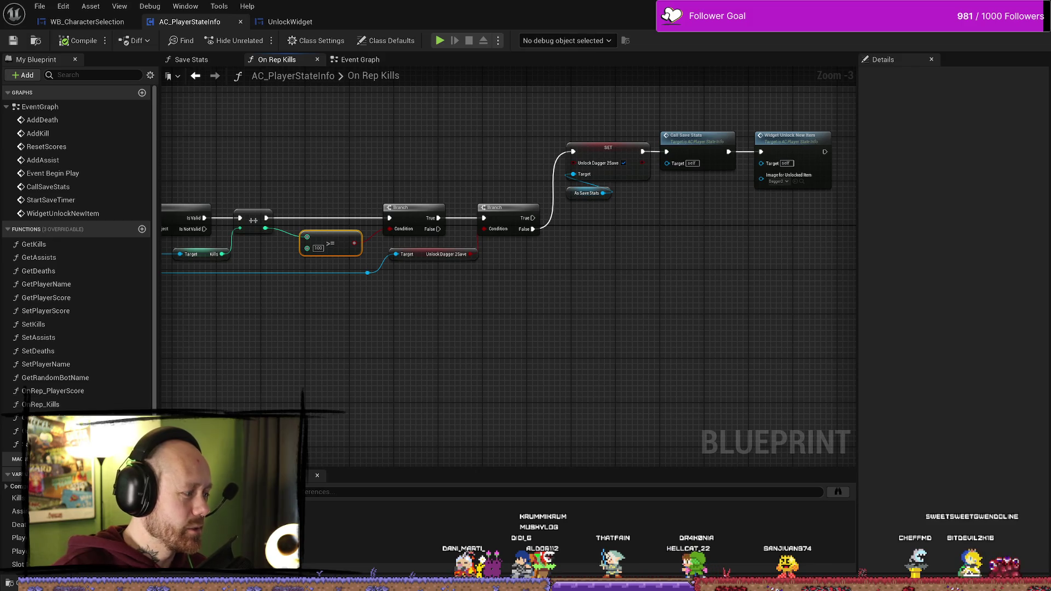
{"action": "mouse_move", "coordinate": [369, 401]}
{"action": "left_mouse_down"}
{"action": "mouse_move", "coordinate": [650, 359]}
{"action": "mouse_move", "coordinate": [606, 375]}
{"action": "mouse_move", "coordinate": [645, 352]}
{"action": "mouse_move", "coordinate": [469, 357]}
{"action": "left_mouse_up"}
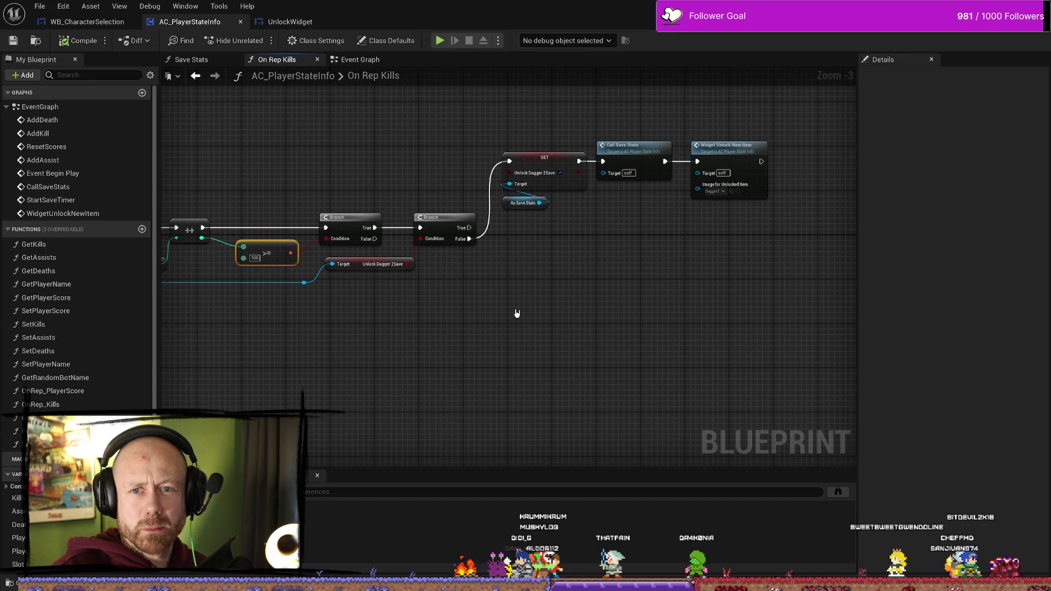
{"action": "scroll", "coordinate": [517, 314], "scroll_direction": "up", "scroll_amount": 2}
{"action": "scroll", "coordinate": [516, 319], "scroll_direction": "down", "scroll_amount": 2}
{"action": "scroll", "coordinate": [500, 317], "scroll_direction": "up", "scroll_amount": 2}
{"action": "left_click_drag", "start_coordinate": [354, 312], "coordinate": [420, 319]}
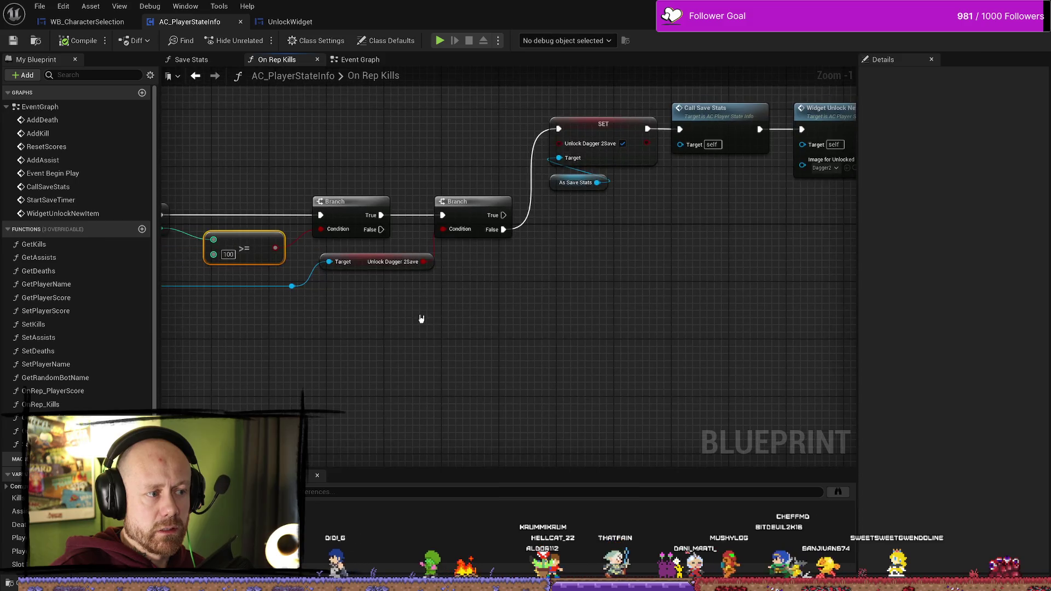
{"action": "mouse_move", "coordinate": [330, 326]}
{"action": "left_mouse_down"}
{"action": "mouse_move", "coordinate": [479, 327]}
{"action": "mouse_move", "coordinate": [426, 325]}
{"action": "left_mouse_up"}
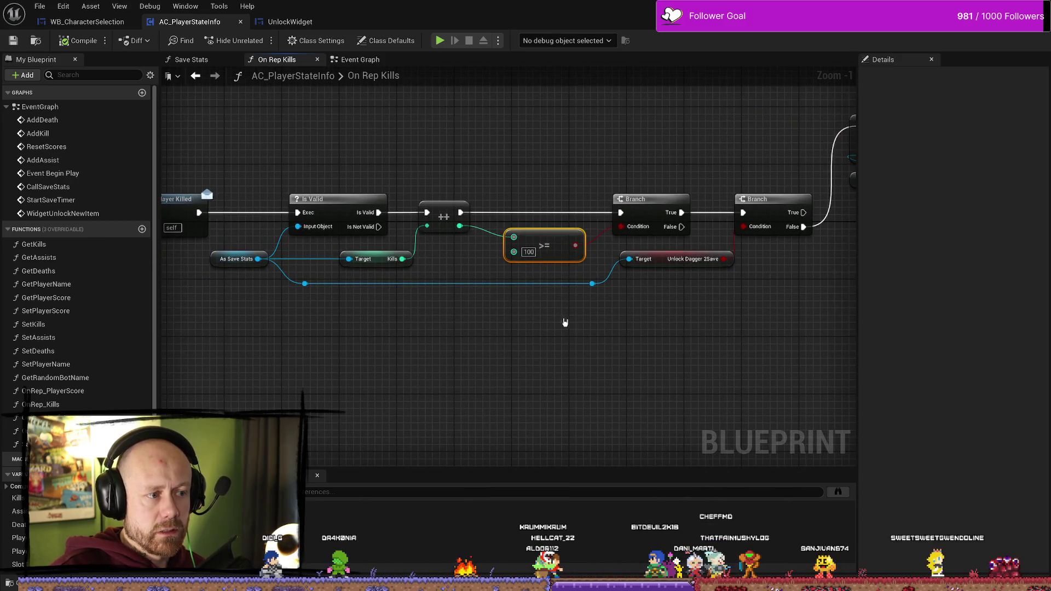
{"action": "left_click_drag", "start_coordinate": [560, 323], "coordinate": [411, 281]}
{"action": "left_click", "coordinate": [533, 284]}
{"action": "left_click_drag", "start_coordinate": [533, 284], "coordinate": [466, 251]}
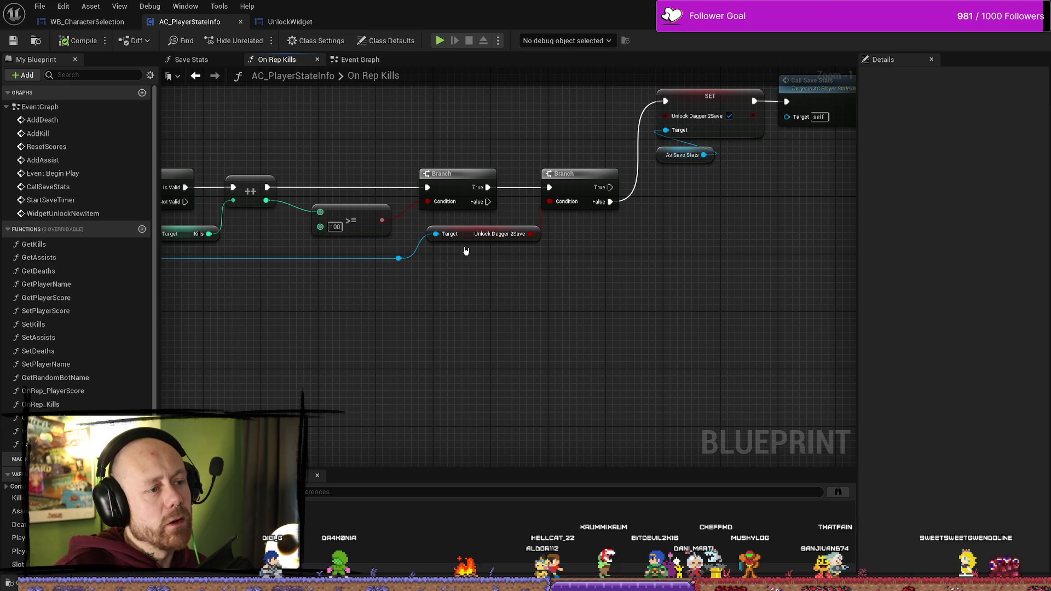
{"action": "left_click", "coordinate": [399, 258]}
{"action": "left_click_drag", "start_coordinate": [558, 272], "coordinate": [496, 230]}
{"action": "left_click_drag", "start_coordinate": [321, 231], "coordinate": [412, 275]}
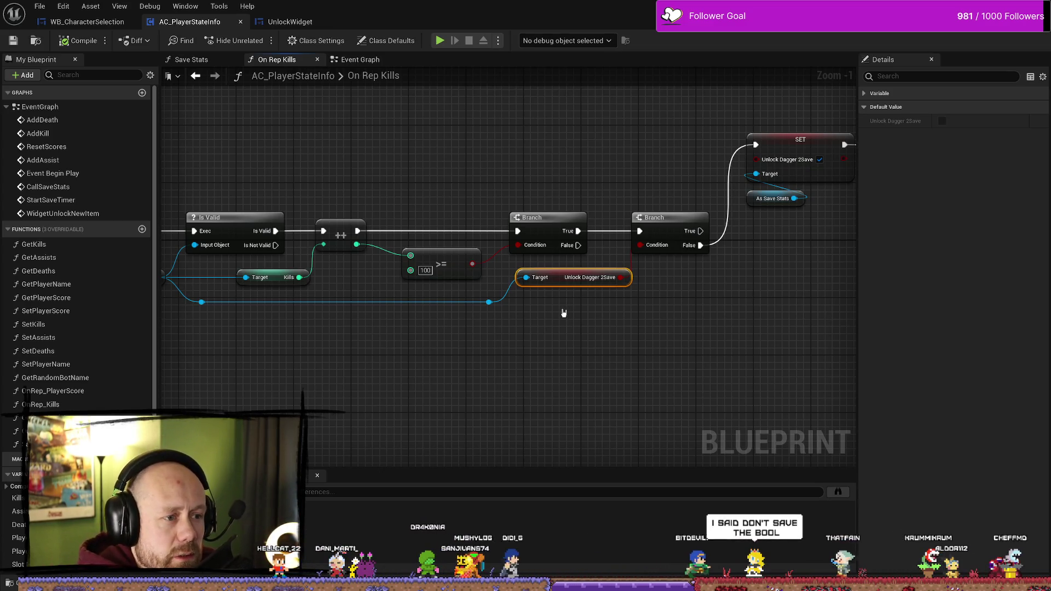
{"action": "left_click_drag", "start_coordinate": [718, 336], "coordinate": [651, 345]}
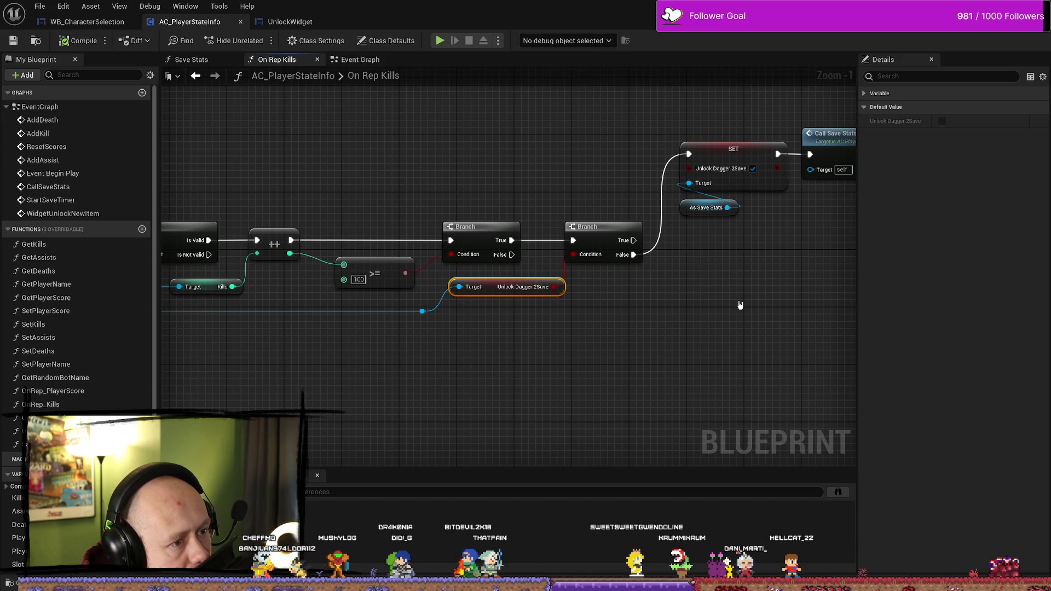
{"action": "left_click_drag", "start_coordinate": [725, 391], "coordinate": [674, 405]}
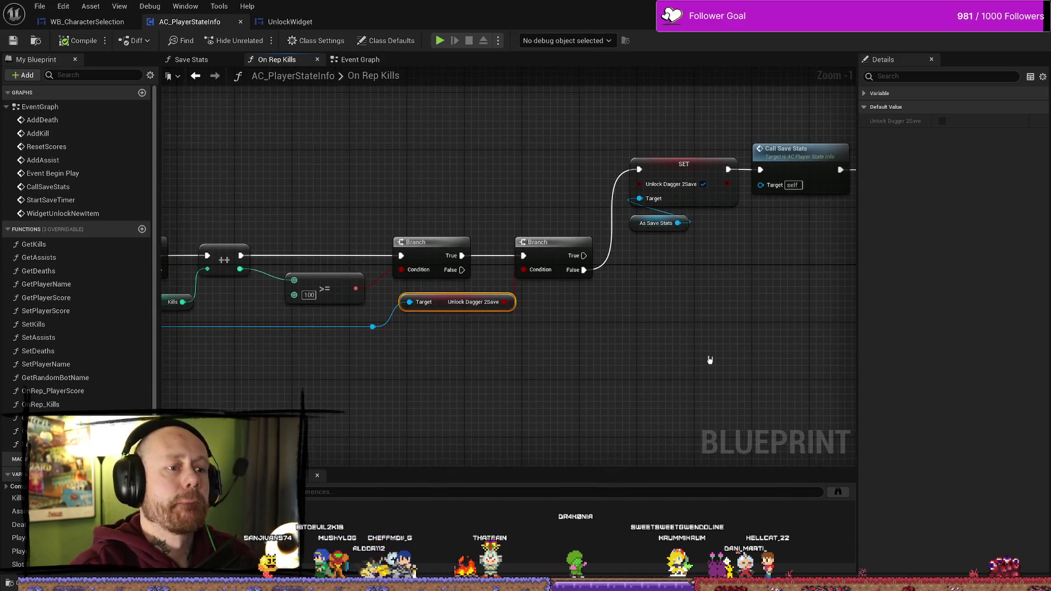
{"action": "left_click_drag", "start_coordinate": [613, 308], "coordinate": [547, 323]}
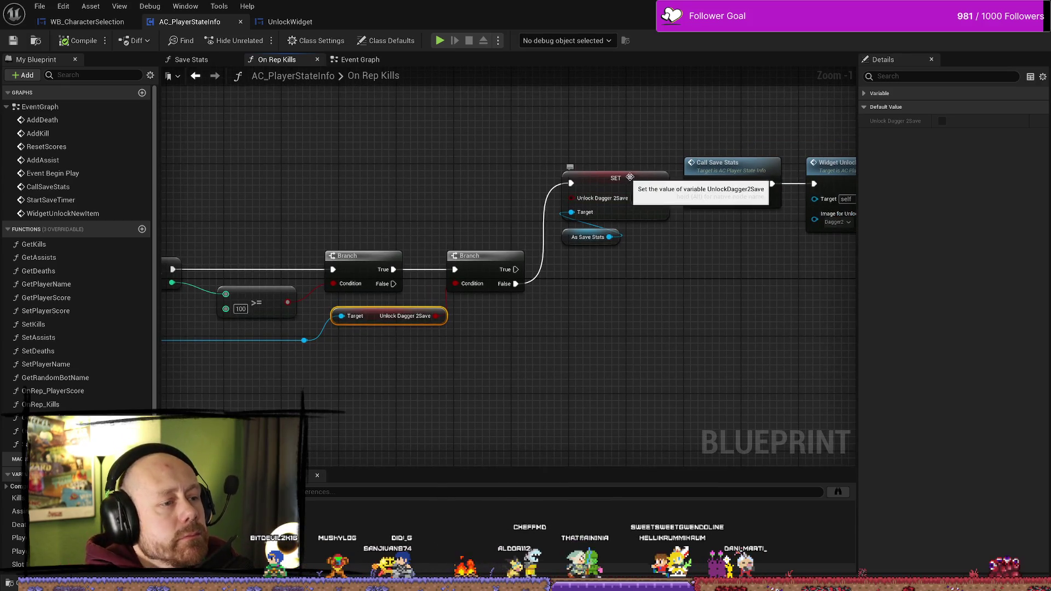
{"action": "left_click_drag", "start_coordinate": [615, 161], "coordinate": [570, 163]}
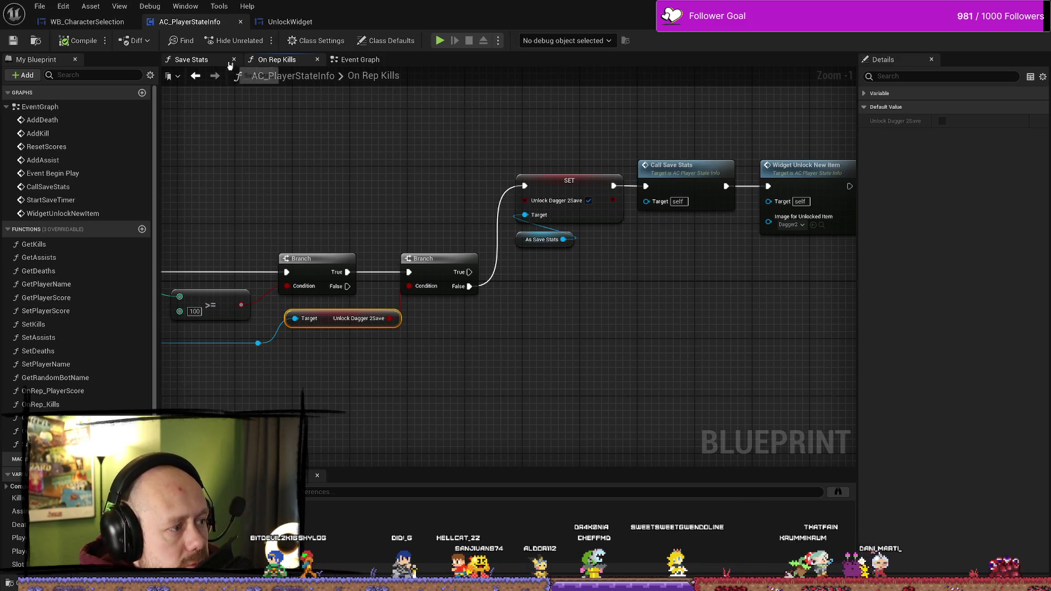
{"action": "left_click_drag", "start_coordinate": [328, 141], "coordinate": [440, 145]}
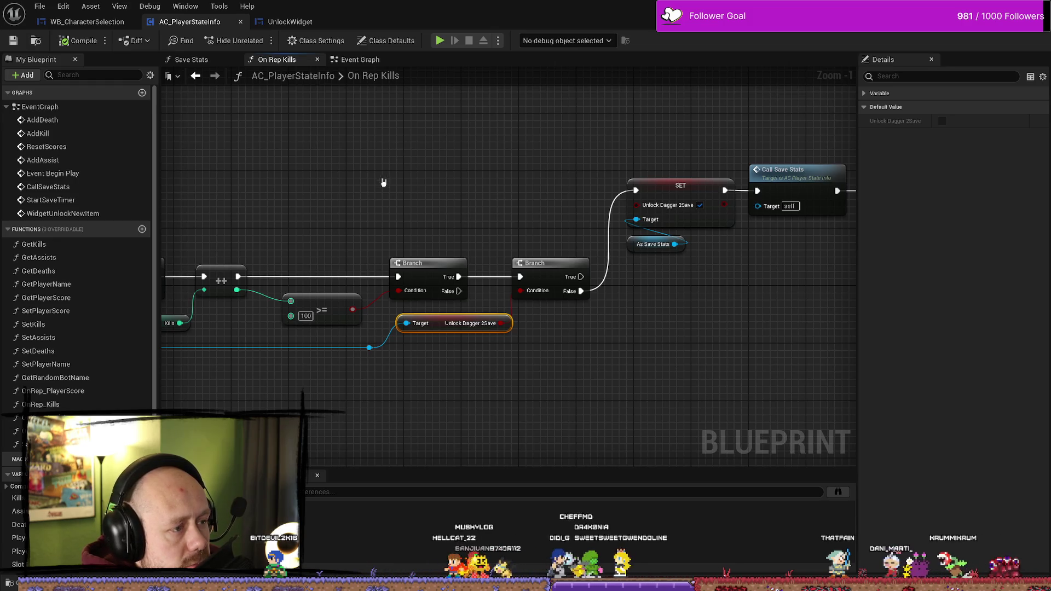
{"action": "key", "text": "ctrl+Tab"}
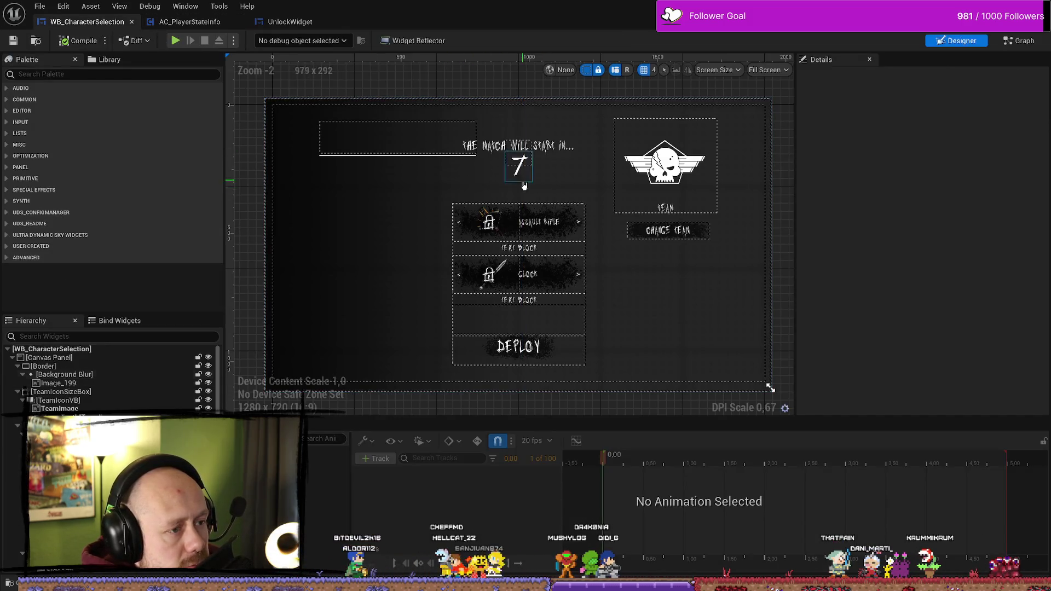
Glance over the player state and Unlocked widget tabs, then switch to WB_CharacterSelection
{"action": "left_click", "coordinate": [213, 22]}
{"action": "left_click", "coordinate": [271, 22]}
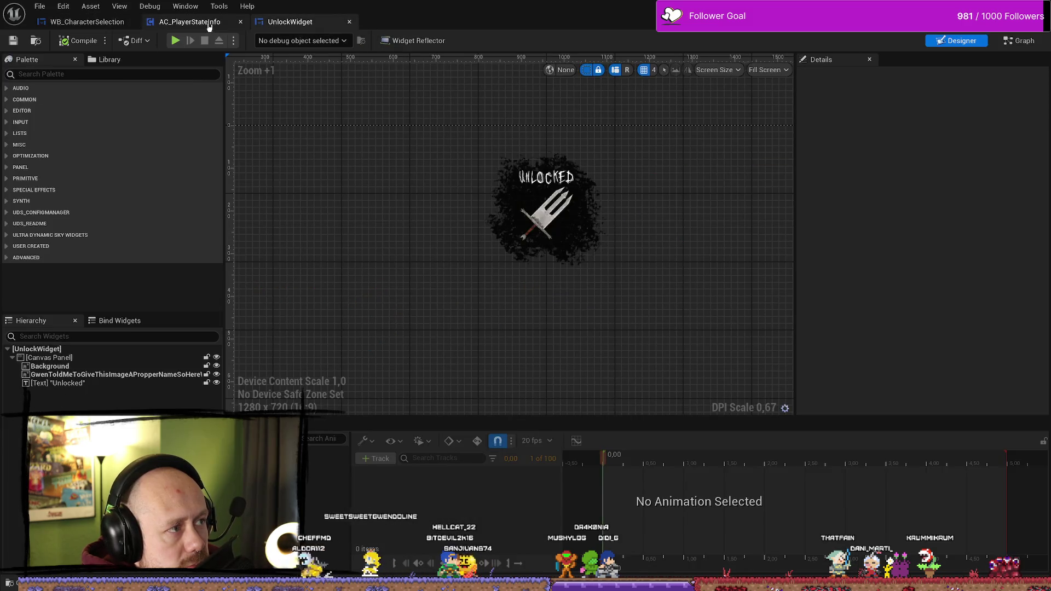
{"action": "left_click", "coordinate": [208, 23]}
{"action": "left_click", "coordinate": [120, 22]}
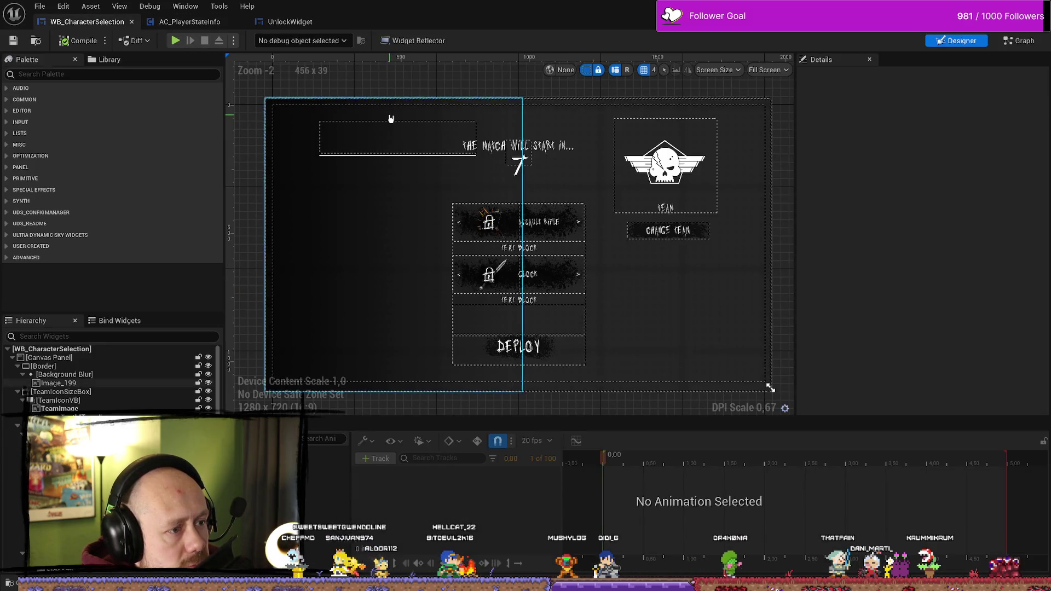
In WB_CharacterSelection's graph, locate and open the Unlock Side Arms function
{"action": "left_click", "coordinate": [1020, 41]}
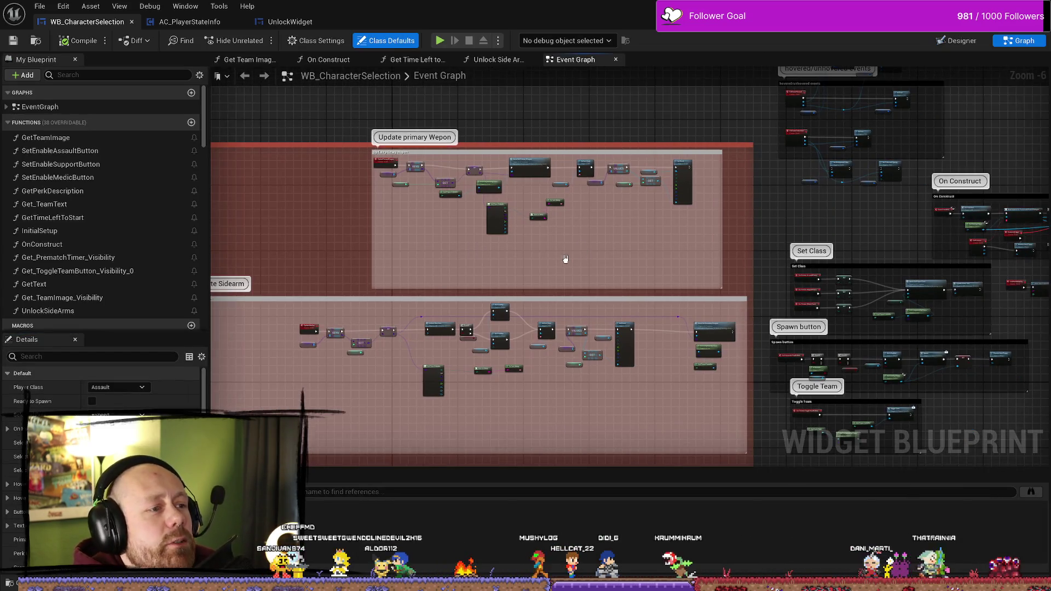
{"action": "scroll", "coordinate": [568, 186], "scroll_direction": "up", "scroll_amount": 4}
{"action": "scroll", "coordinate": [568, 186], "scroll_direction": "down", "scroll_amount": 4}
{"action": "scroll", "coordinate": [548, 301], "scroll_direction": "up", "scroll_amount": 3}
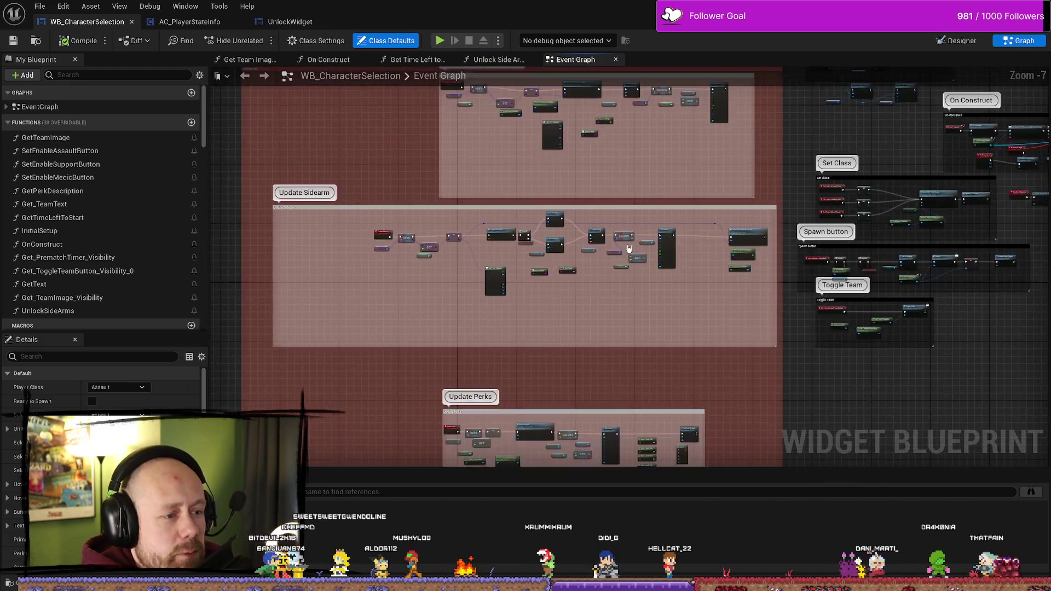
{"action": "left_click_drag", "start_coordinate": [549, 300], "coordinate": [530, 224]}
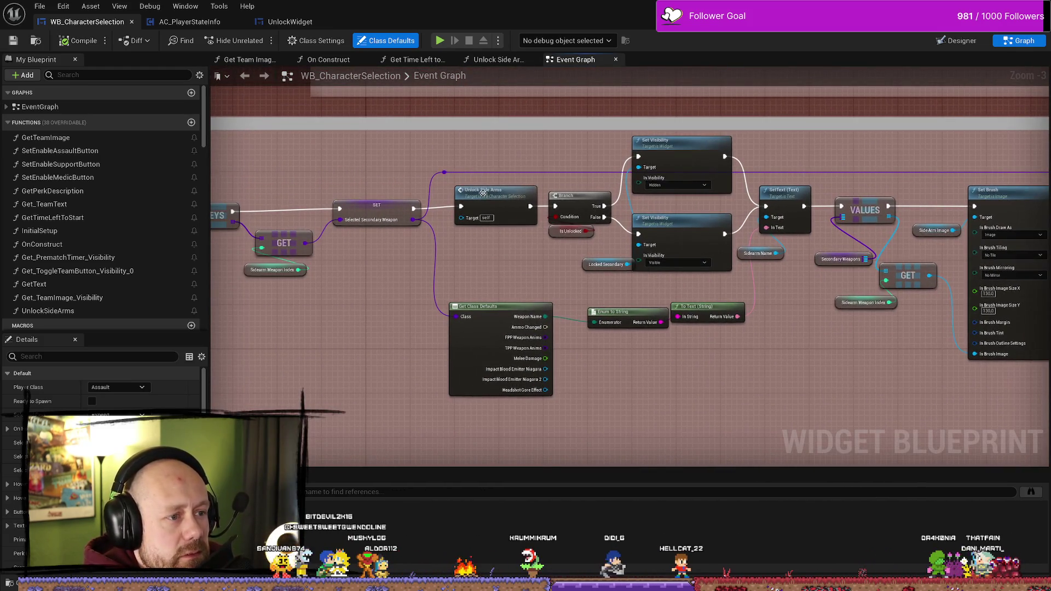
{"action": "double_click", "coordinate": [483, 192]}
Marquee-select the column of player state lookup nodes in Unlock Side Arms
{"action": "left_click_drag", "start_coordinate": [420, 201], "coordinate": [566, 195]}
{"action": "left_click_drag", "start_coordinate": [431, 404], "coordinate": [406, 270]}
{"action": "mouse_move", "coordinate": [615, 397]}
{"action": "left_mouse_down"}
{"action": "mouse_move", "coordinate": [618, 366]}
{"action": "mouse_move", "coordinate": [519, 344]}
{"action": "left_mouse_up"}
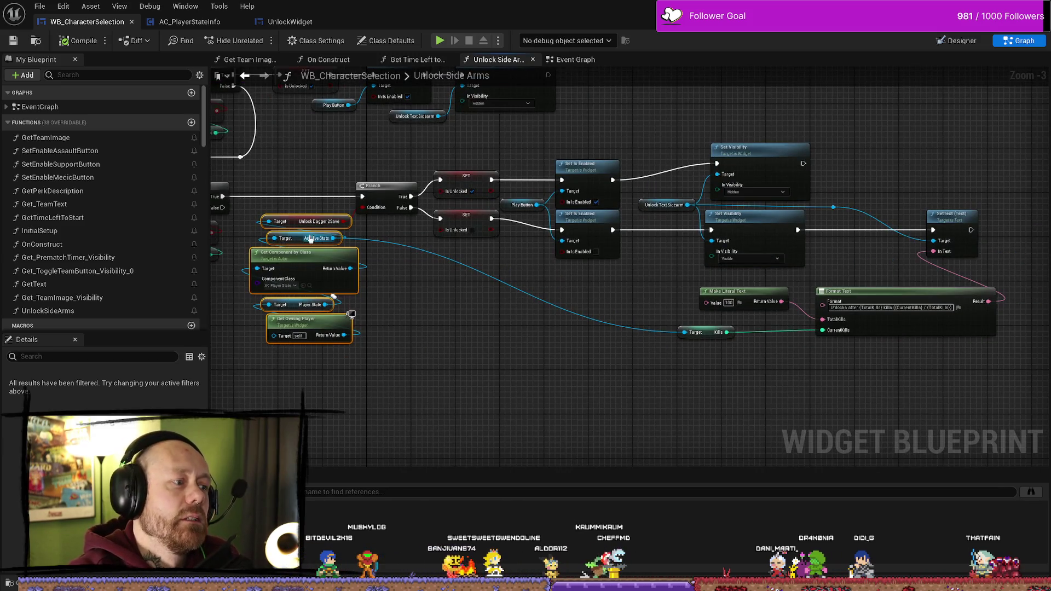
Move the Get Component/Player State/Get Owning Player lookup stack lower, then return to AC_PlayerStateInfo
{"action": "left_click_drag", "start_coordinate": [303, 263], "coordinate": [303, 292]}
{"action": "left_click", "coordinate": [444, 351]}
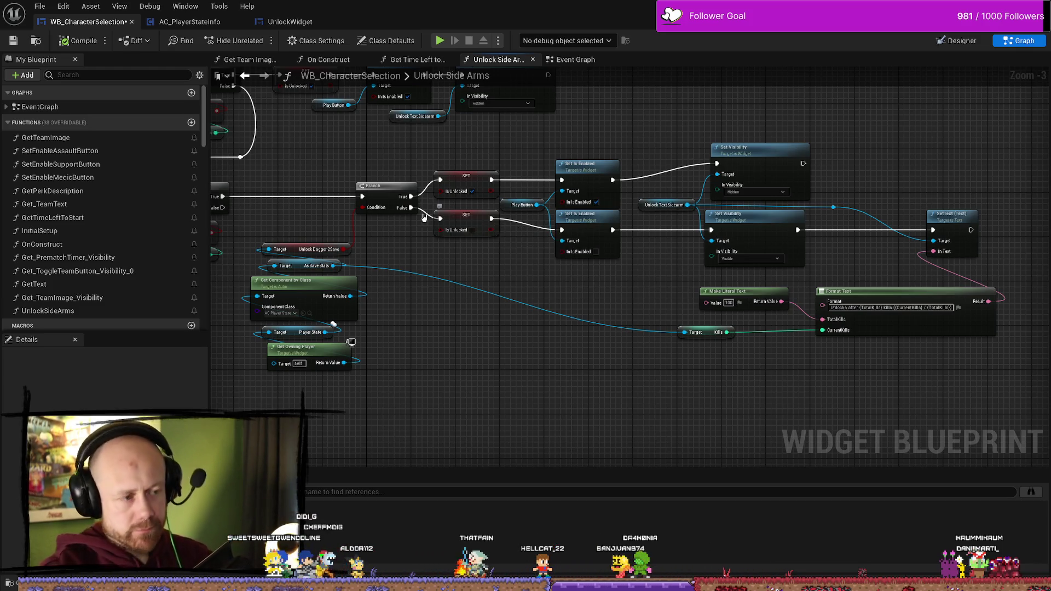
{"action": "key", "text": "Home"}
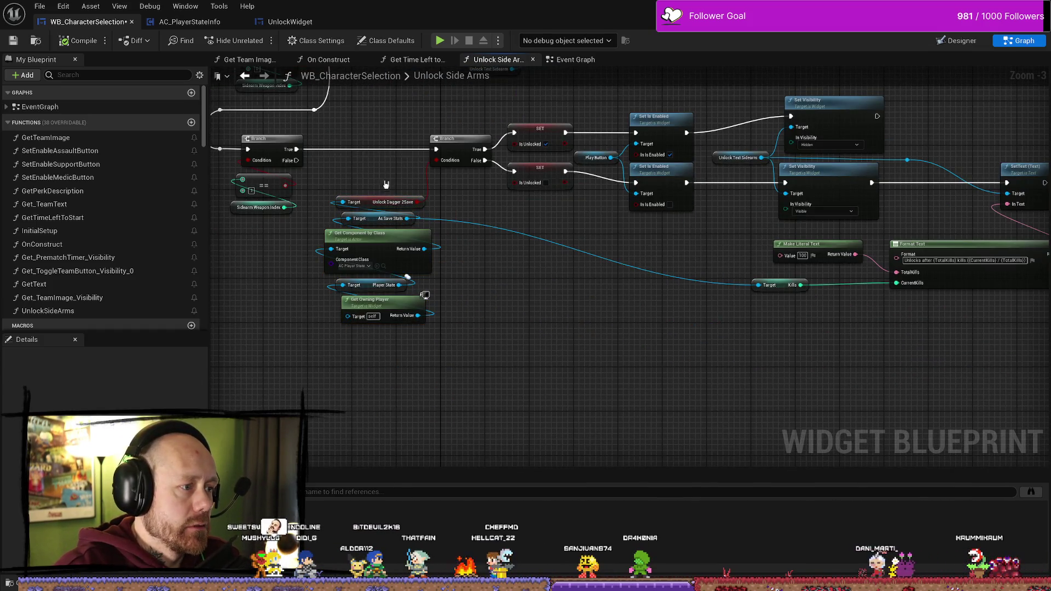
{"action": "left_click_drag", "start_coordinate": [386, 189], "coordinate": [339, 318]}
{"action": "left_click_drag", "start_coordinate": [378, 233], "coordinate": [378, 277]}
{"action": "left_click", "coordinate": [531, 319]}
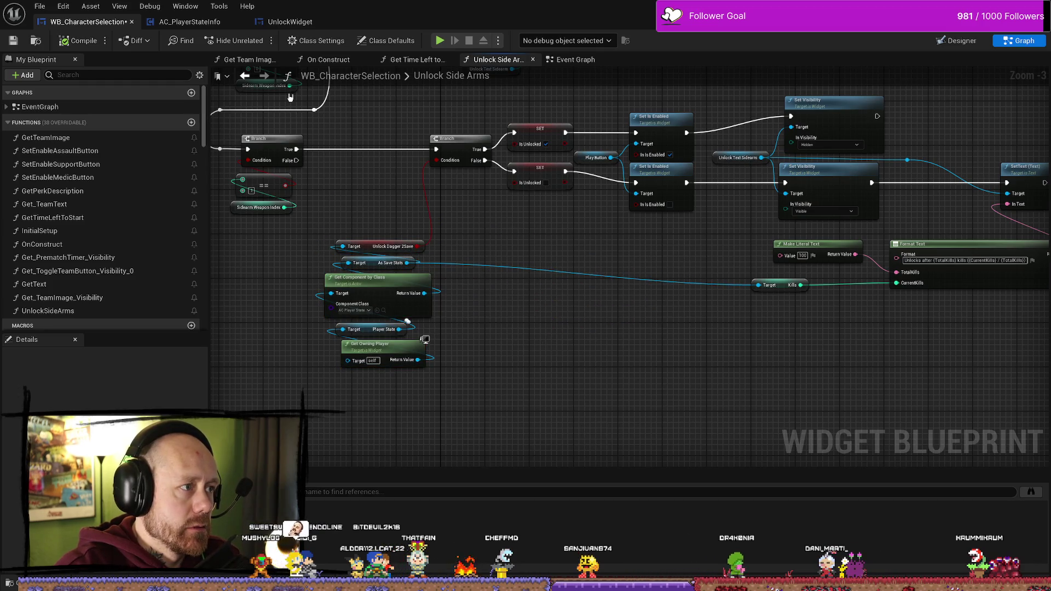
{"action": "left_click", "coordinate": [192, 21]}
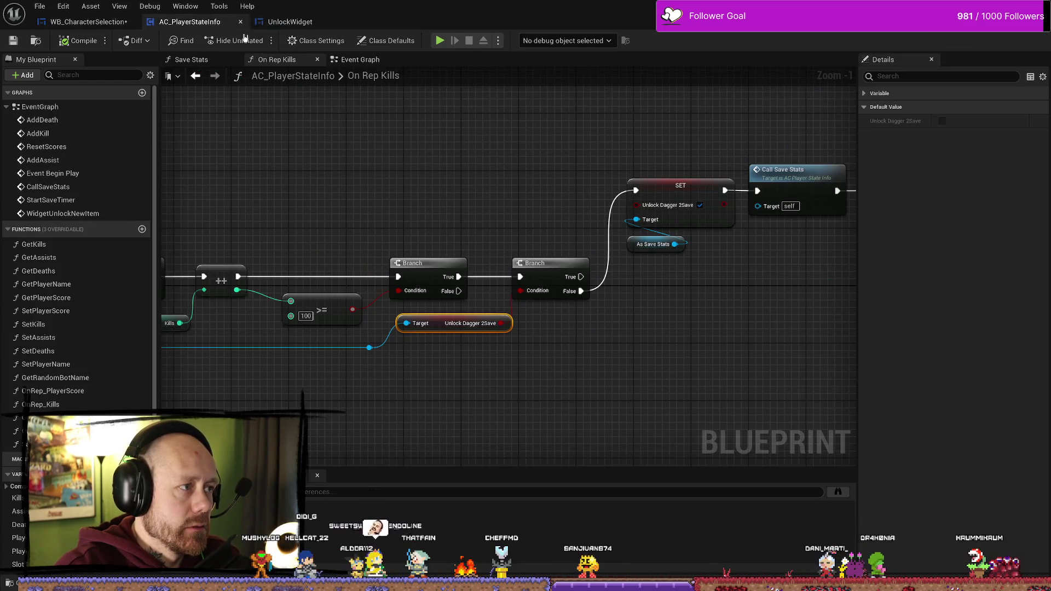
Delete the second Branch, SET and Unlock Dagger 2Save nodes from On Rep Kills
{"action": "left_click", "coordinate": [456, 220]}
{"action": "left_click_drag", "start_coordinate": [573, 416], "coordinate": [583, 341]}
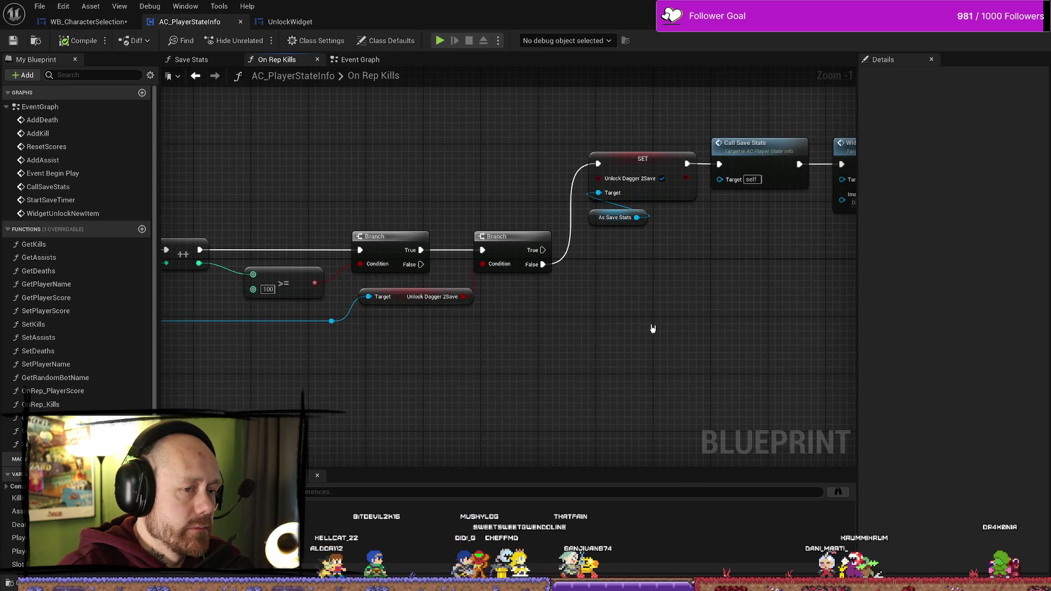
{"action": "left_click_drag", "start_coordinate": [660, 329], "coordinate": [510, 323]}
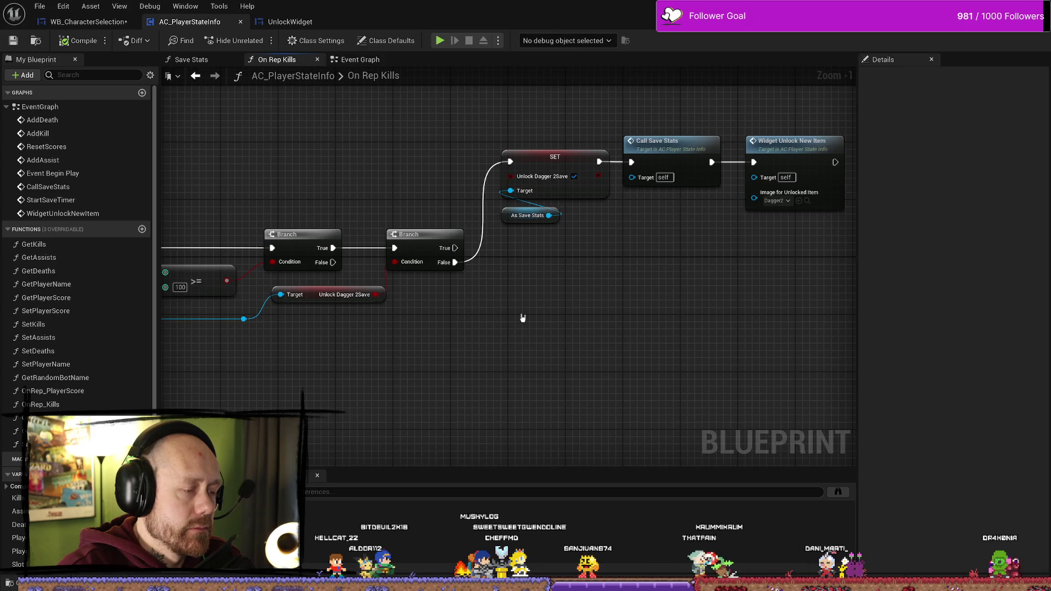
{"action": "left_click_drag", "start_coordinate": [502, 322], "coordinate": [498, 307]}
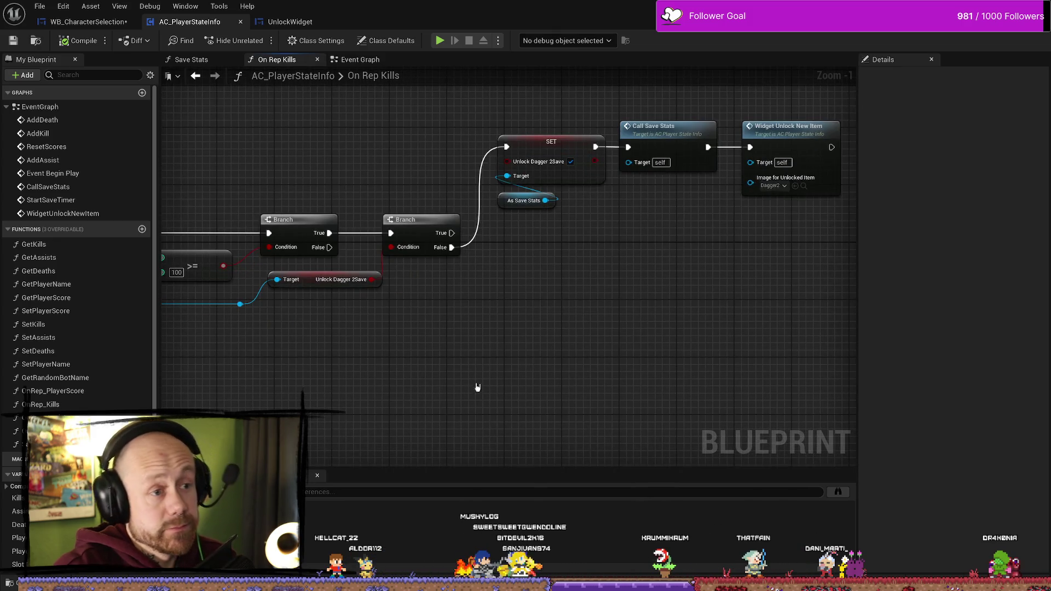
{"action": "mouse_move", "coordinate": [570, 111]}
{"action": "left_mouse_down"}
{"action": "mouse_move", "coordinate": [364, 336]}
{"action": "mouse_move", "coordinate": [370, 324]}
{"action": "left_mouse_up"}
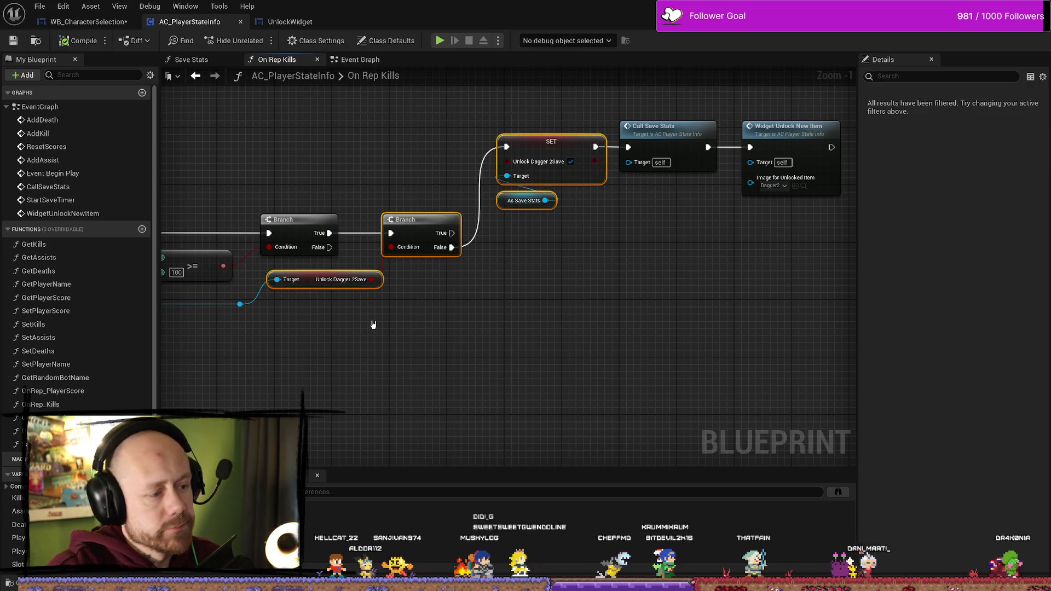
{"action": "key", "text": "Delete"}
Wire the 100-kill Branch True output directly into Call Save Stats
{"action": "left_click_drag", "start_coordinate": [269, 303], "coordinate": [364, 287]}
{"action": "mouse_move", "coordinate": [528, 345]}
{"action": "left_mouse_down"}
{"action": "mouse_move", "coordinate": [493, 294]}
{"action": "mouse_move", "coordinate": [592, 263]}
{"action": "mouse_move", "coordinate": [660, 257]}
{"action": "left_mouse_up"}
{"action": "scroll", "coordinate": [591, 263], "scroll_direction": "down", "scroll_amount": 1}
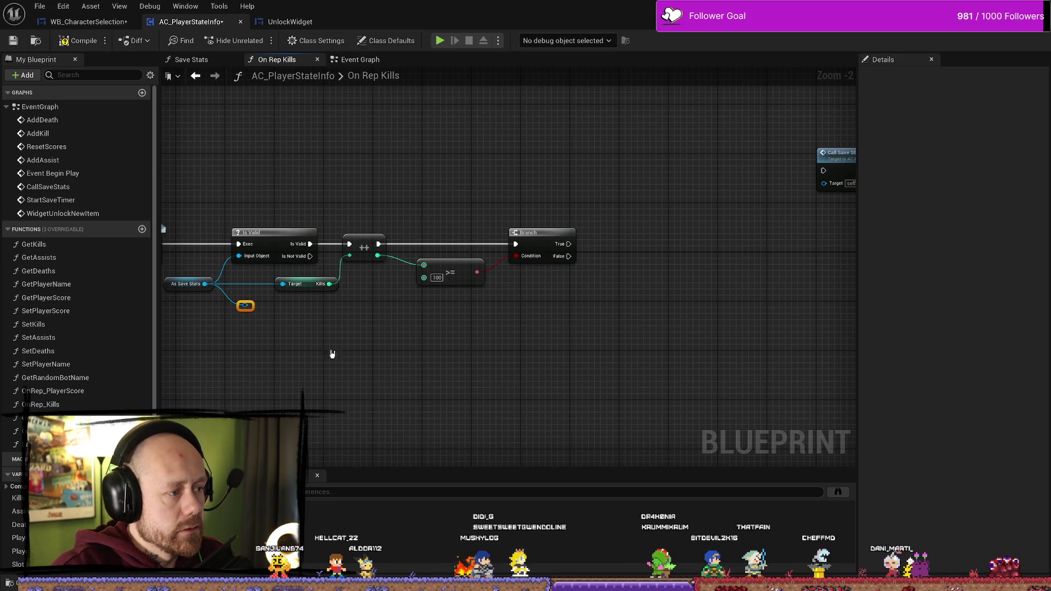
{"action": "left_click_drag", "start_coordinate": [495, 349], "coordinate": [386, 354]}
{"action": "left_click_drag", "start_coordinate": [461, 249], "coordinate": [718, 175]}
{"action": "left_click_drag", "start_coordinate": [312, 296], "coordinate": [371, 283]}
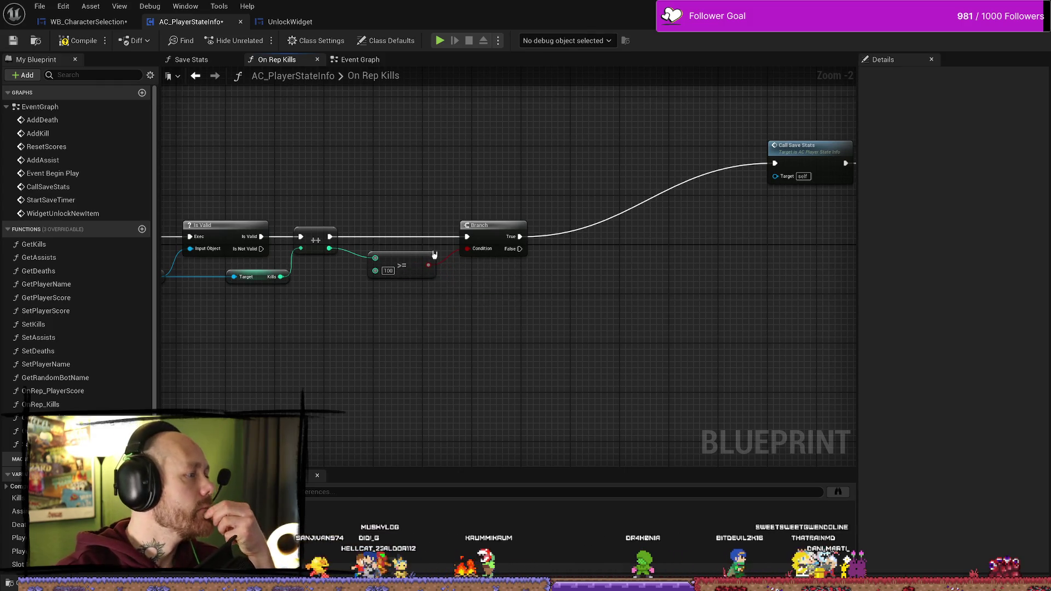
Move Call Save Stats and Widget Unlock New Item closer to the Branch, restoring an accidental deletion
{"action": "left_click_drag", "start_coordinate": [391, 265], "coordinate": [156, 263]}
{"action": "mouse_move", "coordinate": [678, 141]}
{"action": "left_mouse_down"}
{"action": "mouse_move", "coordinate": [571, 154]}
{"action": "mouse_move", "coordinate": [375, 152]}
{"action": "left_mouse_up"}
{"action": "left_click_drag", "start_coordinate": [386, 267], "coordinate": [510, 264]}
{"action": "left_click", "coordinate": [482, 176]}
{"action": "key", "text": "Delete"}
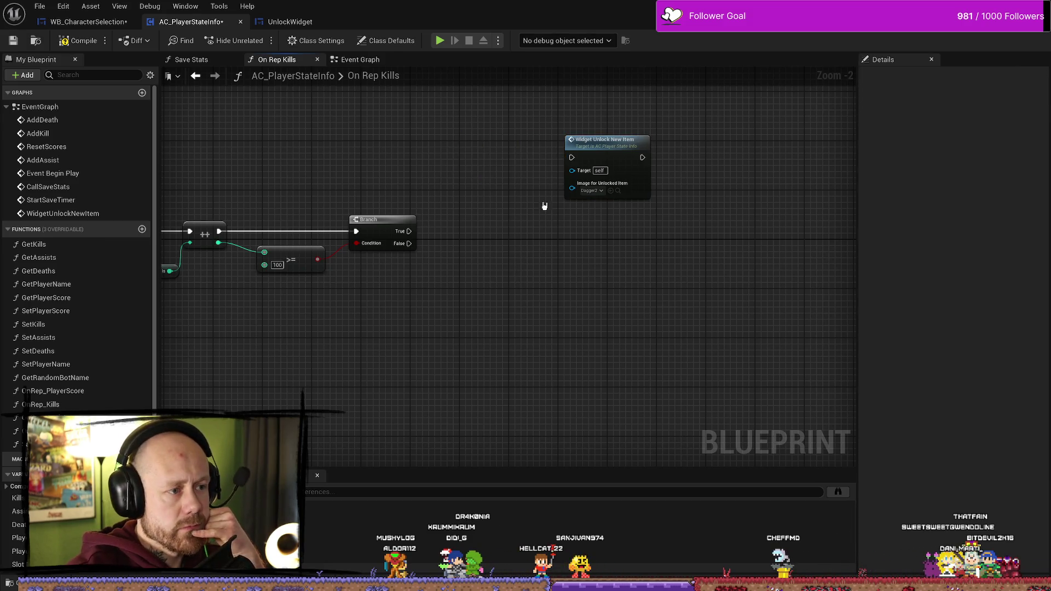
{"action": "mouse_move", "coordinate": [471, 219]}
{"action": "left_mouse_down"}
{"action": "mouse_move", "coordinate": [645, 211]}
{"action": "mouse_move", "coordinate": [599, 222]}
{"action": "left_mouse_up"}
{"action": "key", "text": "ctrl+z"}
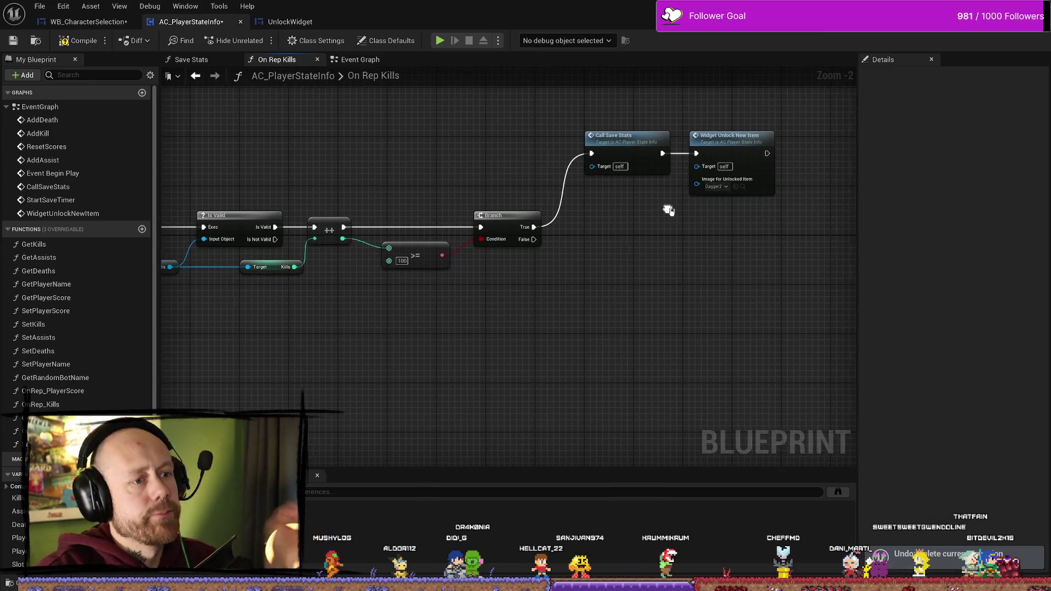
Review the kill logic around Widget Unlock New Item and return to WB_CharacterSelection
{"action": "mouse_move", "coordinate": [445, 169]}
{"action": "left_mouse_down"}
{"action": "mouse_move", "coordinate": [652, 180]}
{"action": "mouse_move", "coordinate": [673, 160]}
{"action": "left_mouse_up"}
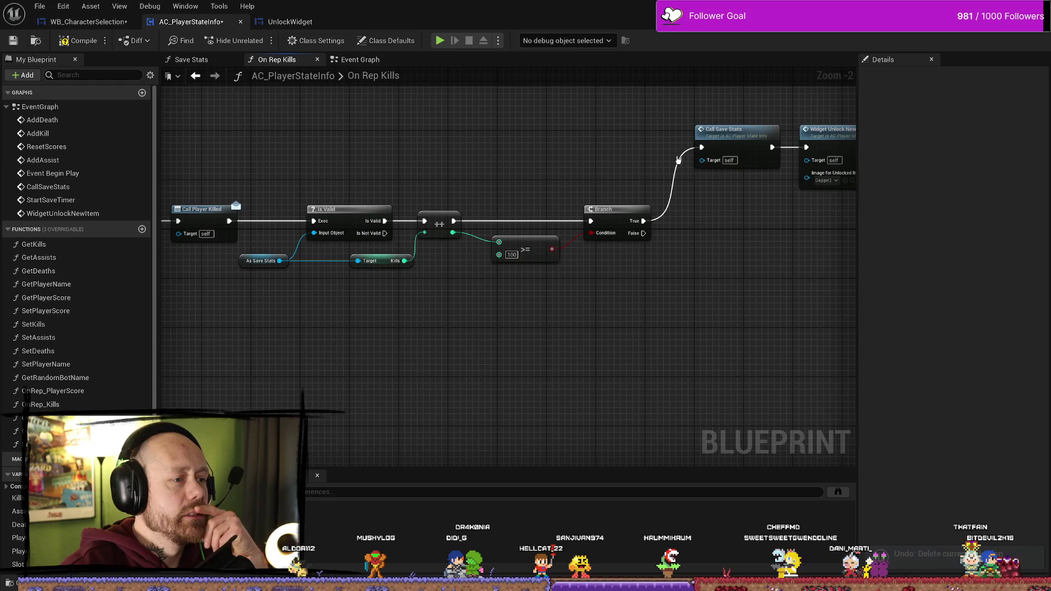
{"action": "left_click_drag", "start_coordinate": [734, 145], "coordinate": [652, 128]}
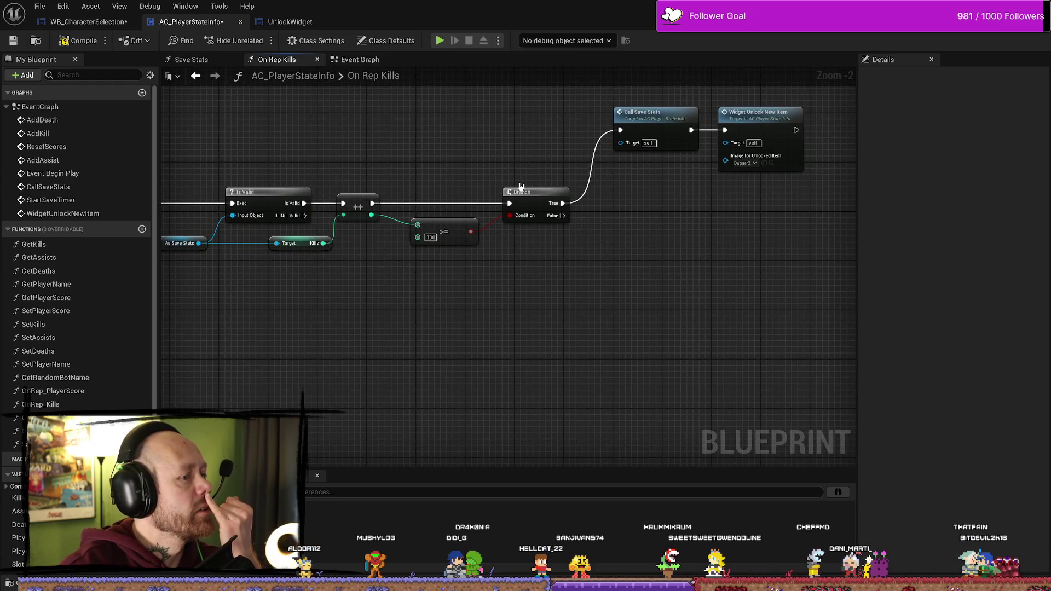
{"action": "mouse_move", "coordinate": [481, 169]}
{"action": "left_mouse_down"}
{"action": "mouse_move", "coordinate": [458, 199]}
{"action": "mouse_move", "coordinate": [363, 198]}
{"action": "left_mouse_up"}
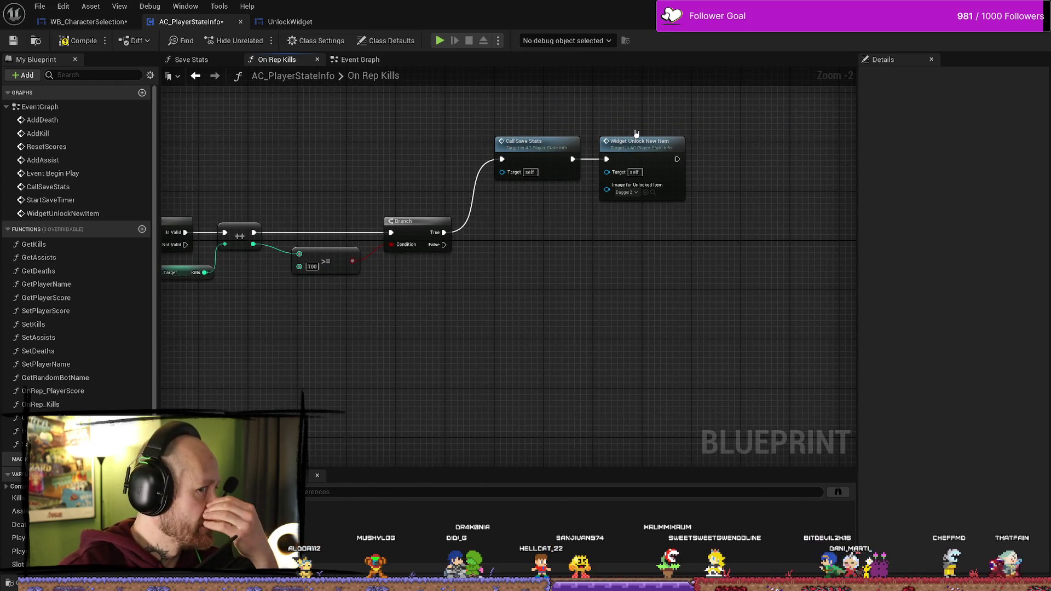
{"action": "left_click", "coordinate": [643, 148]}
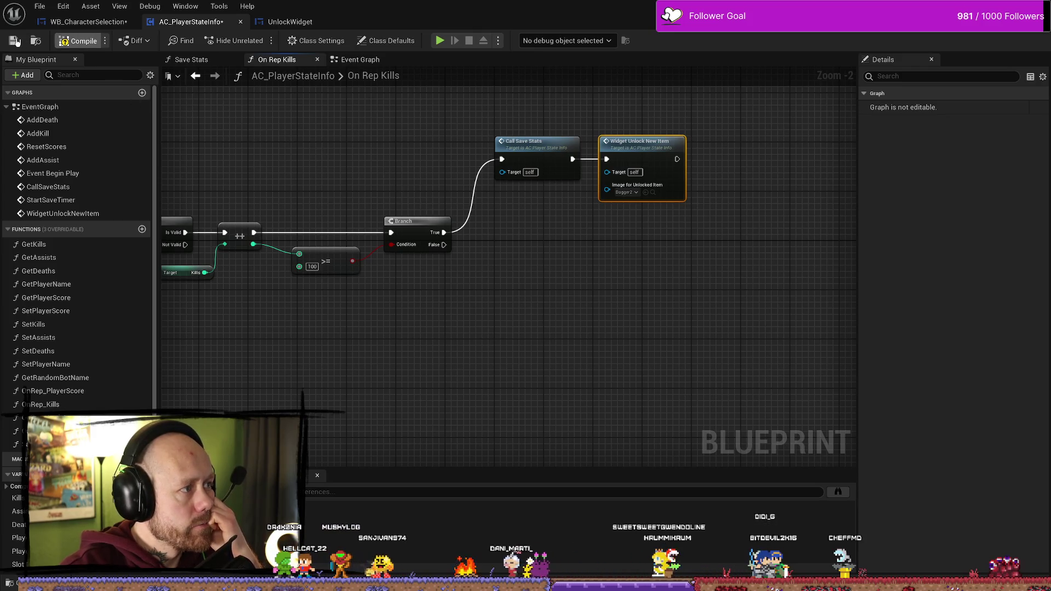
{"action": "left_click", "coordinate": [87, 21]}
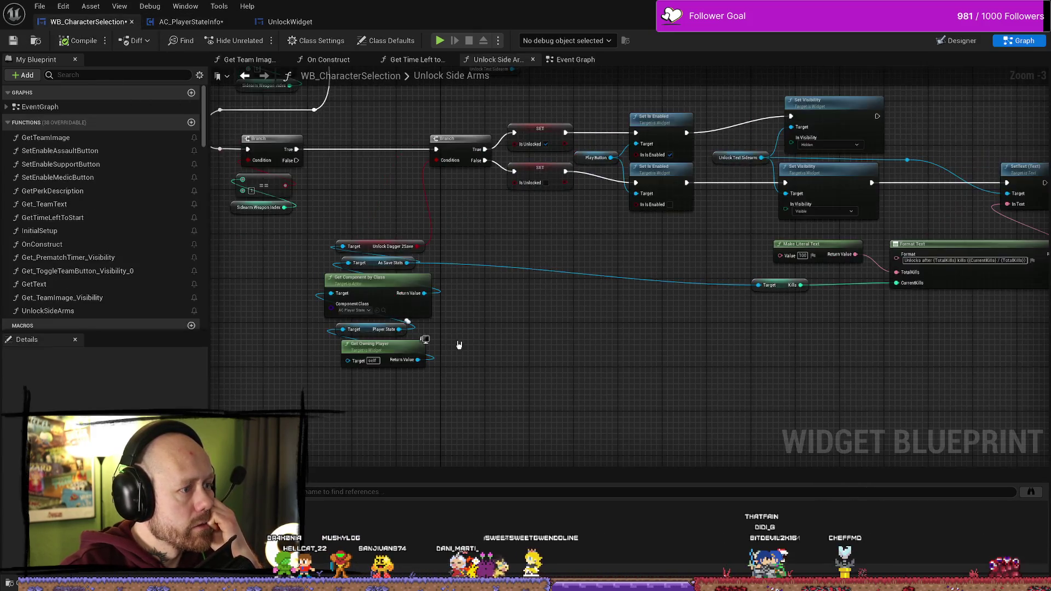
Replace the Unlock Dagger 2Save getter with a Get Kills node from As Save Stats
{"action": "left_click", "coordinate": [386, 214]}
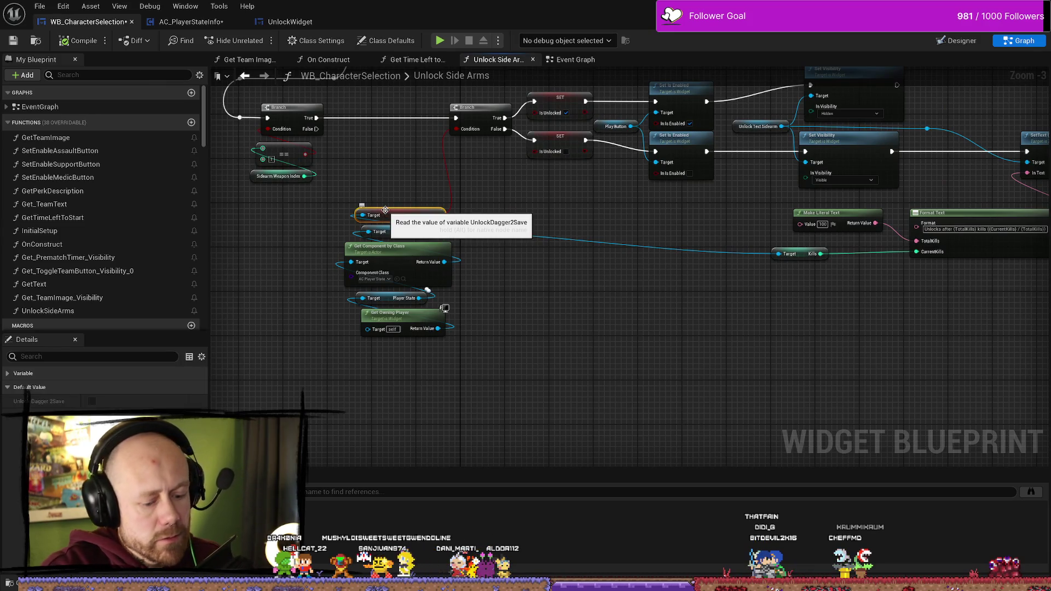
{"action": "key", "text": "Delete"}
{"action": "left_click_drag", "start_coordinate": [428, 231], "coordinate": [405, 202]}
{"action": "type", "text": "kills"}
{"action": "key", "text": "Return"}
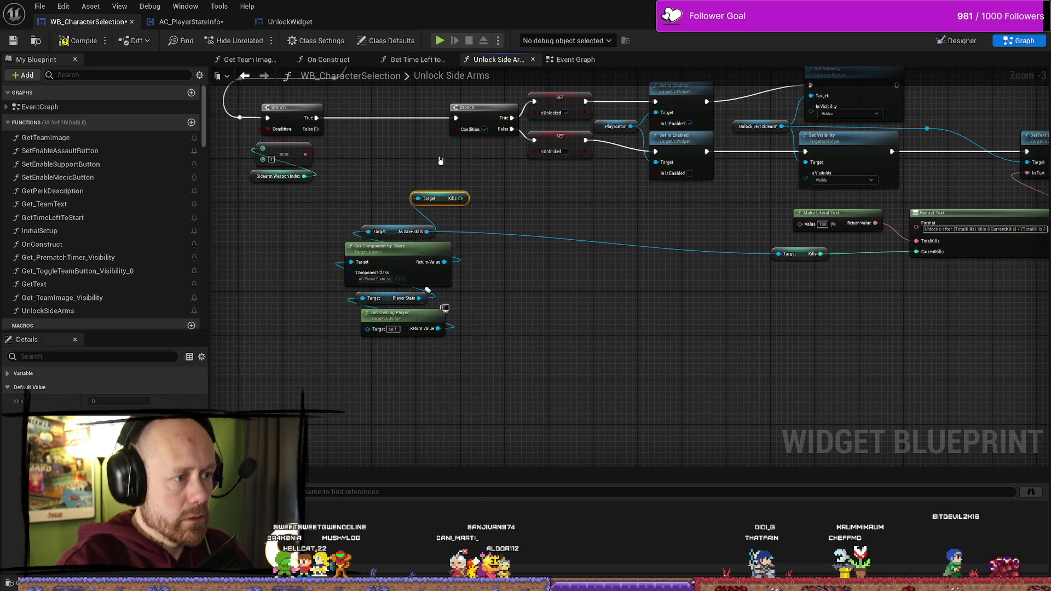
Add a Kills >= 100 comparison wired into the Branch Condition
{"action": "mouse_move", "coordinate": [442, 203]}
{"action": "left_mouse_down"}
{"action": "mouse_move", "coordinate": [397, 213]}
{"action": "mouse_move", "coordinate": [479, 211]}
{"action": "left_mouse_up"}
{"action": "type", "text": "greater"}
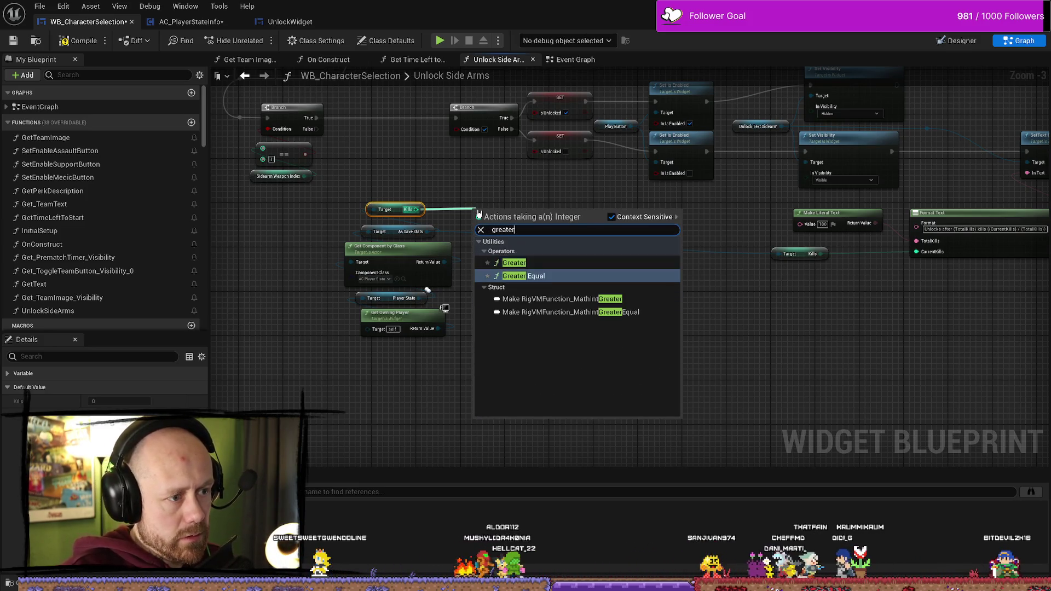
{"action": "key", "text": "Down"}
{"action": "key", "text": "Return"}
{"action": "left_click_drag", "start_coordinate": [498, 230], "coordinate": [418, 191]}
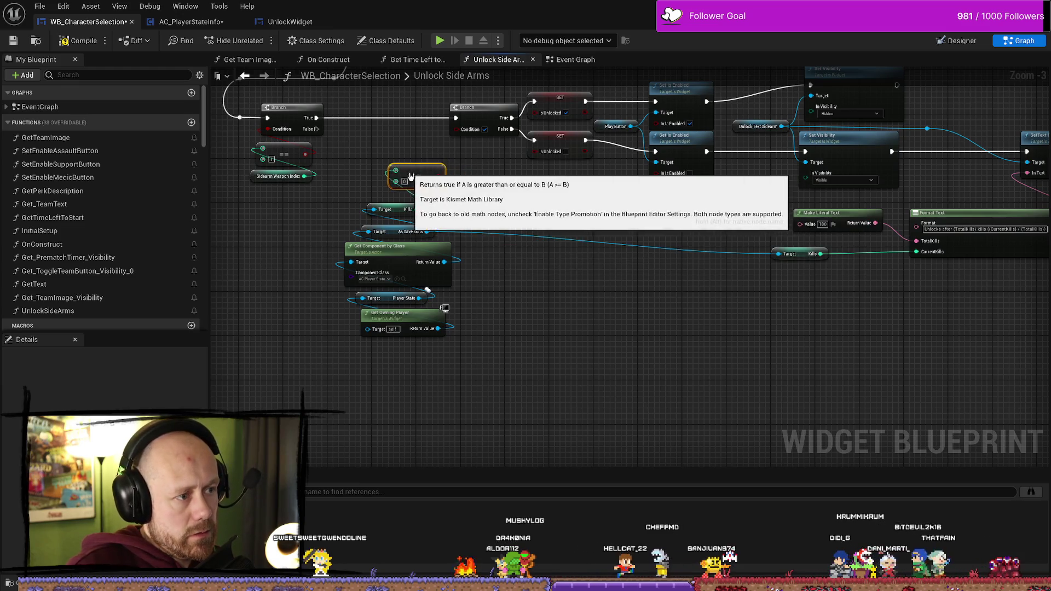
{"action": "scroll", "coordinate": [419, 191], "scroll_direction": "up", "scroll_amount": 3}
{"action": "mouse_move", "coordinate": [510, 202]}
{"action": "left_mouse_down"}
{"action": "mouse_move", "coordinate": [534, 186]}
{"action": "mouse_move", "coordinate": [552, 125]}
{"action": "left_mouse_up"}
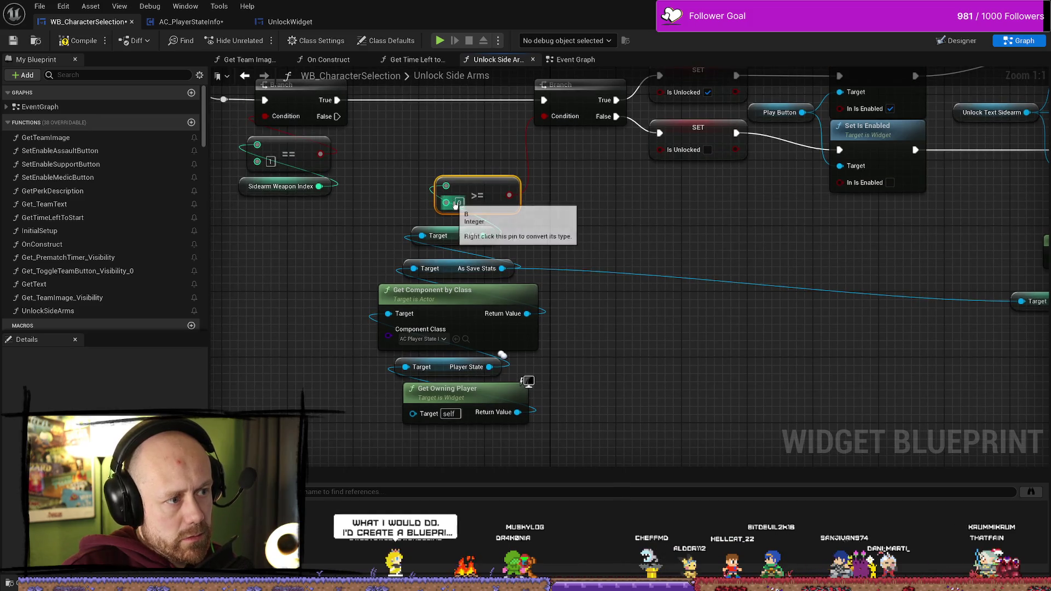
{"action": "type", "text": "100"}
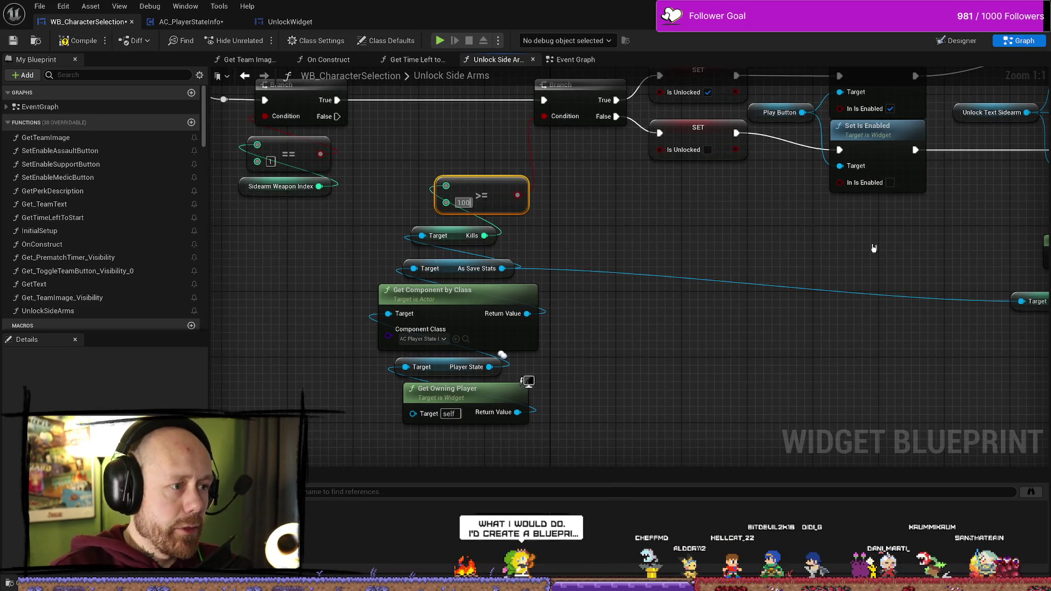
Delete the >= 100 comparison node, leaving the Branch condition unwired
{"action": "left_click_drag", "start_coordinate": [497, 191], "coordinate": [571, 200]}
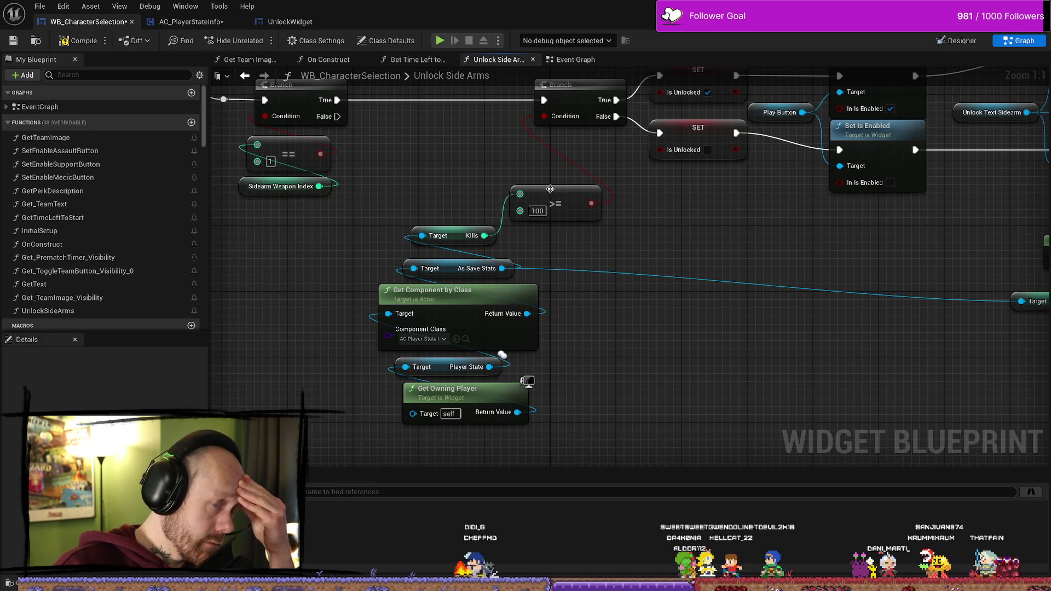
{"action": "left_click", "coordinate": [552, 192]}
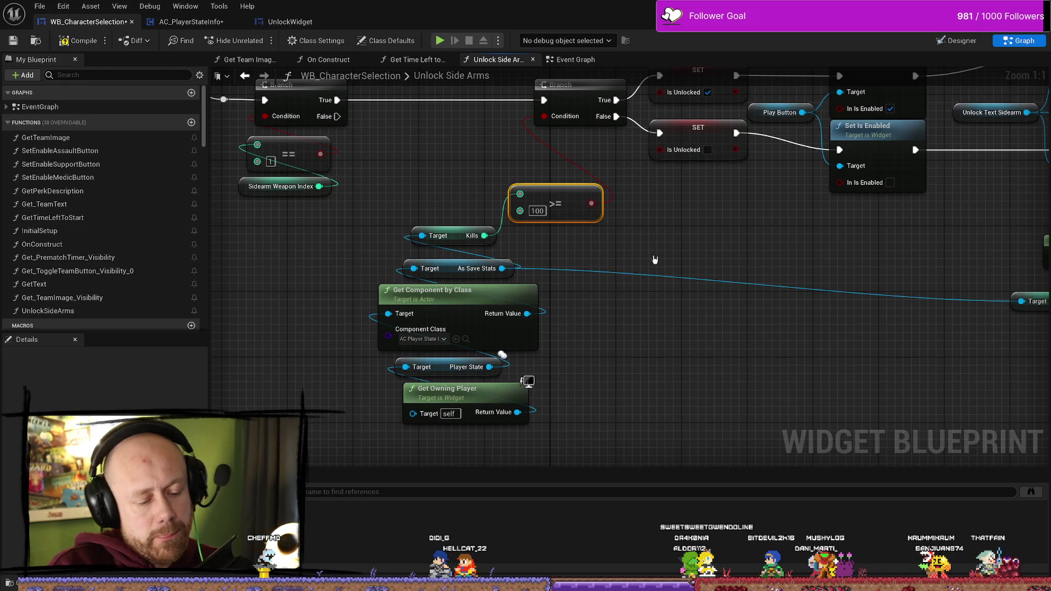
{"action": "key", "text": "Delete"}
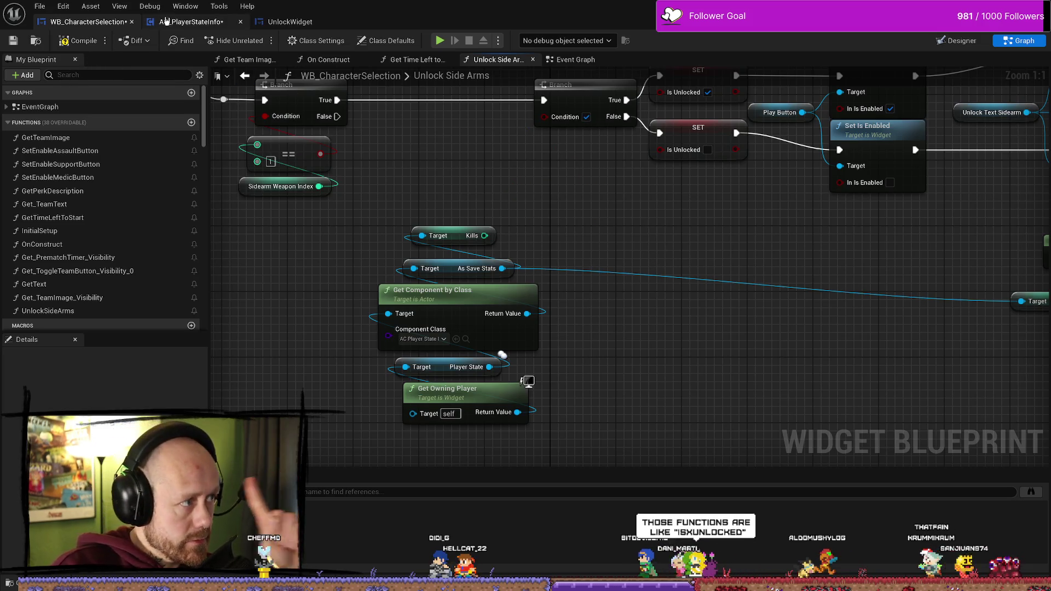
{"action": "left_click", "coordinate": [167, 20]}
Promote the >= 100 comparison pin to a variable and rename it Kills to Unlock Dagger
{"action": "scroll", "coordinate": [502, 274], "scroll_direction": "up", "scroll_amount": 1}
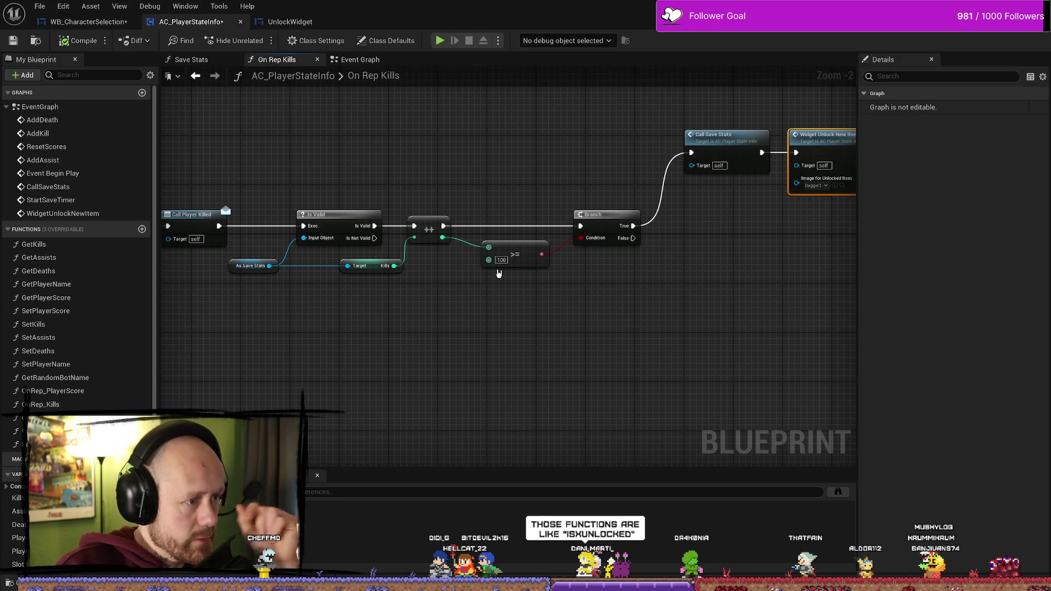
{"action": "right_click", "coordinate": [489, 260]}
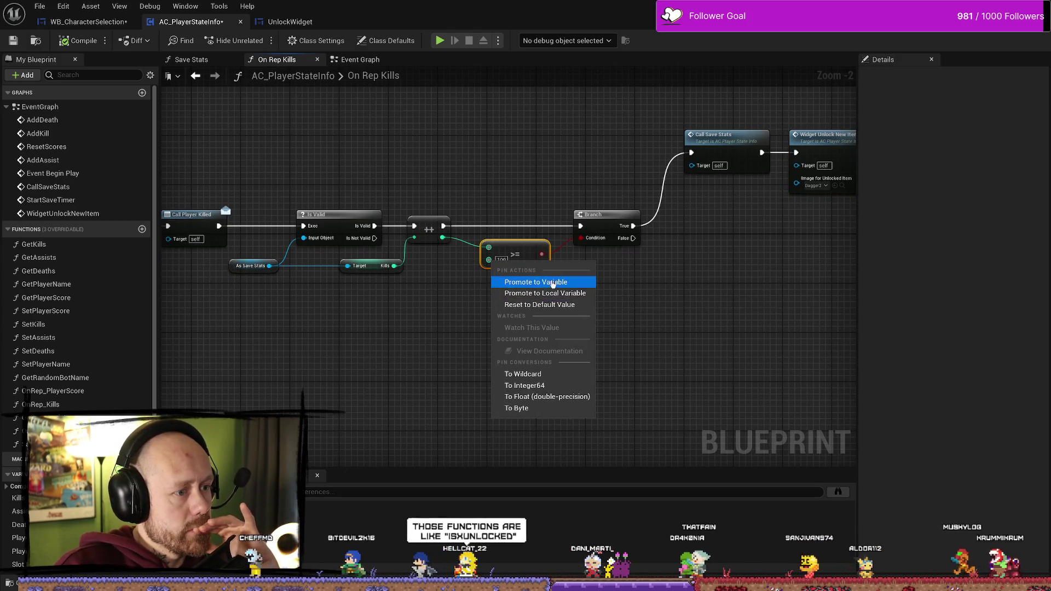
{"action": "left_click", "coordinate": [552, 282]}
{"action": "left_click_drag", "start_coordinate": [423, 256], "coordinate": [432, 296]}
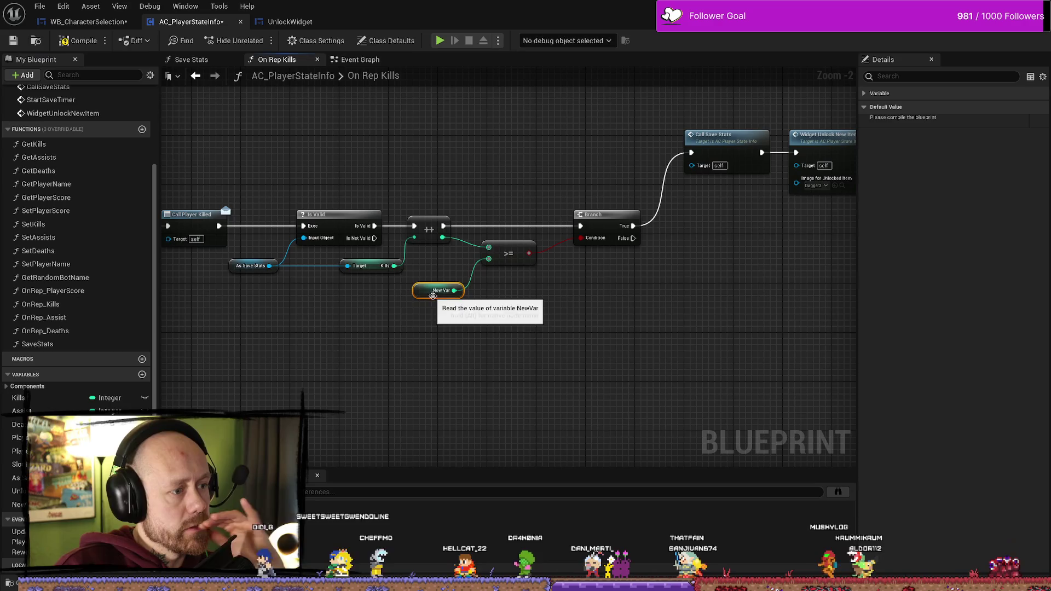
{"action": "left_click", "coordinate": [19, 504]}
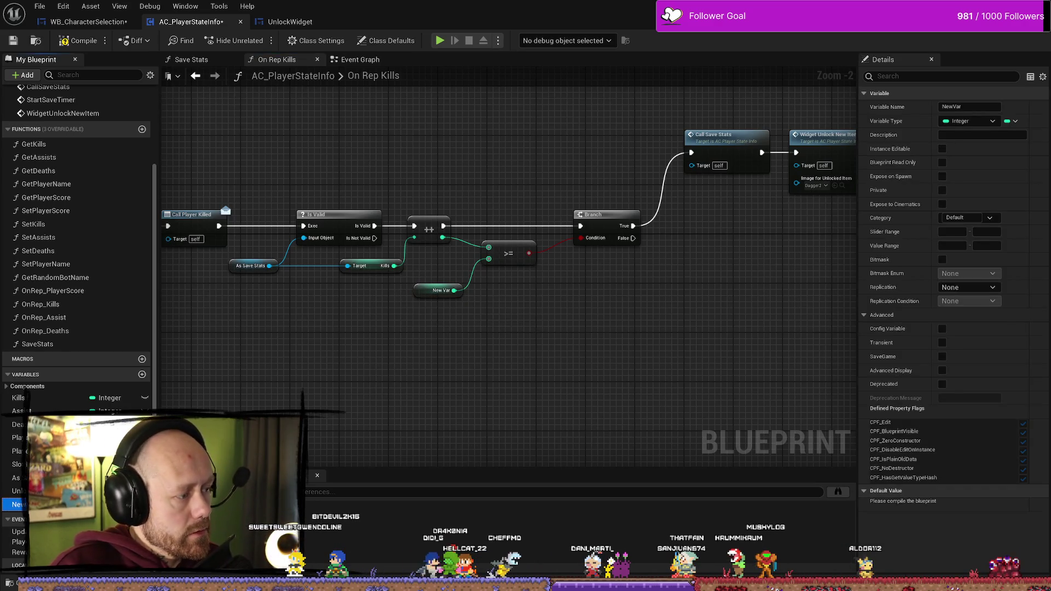
{"action": "left_click", "coordinate": [965, 106]}
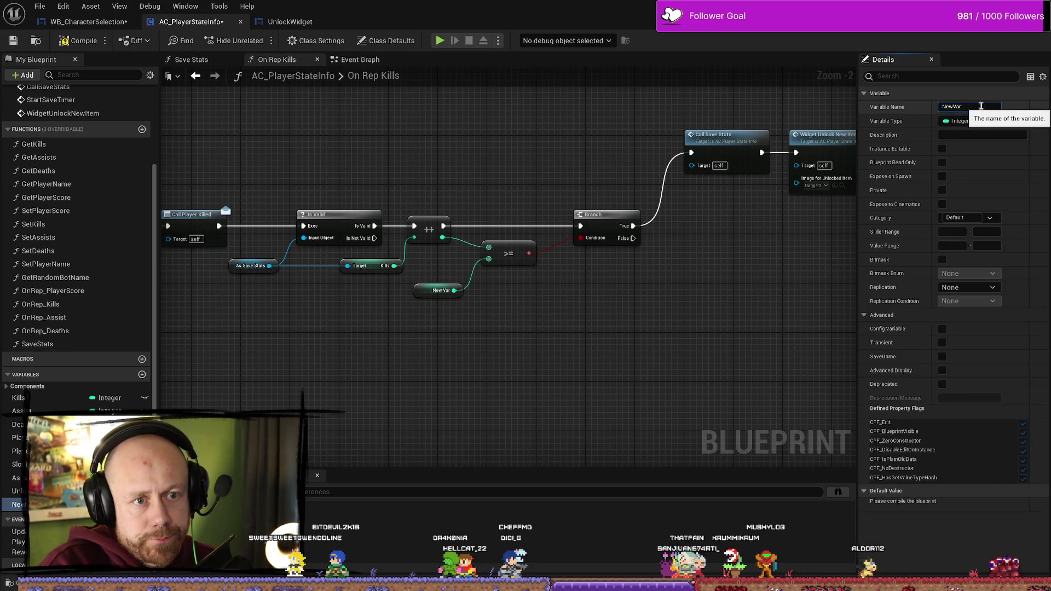
{"action": "key", "text": "ctrl+a"}
{"action": "type", "text": "Kills to"}
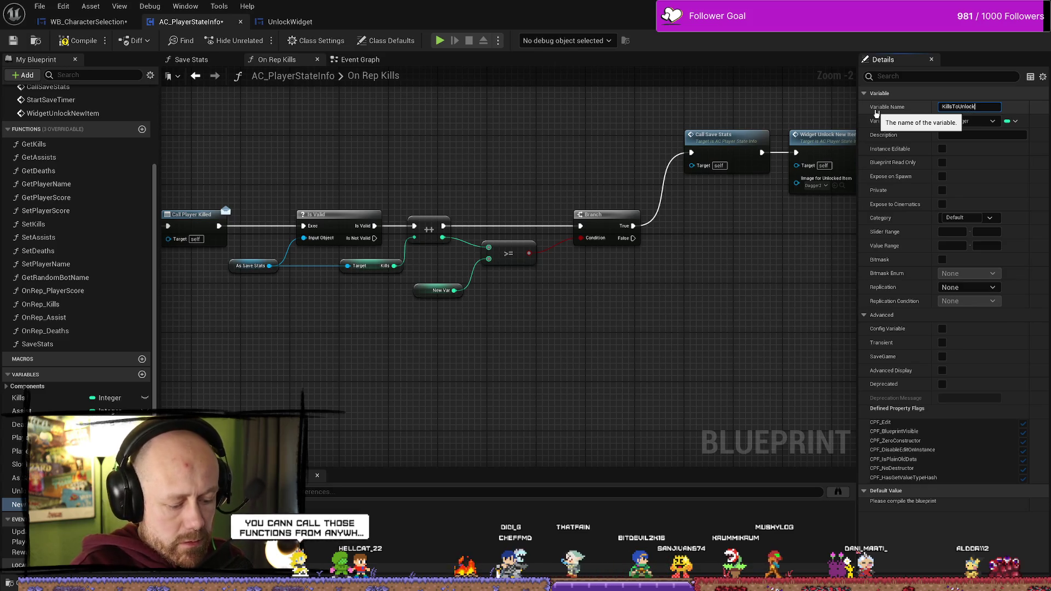
{"action": "type", "text": "agger"}
{"action": "key", "text": "Return"}
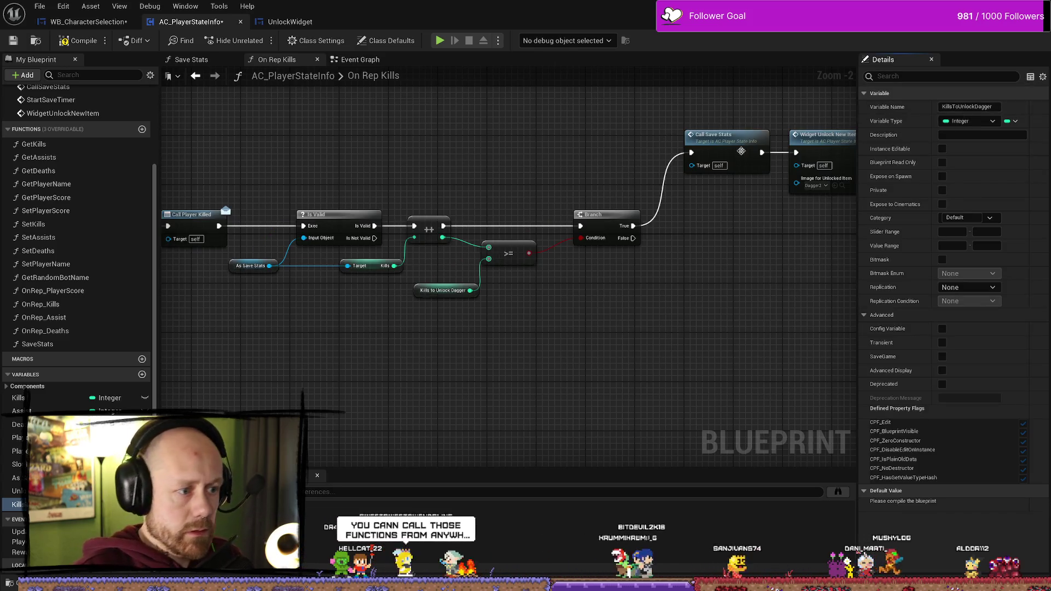
Reposition the variable node and change its name to KillsToUnlockDagger2
{"action": "left_click", "coordinate": [463, 272]}
{"action": "left_click_drag", "start_coordinate": [463, 276], "coordinate": [505, 267]}
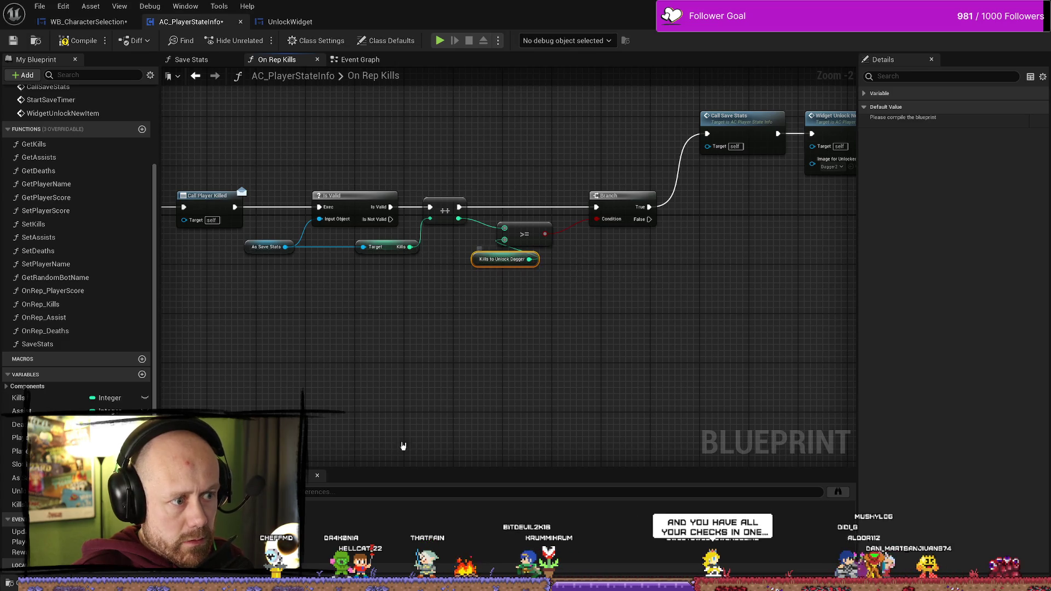
{"action": "left_click", "coordinate": [22, 504]}
{"action": "left_click", "coordinate": [1001, 107]}
{"action": "type", "text": "2"}
{"action": "key", "text": "Return"}
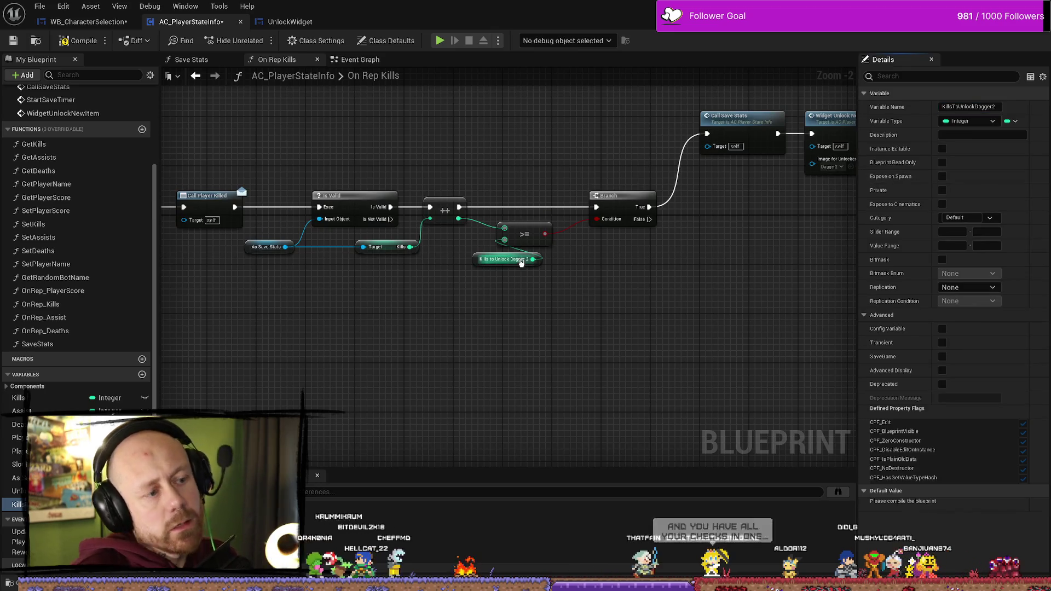
Compile the player state blueprint and confirm the threshold variable's default is 100
{"action": "left_click_drag", "start_coordinate": [532, 232], "coordinate": [531, 230]}
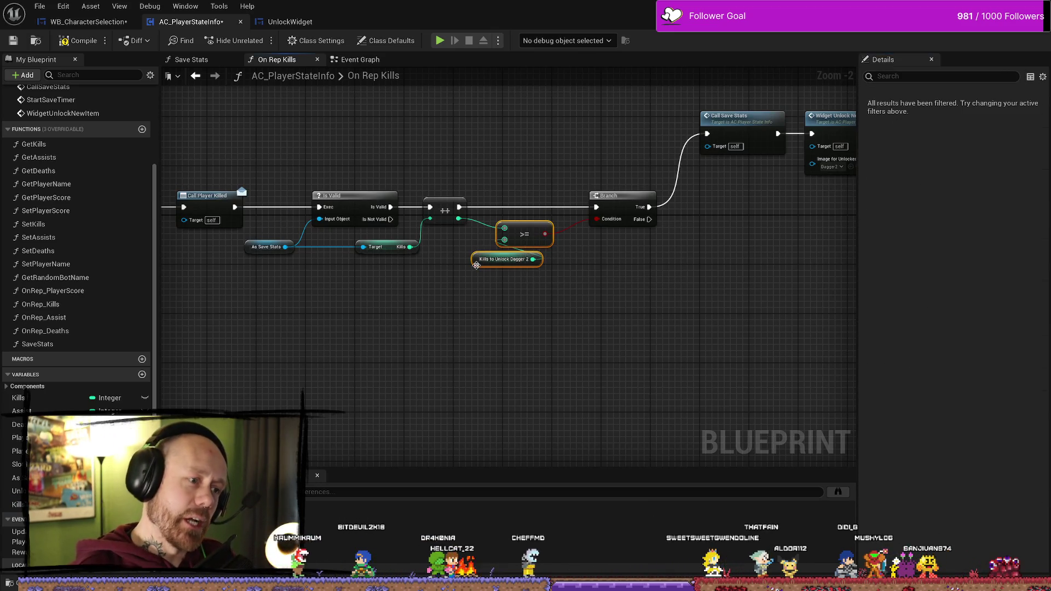
{"action": "left_click", "coordinate": [80, 41]}
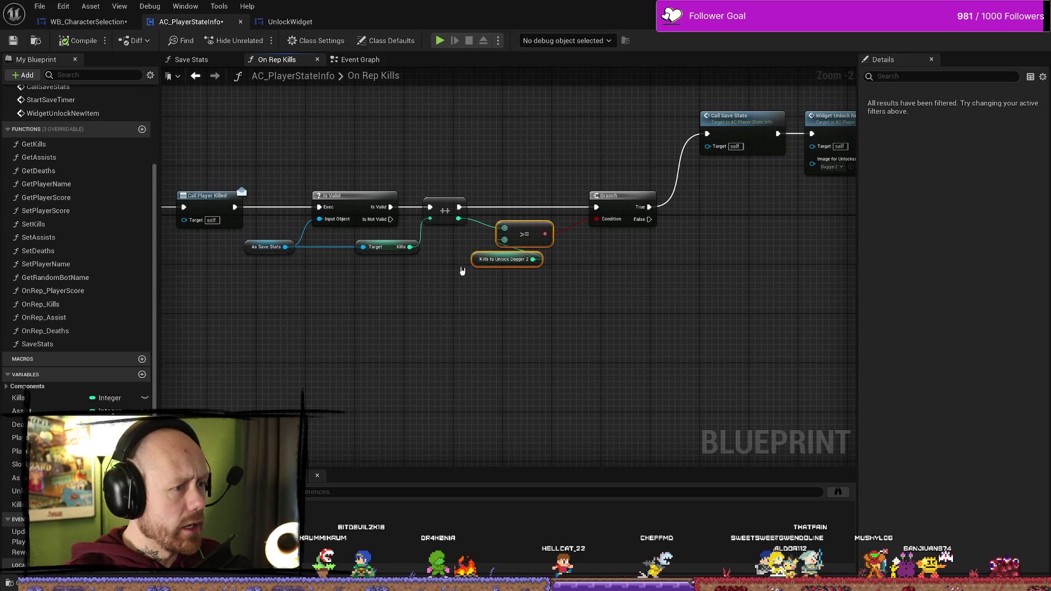
{"action": "left_click", "coordinate": [542, 277]}
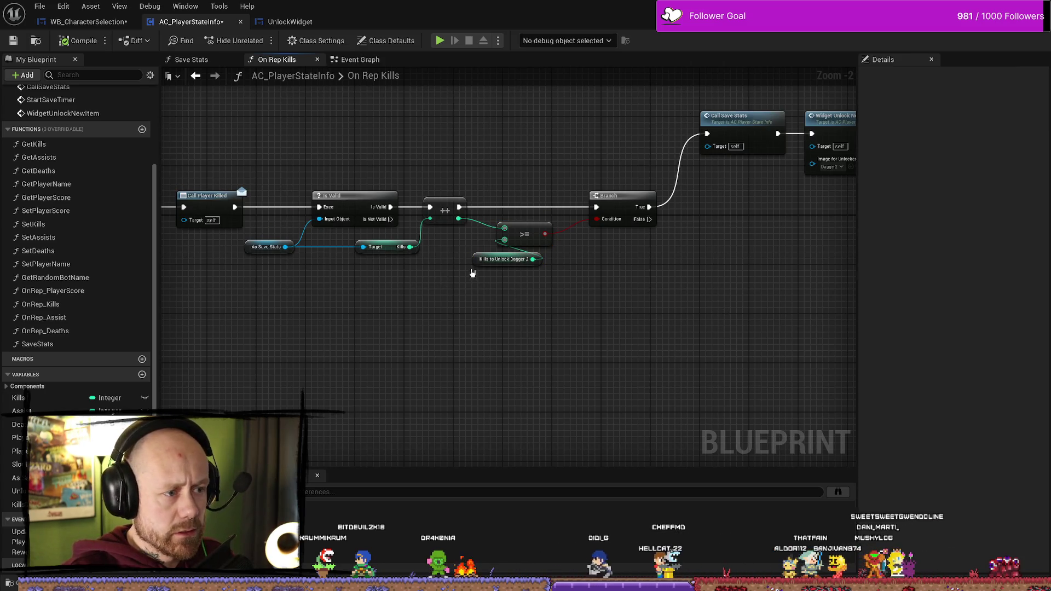
{"action": "left_click", "coordinate": [501, 260]}
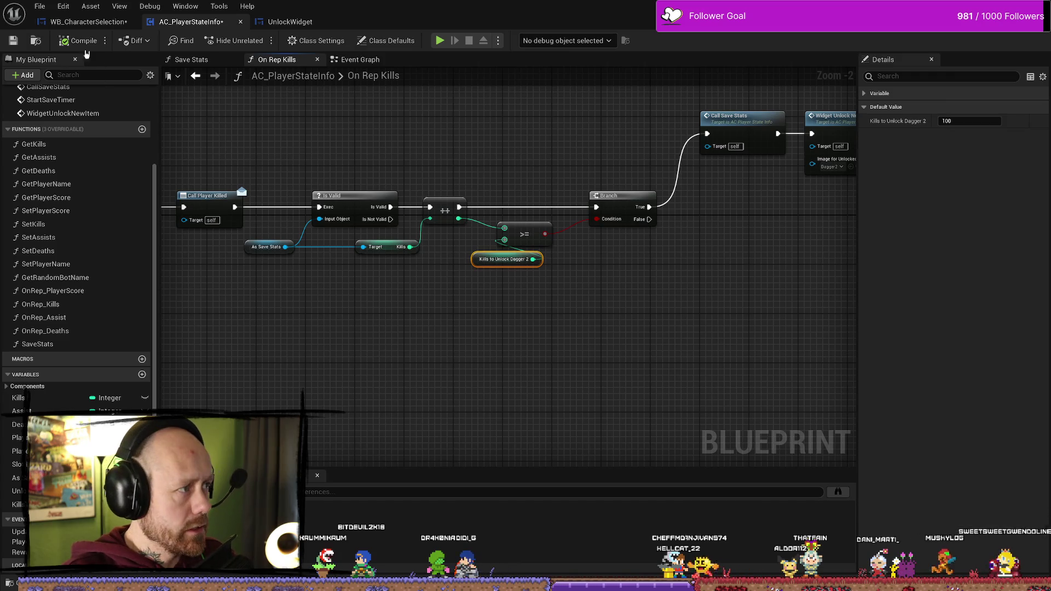
{"action": "left_click", "coordinate": [290, 22]}
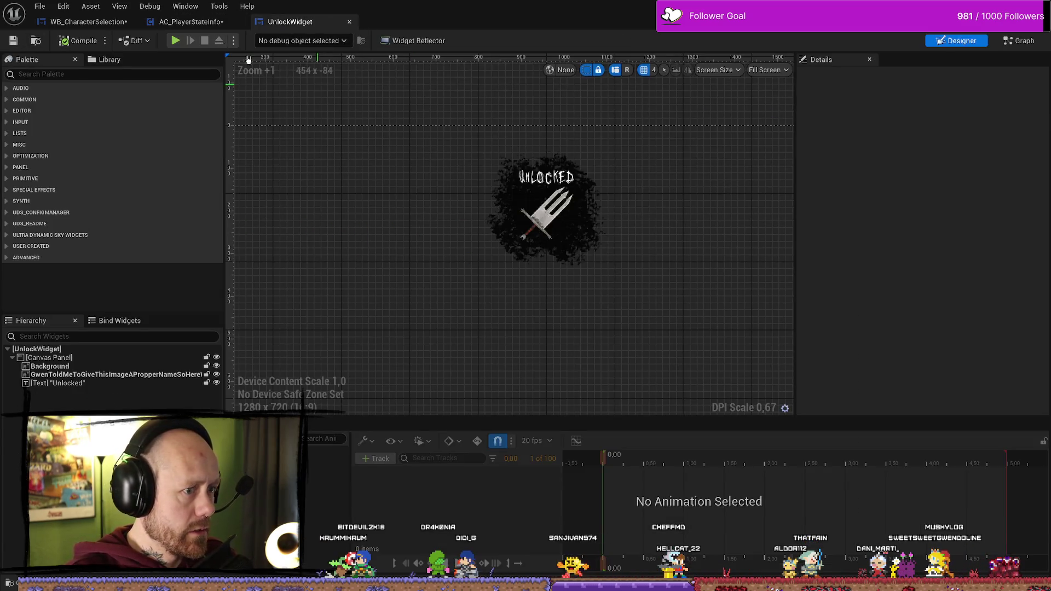
Go back to WB_CharacterSelection's Unlock Side Arms graph and move the Kills getter up
{"action": "left_click", "coordinate": [192, 22]}
{"action": "left_click", "coordinate": [88, 22]}
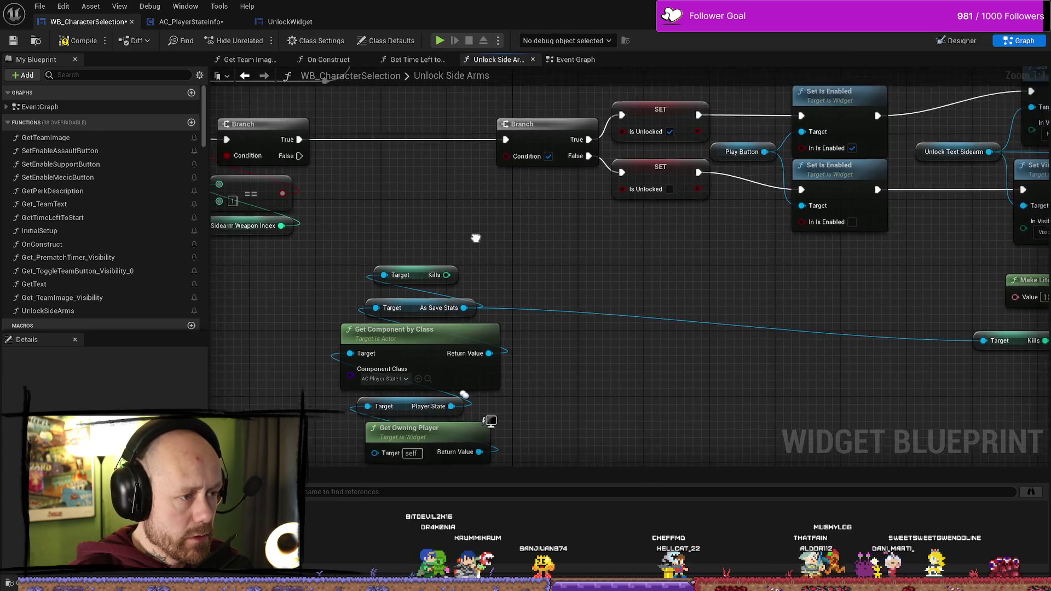
{"action": "left_click_drag", "start_coordinate": [423, 281], "coordinate": [414, 233]}
Search 'kills' from the As Save Stats pin, then dismiss the menu without adding a node
{"action": "left_click_drag", "start_coordinate": [469, 315], "coordinate": [487, 267]}
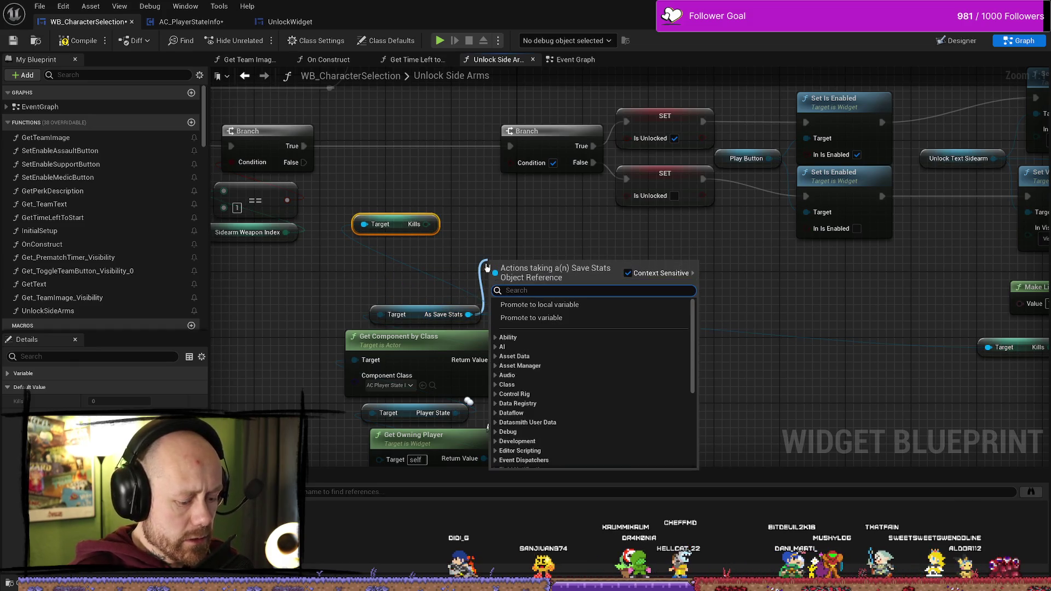
{"action": "type", "text": "kills to"}
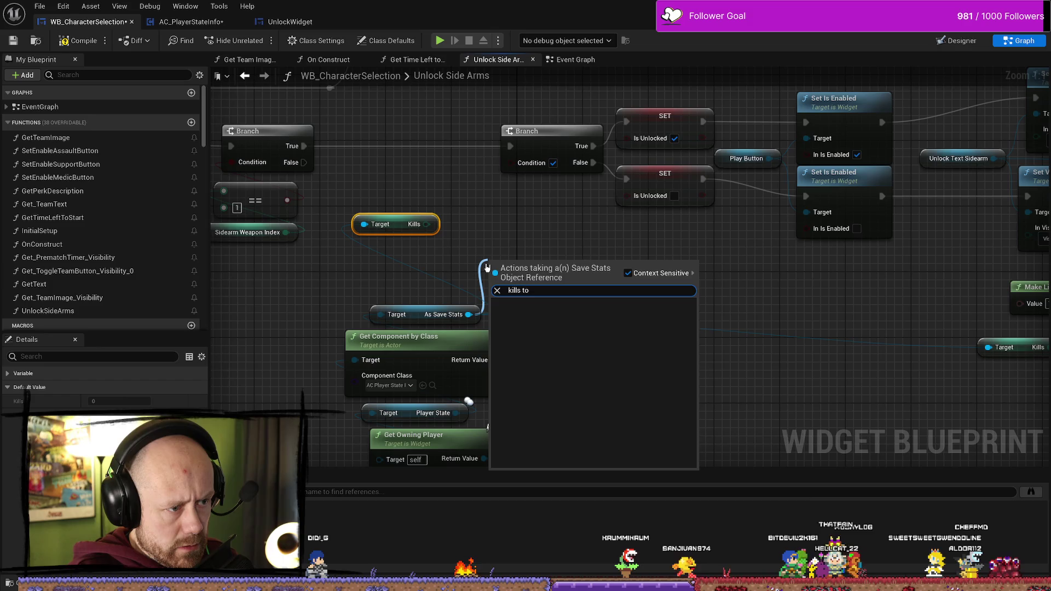
{"action": "key", "text": "BackSpace"}
{"action": "key", "text": "BackSpace"}
{"action": "key", "text": "BackSpace"}
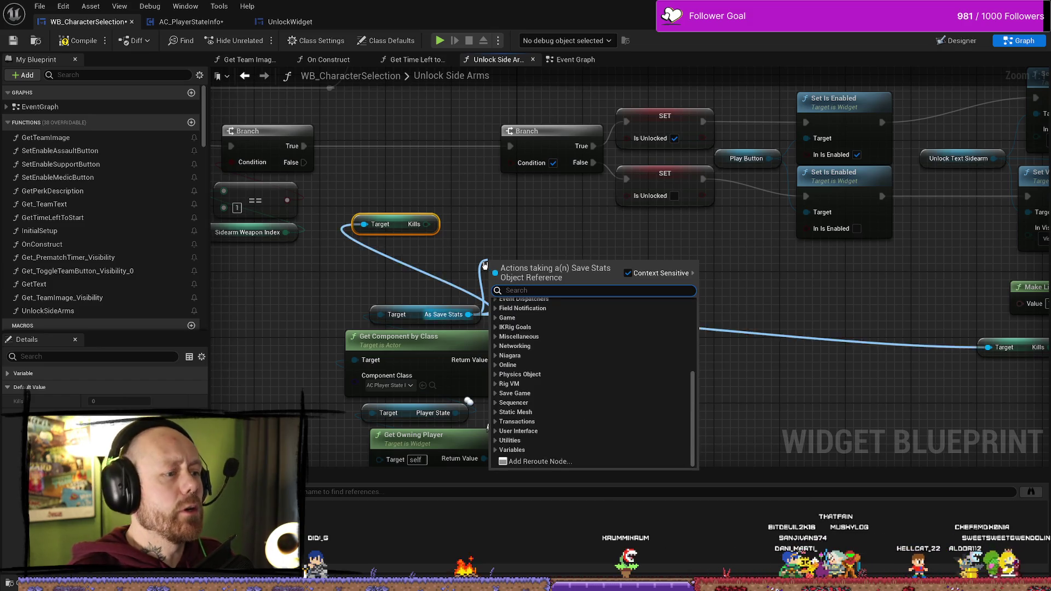
{"action": "left_click", "coordinate": [496, 211]}
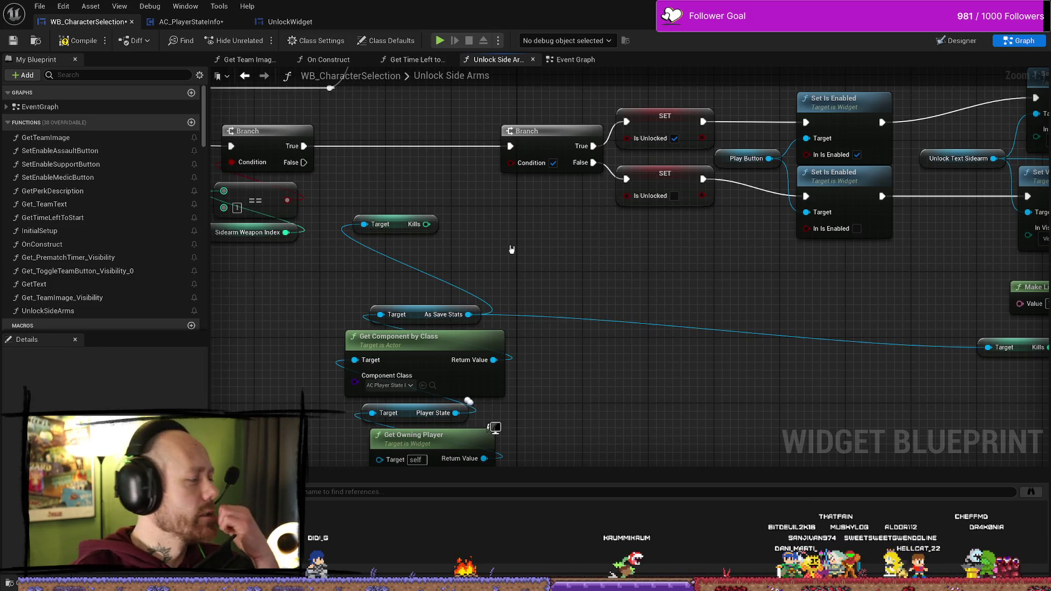
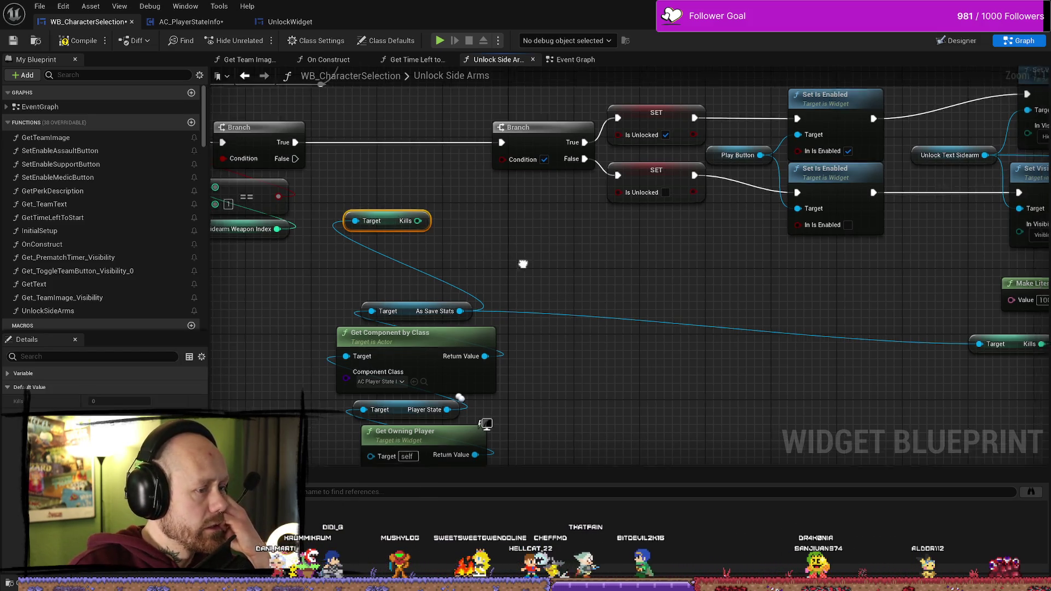
Drag the Target/Kills getter node down so it sits just above the As Save Stats node
{"action": "left_click", "coordinate": [509, 224]}
{"action": "left_click", "coordinate": [358, 182]}
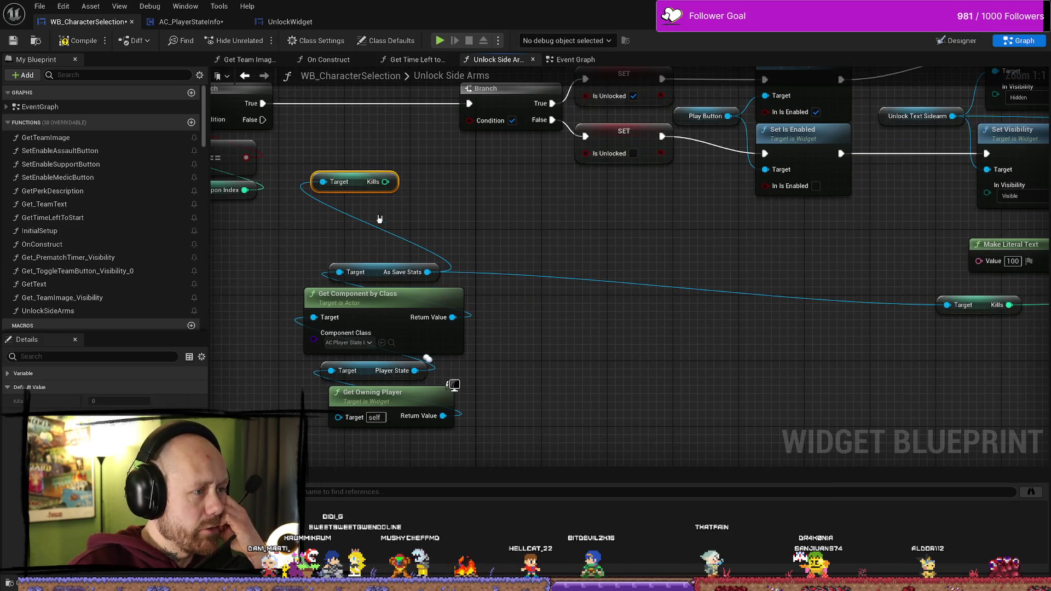
{"action": "left_click_drag", "start_coordinate": [359, 182], "coordinate": [383, 215]}
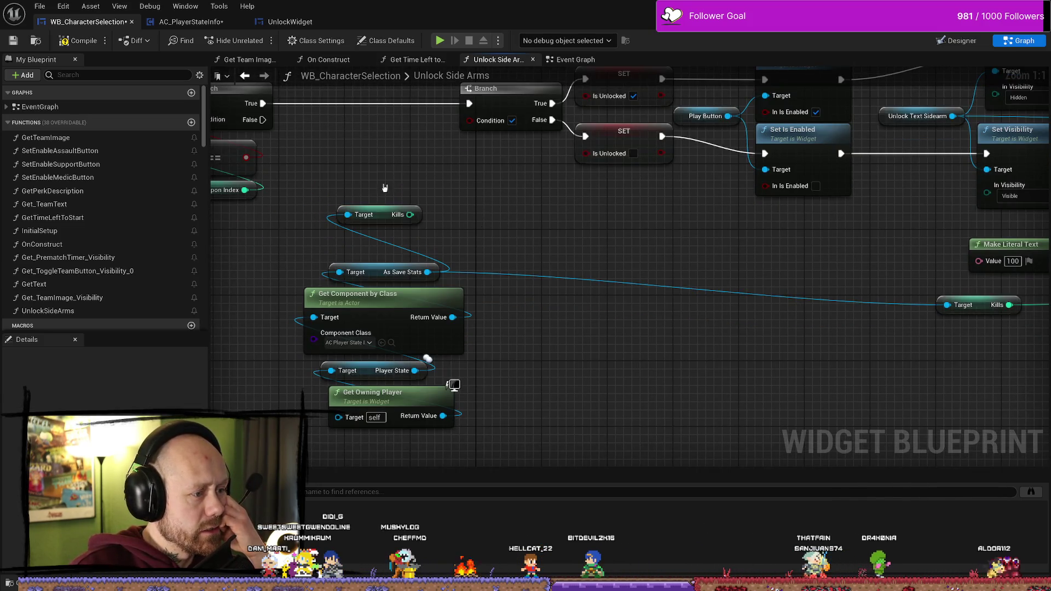
{"action": "mouse_move", "coordinate": [367, 169]}
{"action": "left_mouse_down"}
{"action": "mouse_move", "coordinate": [378, 254]}
{"action": "mouse_move", "coordinate": [378, 241]}
{"action": "left_mouse_up"}
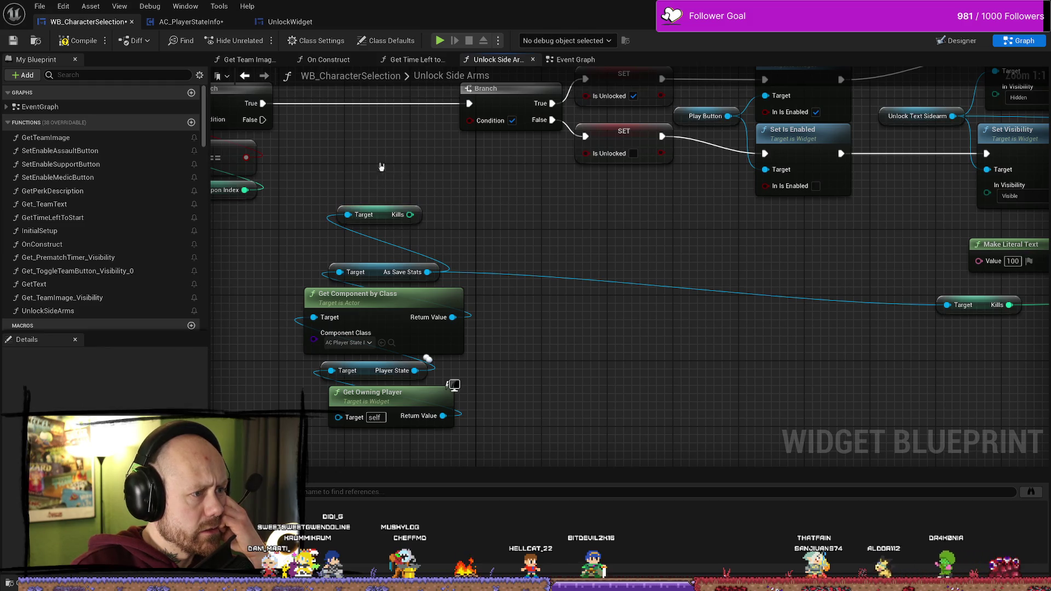
{"action": "mouse_move", "coordinate": [410, 164]}
{"action": "left_mouse_down"}
{"action": "mouse_move", "coordinate": [388, 196]}
{"action": "mouse_move", "coordinate": [334, 226]}
{"action": "left_mouse_up"}
{"action": "left_click", "coordinate": [497, 173]}
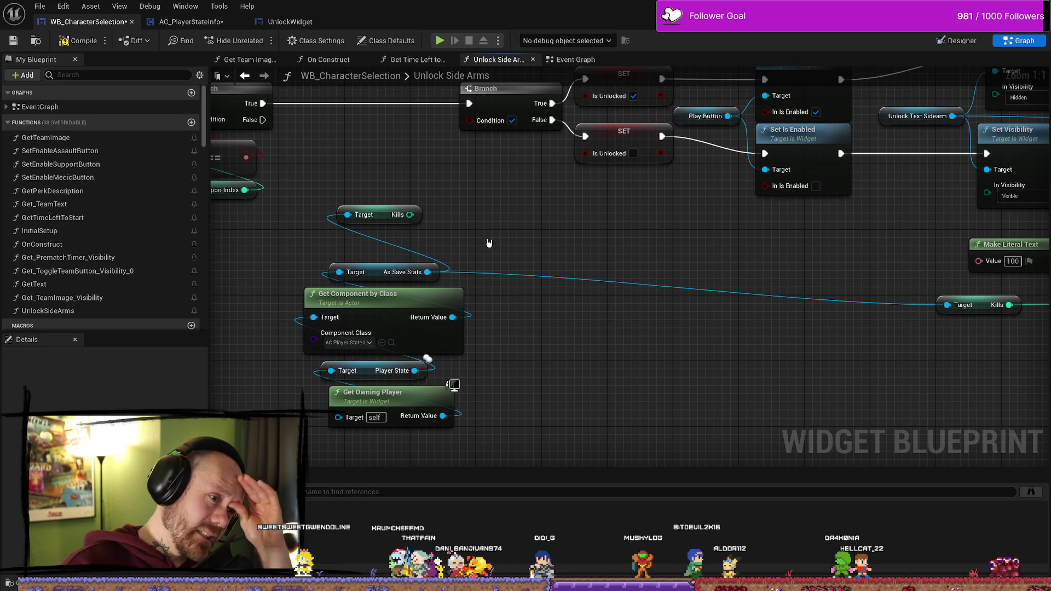
{"action": "left_click", "coordinate": [387, 219]}
{"action": "left_click", "coordinate": [424, 171]}
{"action": "left_click_drag", "start_coordinate": [425, 172], "coordinate": [429, 245]}
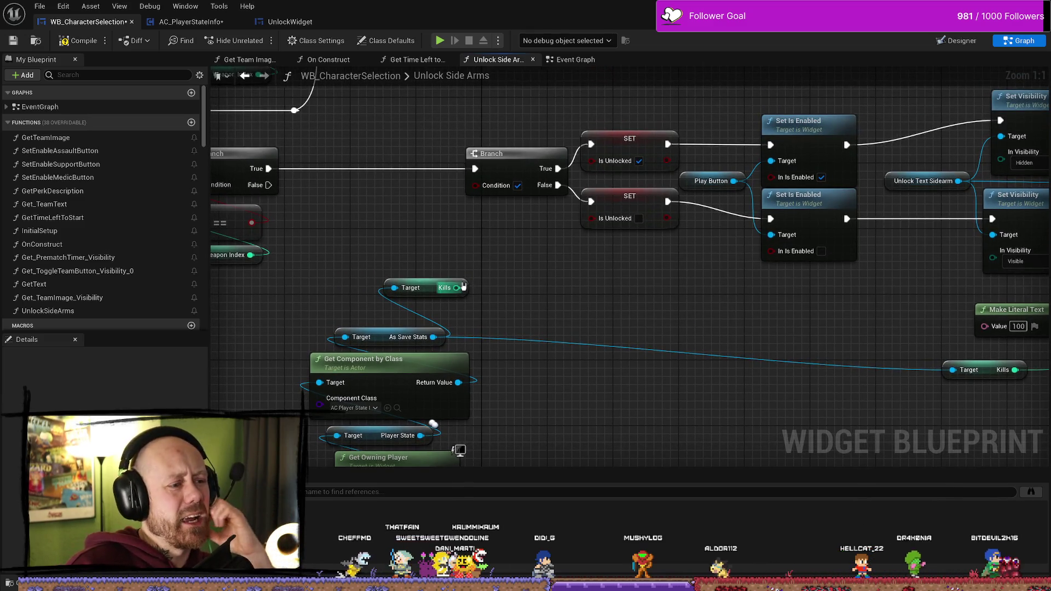
{"action": "mouse_move", "coordinate": [428, 280]}
{"action": "left_mouse_down"}
{"action": "mouse_move", "coordinate": [370, 289]}
{"action": "mouse_move", "coordinate": [384, 299]}
{"action": "left_mouse_up"}
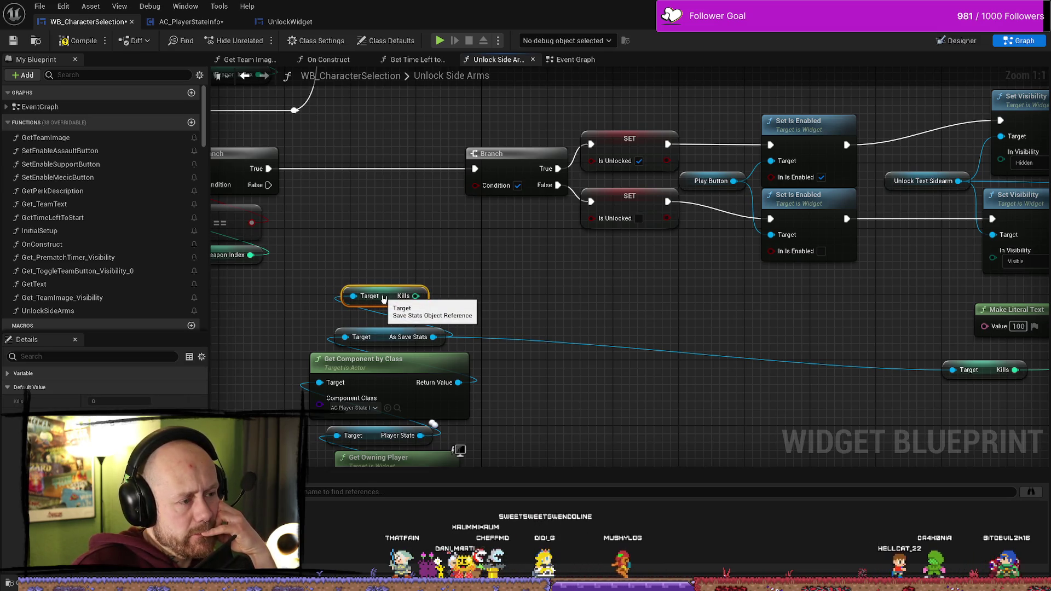
{"action": "left_click", "coordinate": [480, 296]}
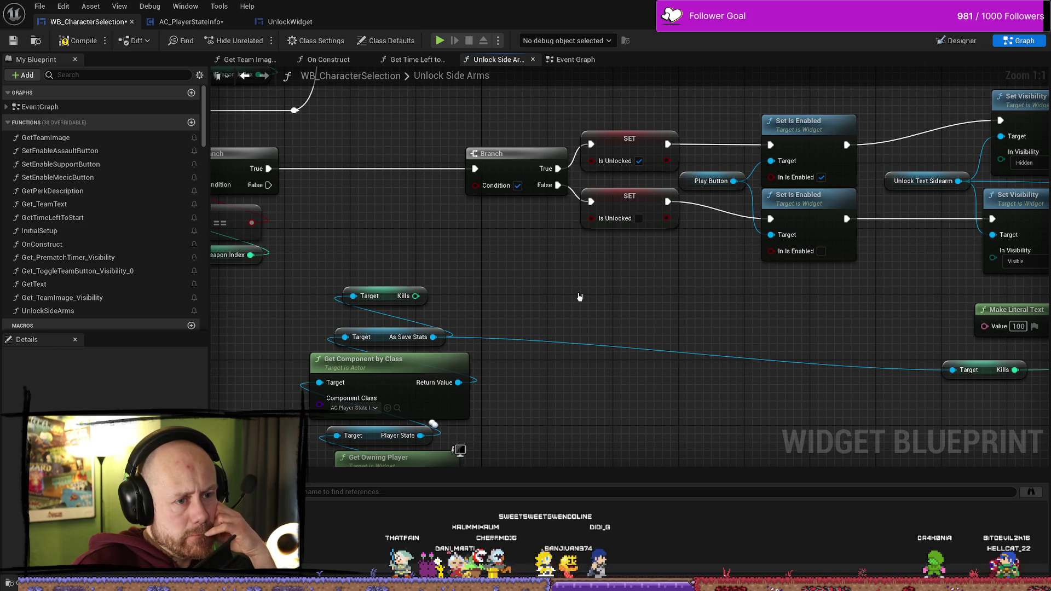
{"action": "left_click_drag", "start_coordinate": [580, 297], "coordinate": [584, 276]}
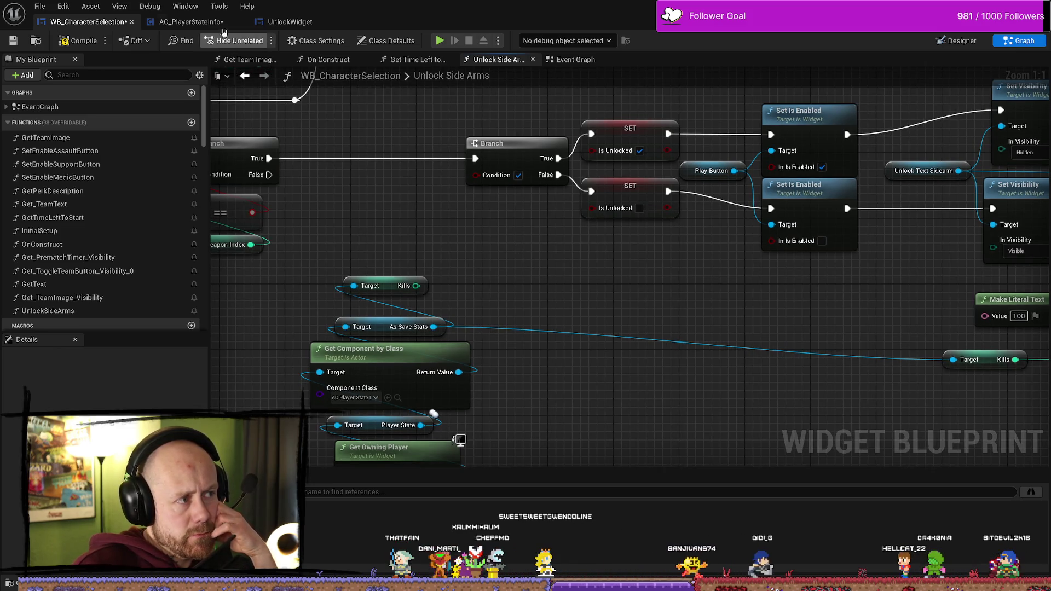
Switch to AC_PlayerStateInfo's On Rep Kills graph and view its start
{"action": "left_click", "coordinate": [191, 21]}
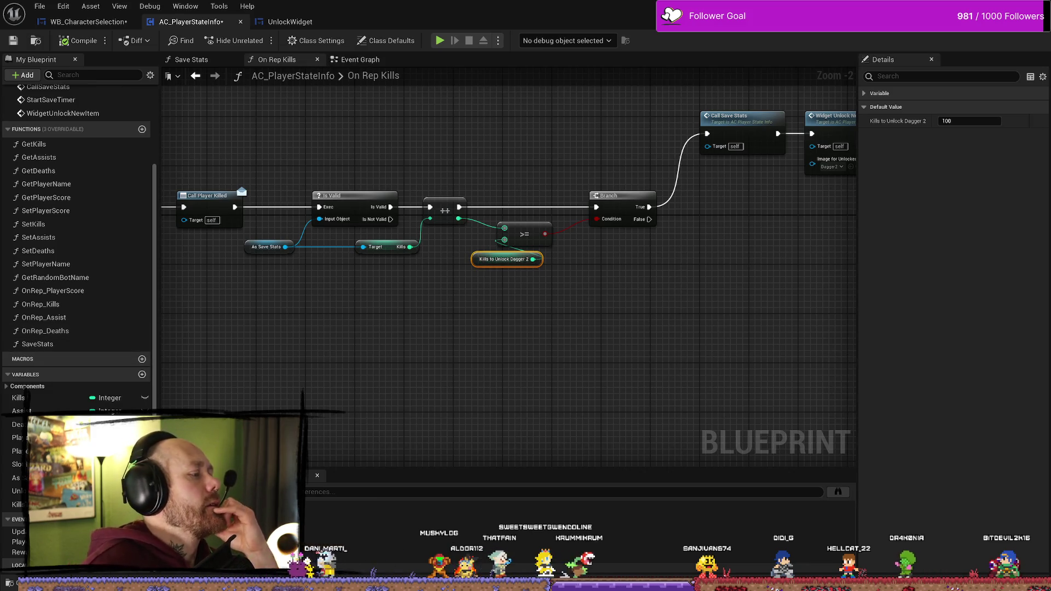
{"action": "left_click", "coordinate": [481, 353]}
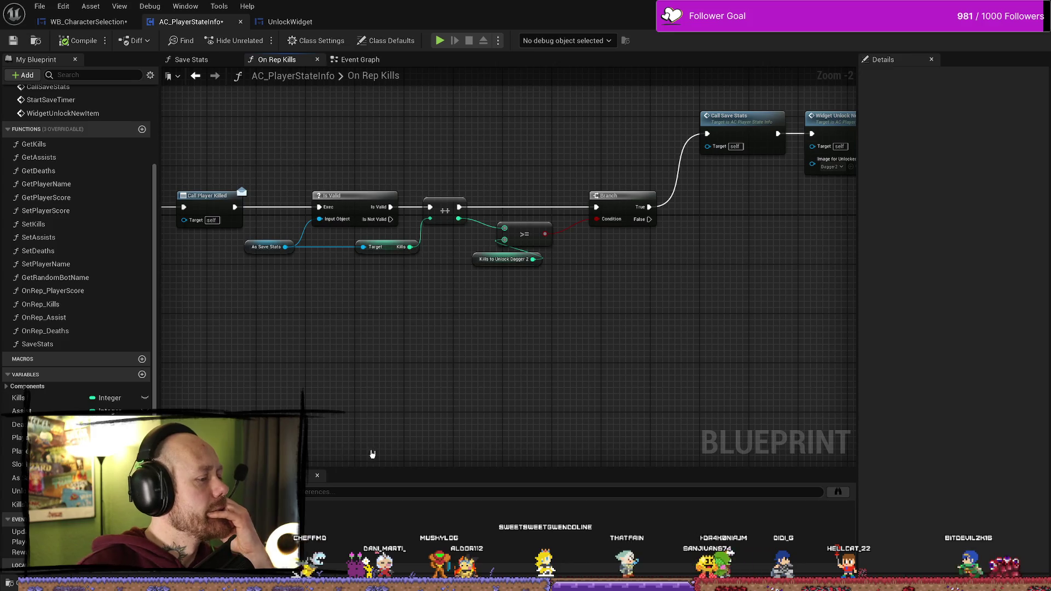
{"action": "left_click_drag", "start_coordinate": [330, 372], "coordinate": [518, 388]}
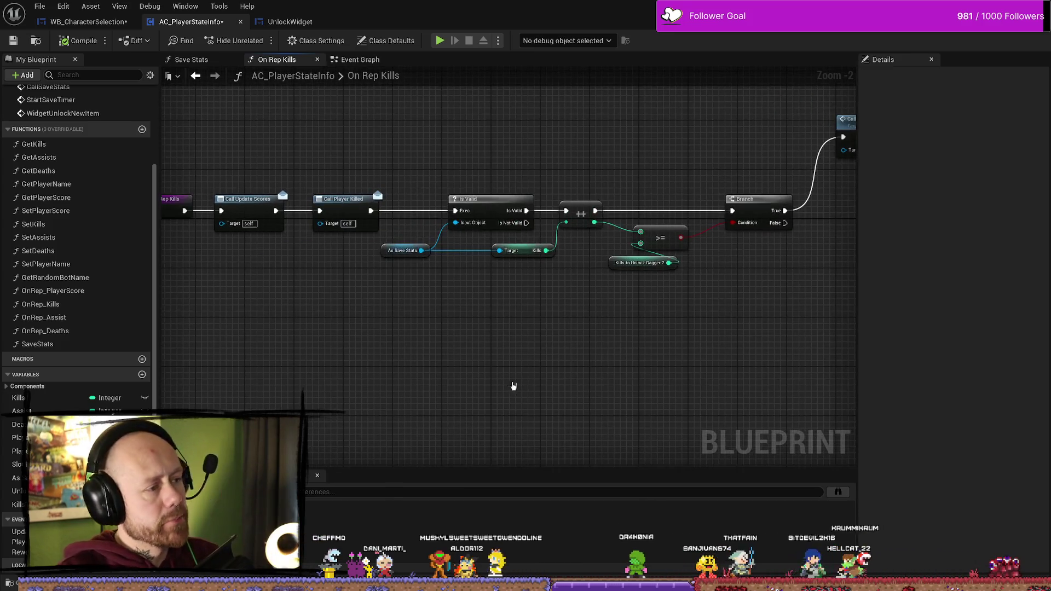
In the Content Drawer, search 'function lib', clear the search, and browse from All
{"action": "key", "text": "ctrl+space"}
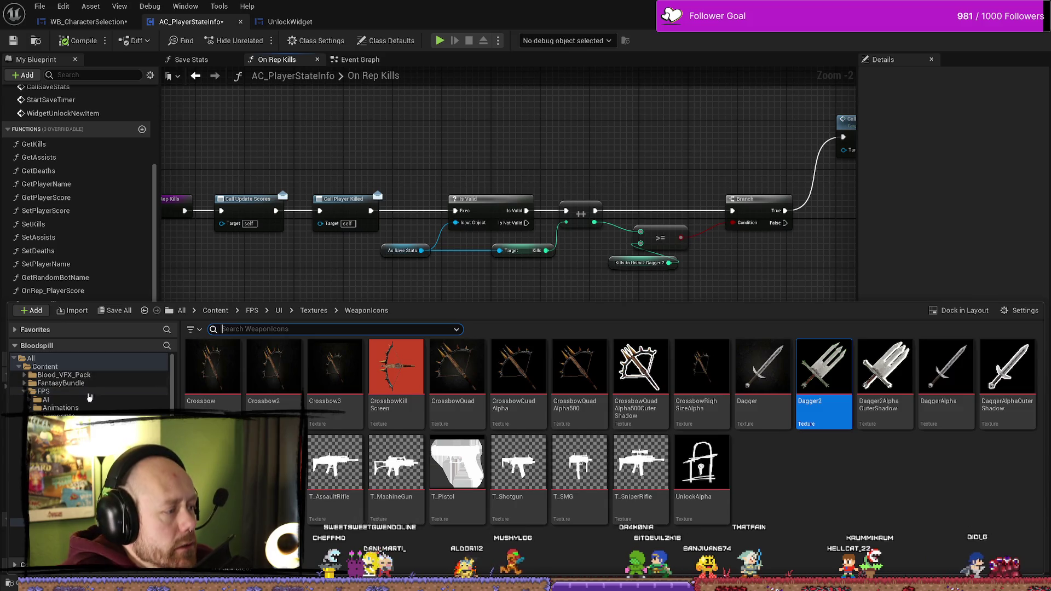
{"action": "left_click", "coordinate": [82, 392]}
{"action": "left_click", "coordinate": [61, 366]}
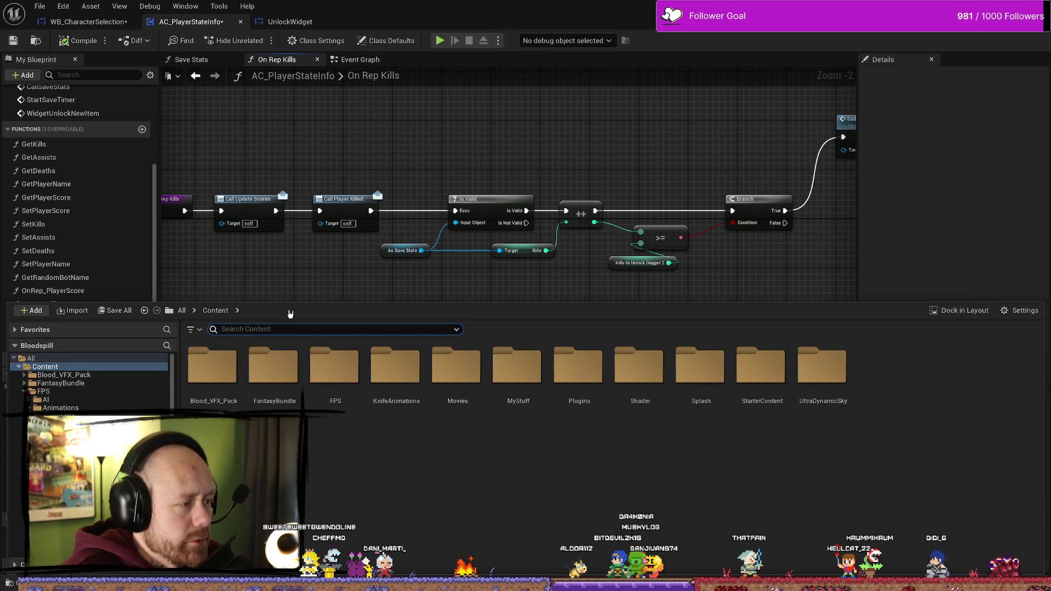
{"action": "type", "text": "function"}
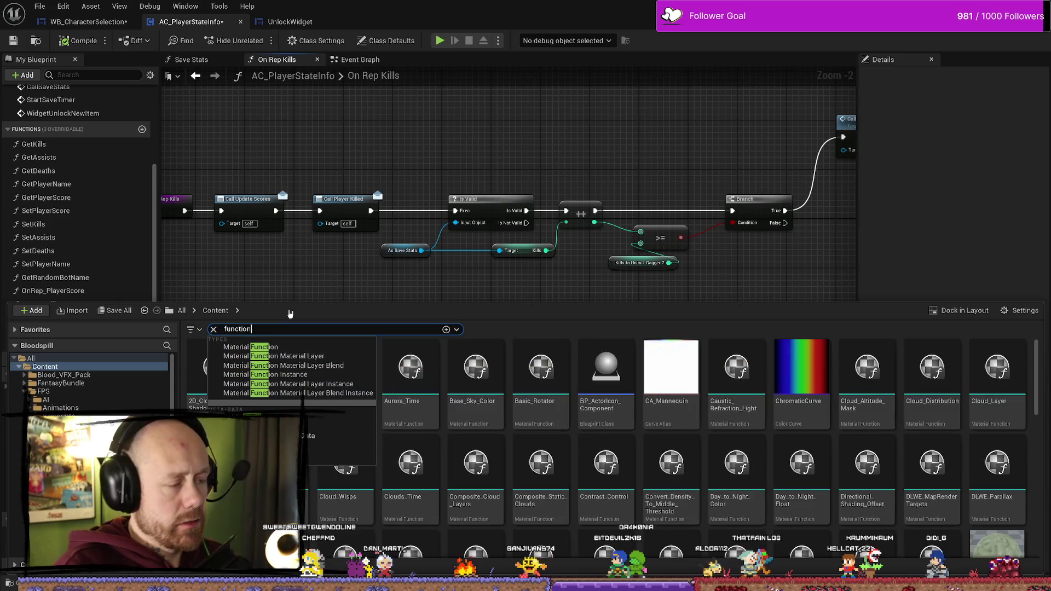
{"action": "type", "text": " liba"}
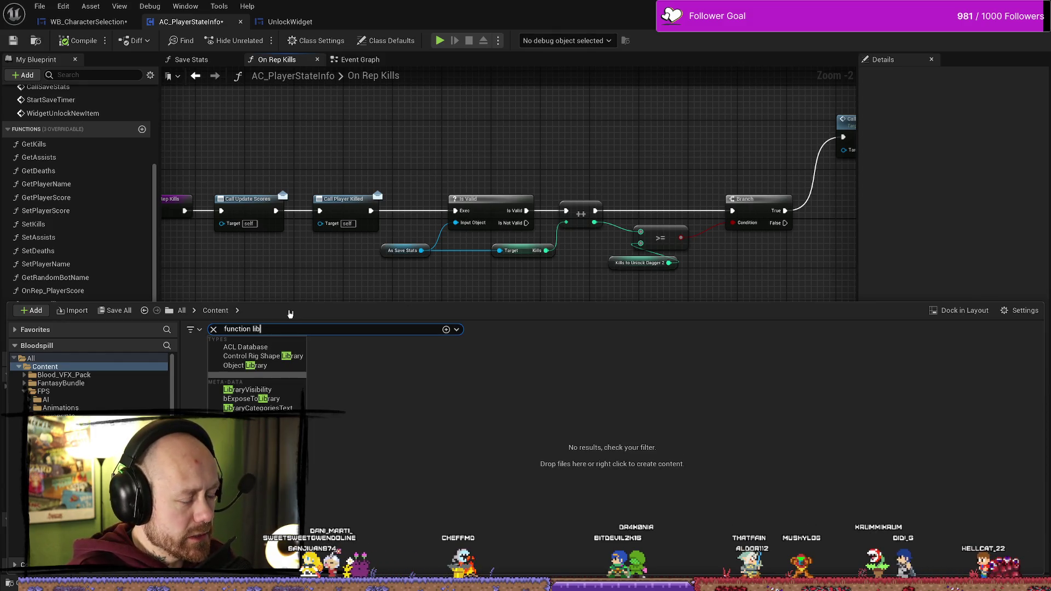
{"action": "key", "text": "BackSpace"}
{"action": "key", "text": "BackSpace"}
{"action": "key", "text": "BackSpace"}
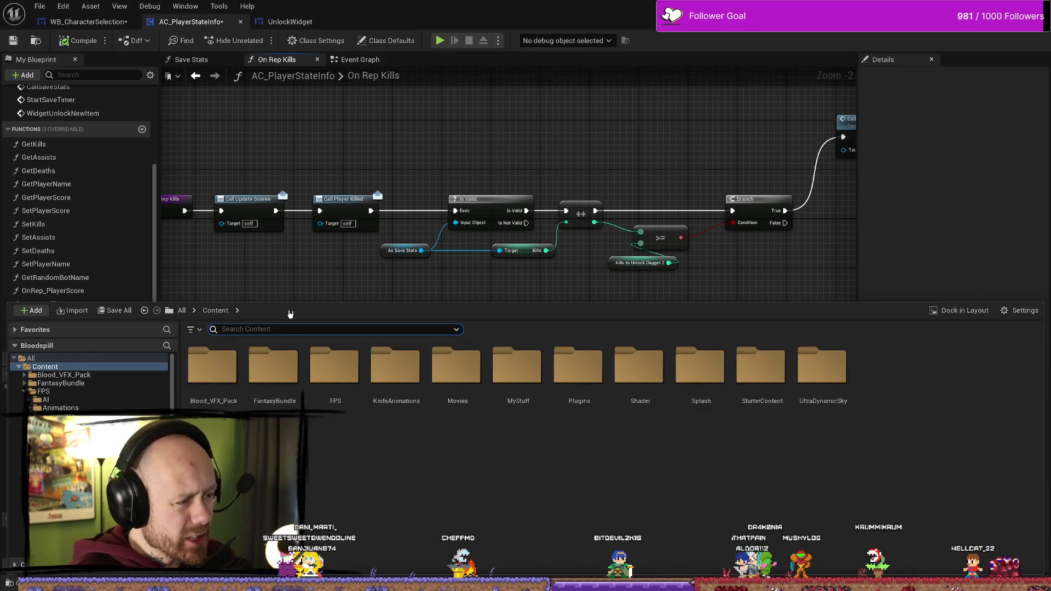
{"action": "left_click", "coordinate": [182, 310]}
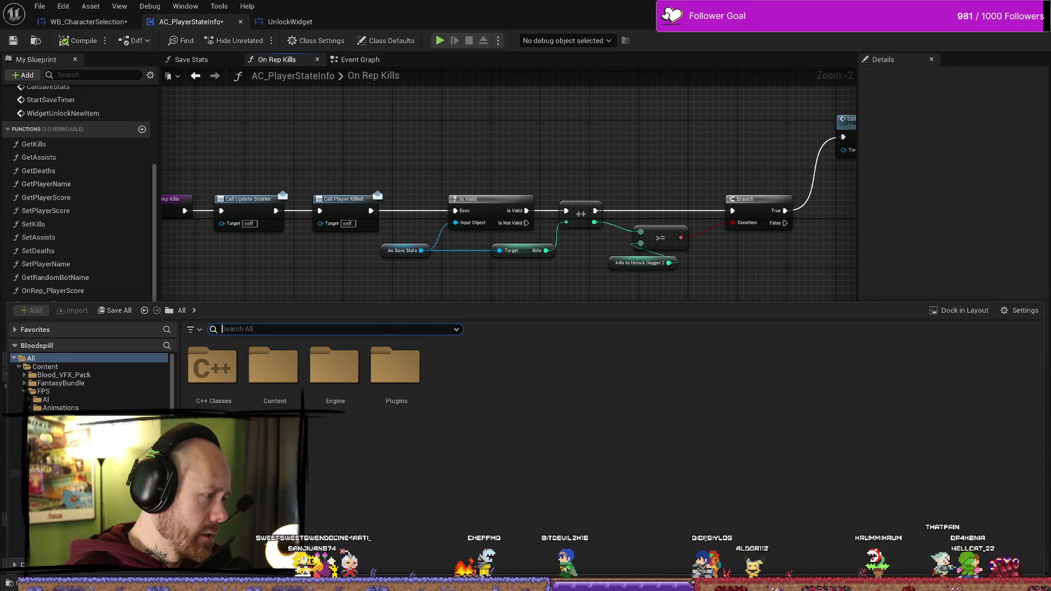
{"action": "left_click", "coordinate": [49, 482]}
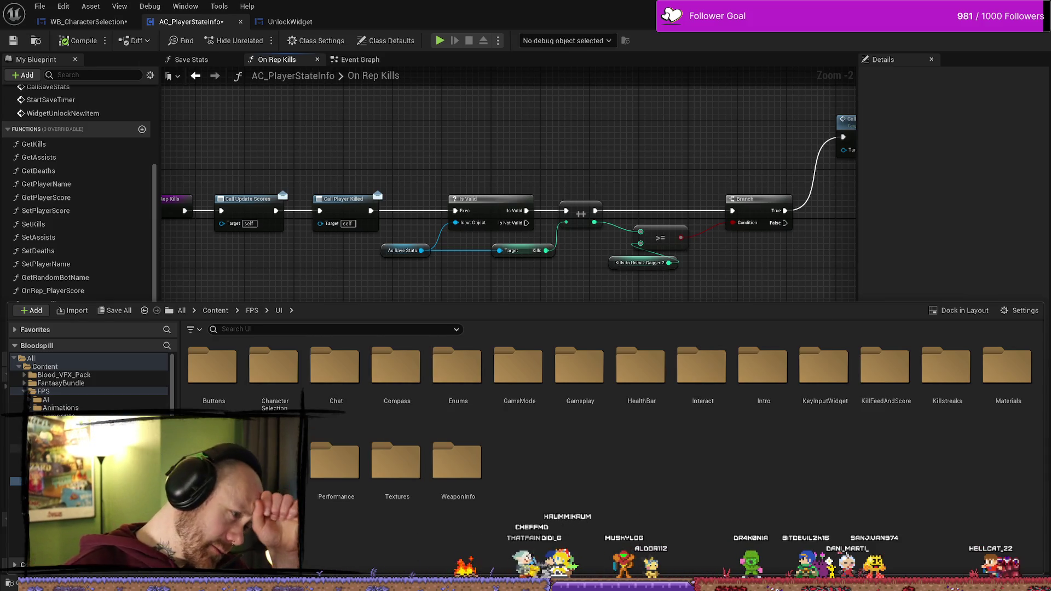
Close the Content Drawer and return to WB_CharacterSelection's Unlock Side Arms graph
{"action": "left_click", "coordinate": [394, 235]}
{"action": "scroll", "coordinate": [399, 286], "scroll_direction": "down", "scroll_amount": 1}
{"action": "scroll", "coordinate": [375, 221], "scroll_direction": "up", "scroll_amount": 3}
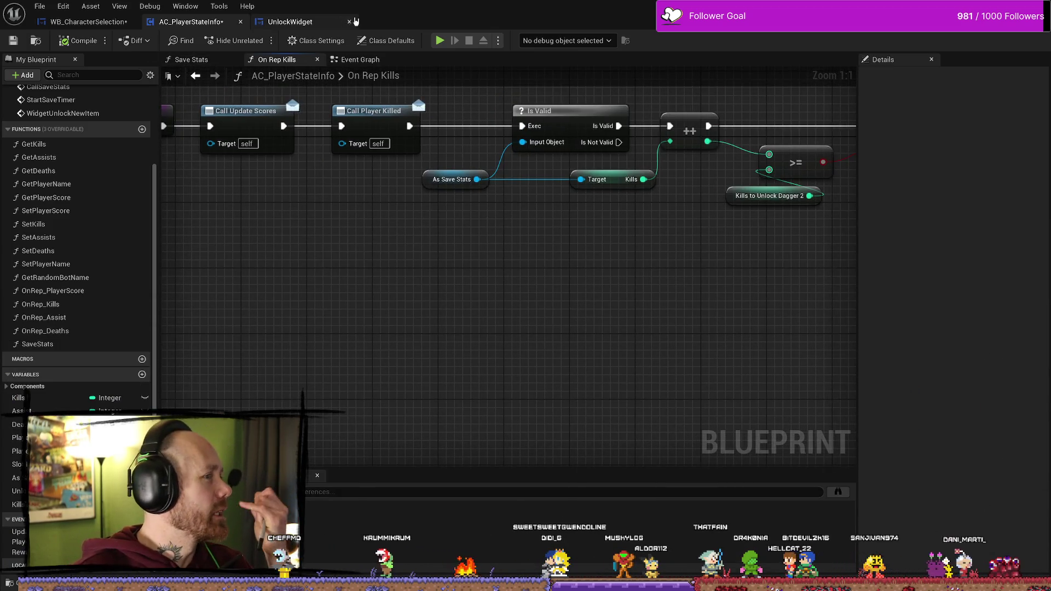
{"action": "left_click", "coordinate": [87, 22]}
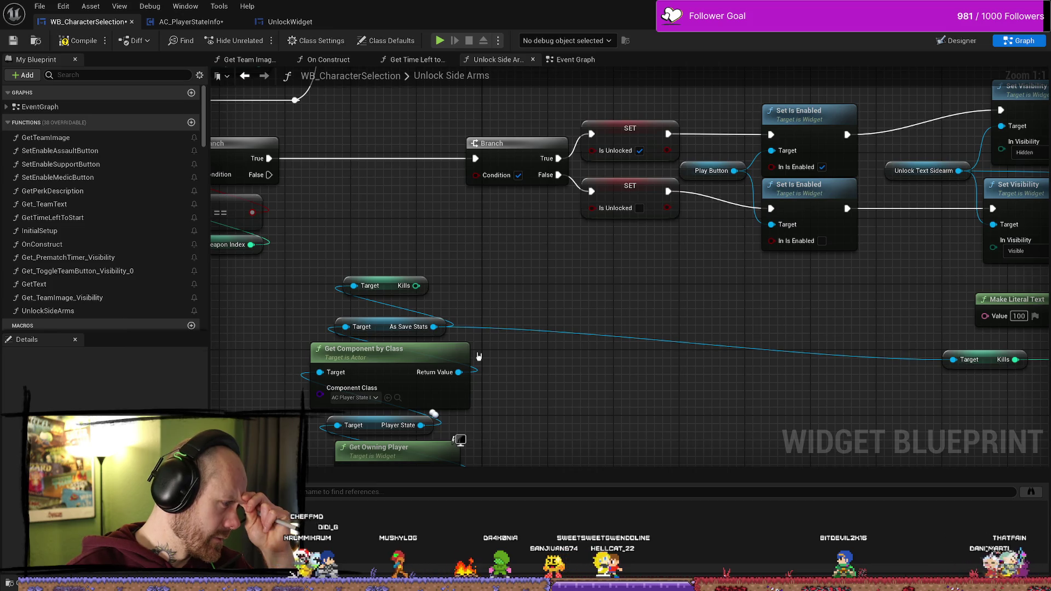
Check that the Get Component by Class node's Component Class is AC_PlayerStateInfo
{"action": "mouse_move", "coordinate": [528, 368]}
{"action": "left_mouse_down"}
{"action": "mouse_move", "coordinate": [512, 347]}
{"action": "mouse_move", "coordinate": [558, 356]}
{"action": "left_mouse_up"}
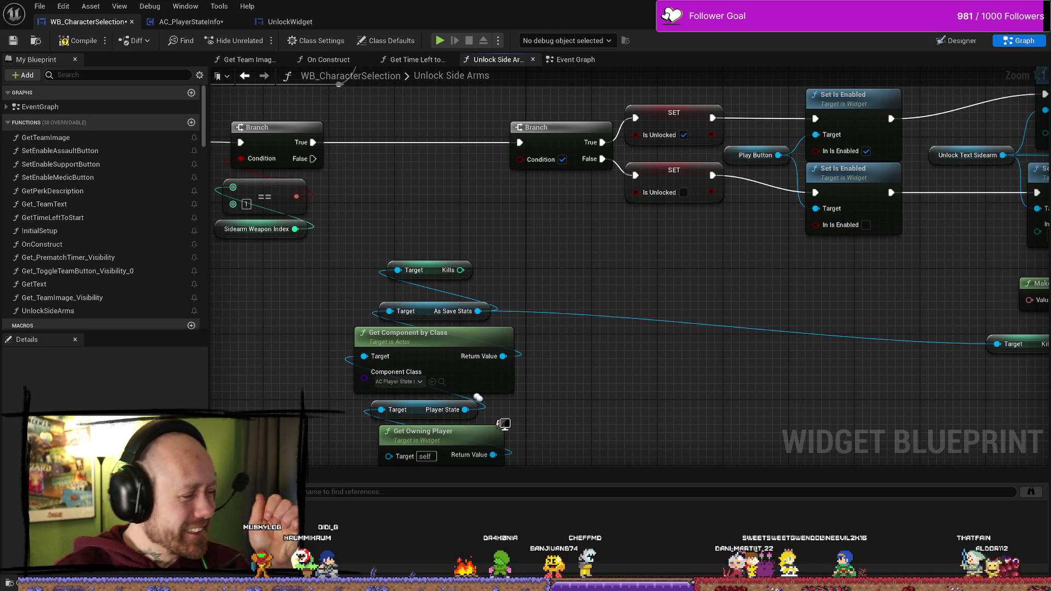
{"action": "left_click_drag", "start_coordinate": [628, 415], "coordinate": [643, 402]}
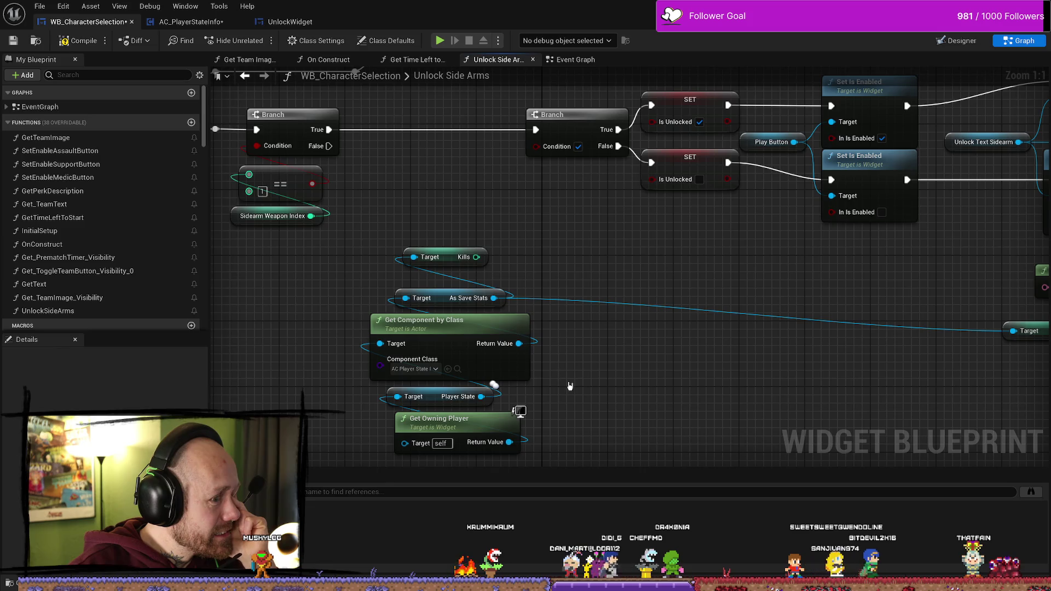
{"action": "left_click_drag", "start_coordinate": [569, 386], "coordinate": [577, 319]}
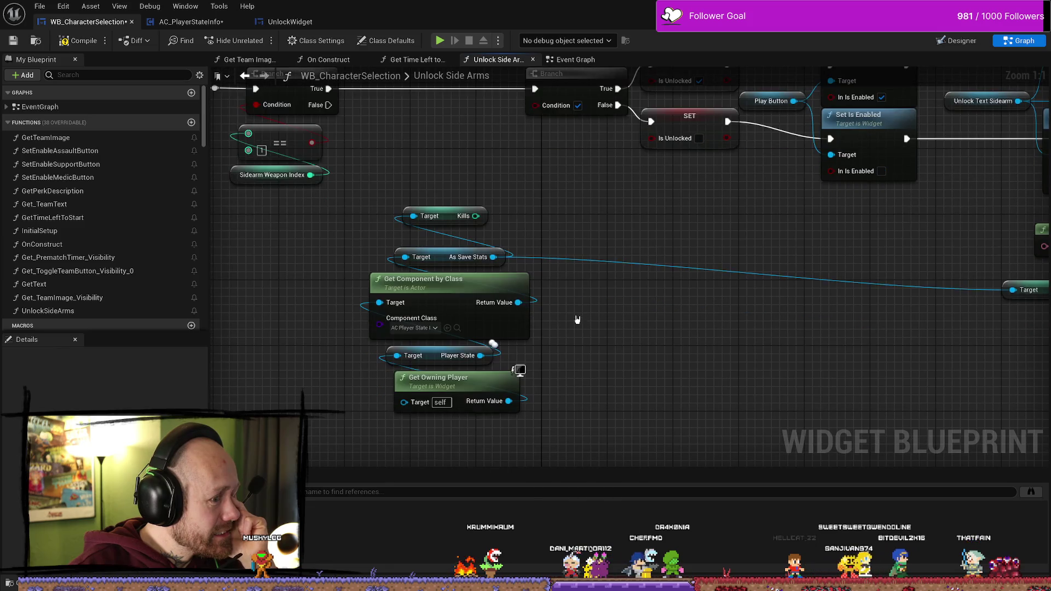
{"action": "left_click", "coordinate": [429, 328]}
{"action": "left_click", "coordinate": [430, 328]}
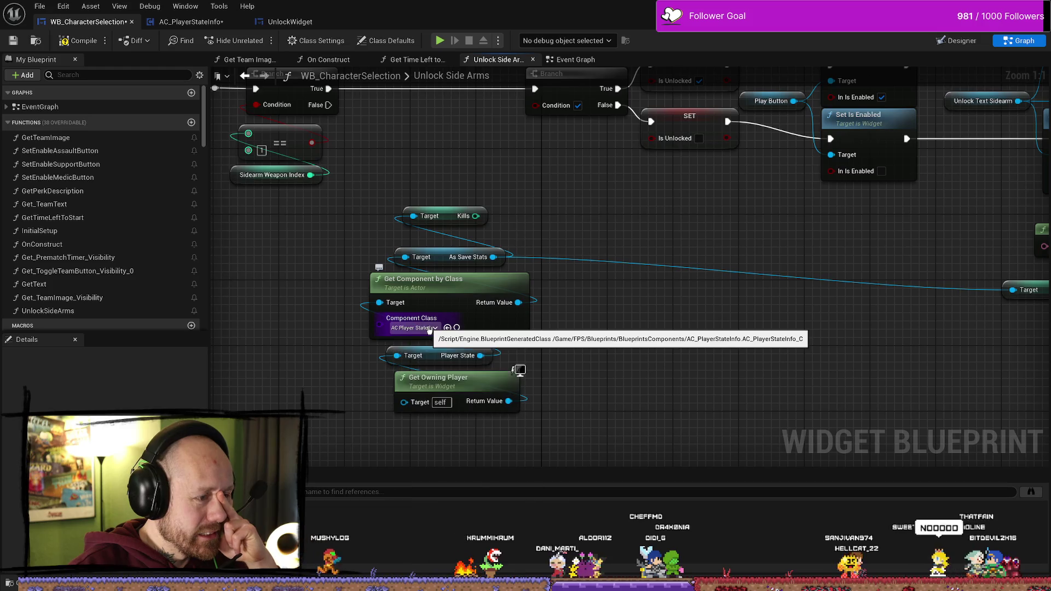
{"action": "left_click", "coordinate": [457, 328]}
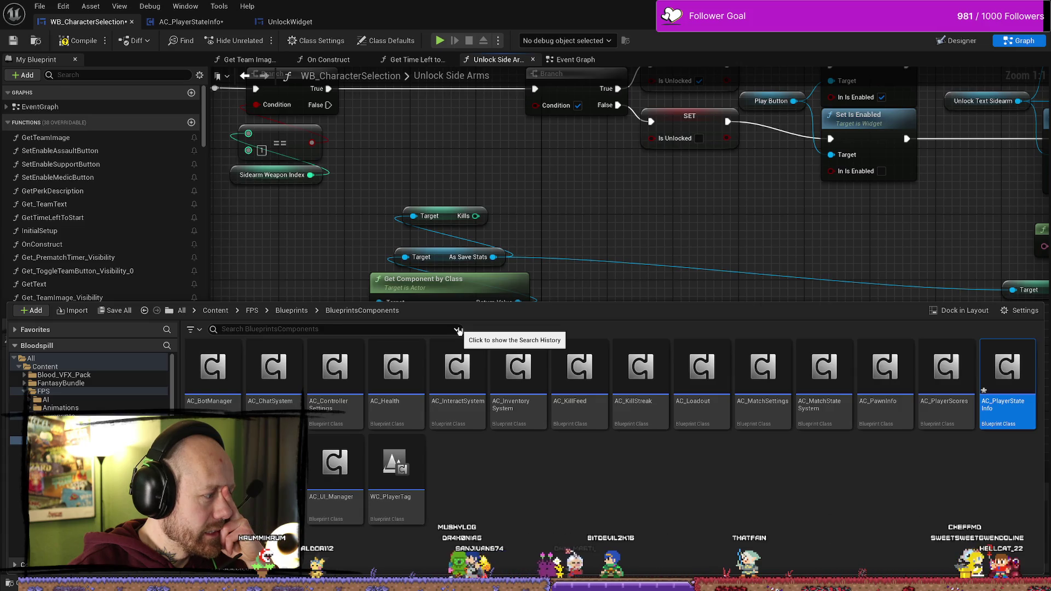
{"action": "left_click", "coordinate": [573, 236]}
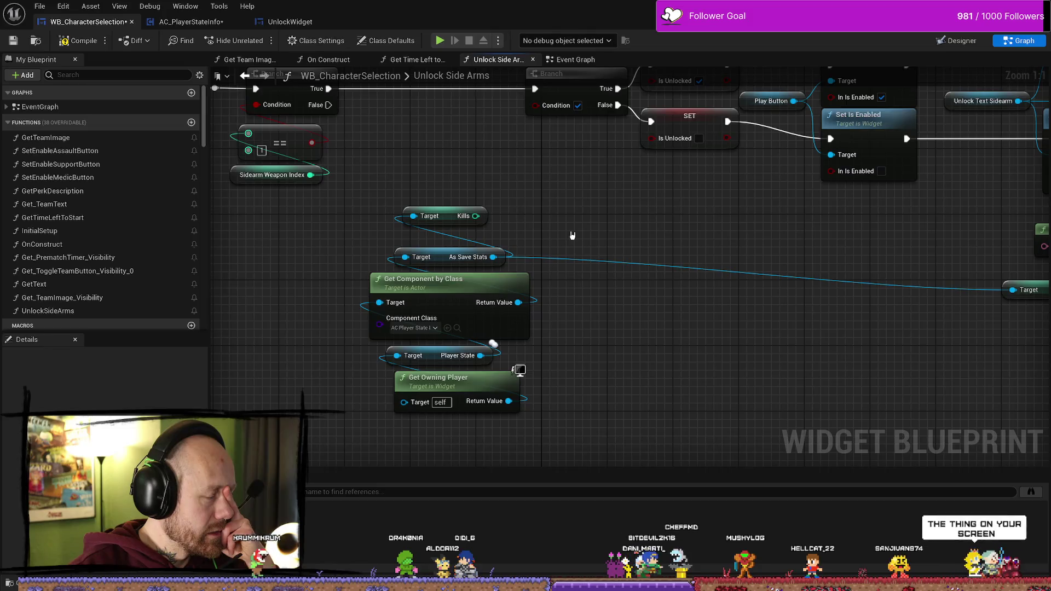
Move the Kills getter further up, away from As Save Stats
{"action": "mouse_move", "coordinate": [573, 236]}
{"action": "left_mouse_down"}
{"action": "mouse_move", "coordinate": [487, 235]}
{"action": "mouse_move", "coordinate": [526, 235]}
{"action": "left_mouse_up"}
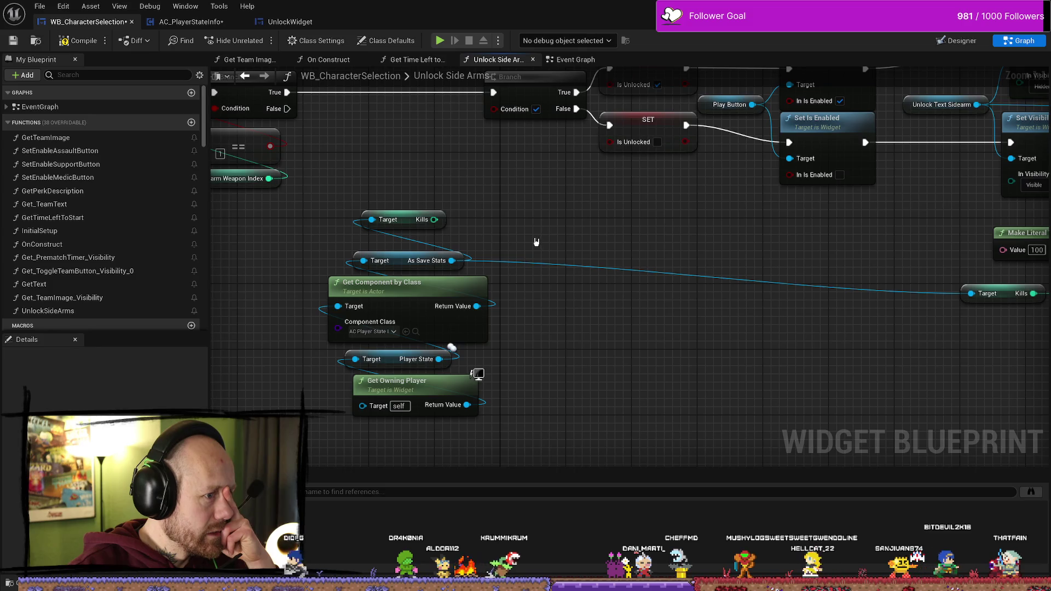
{"action": "left_click_drag", "start_coordinate": [400, 220], "coordinate": [400, 179]}
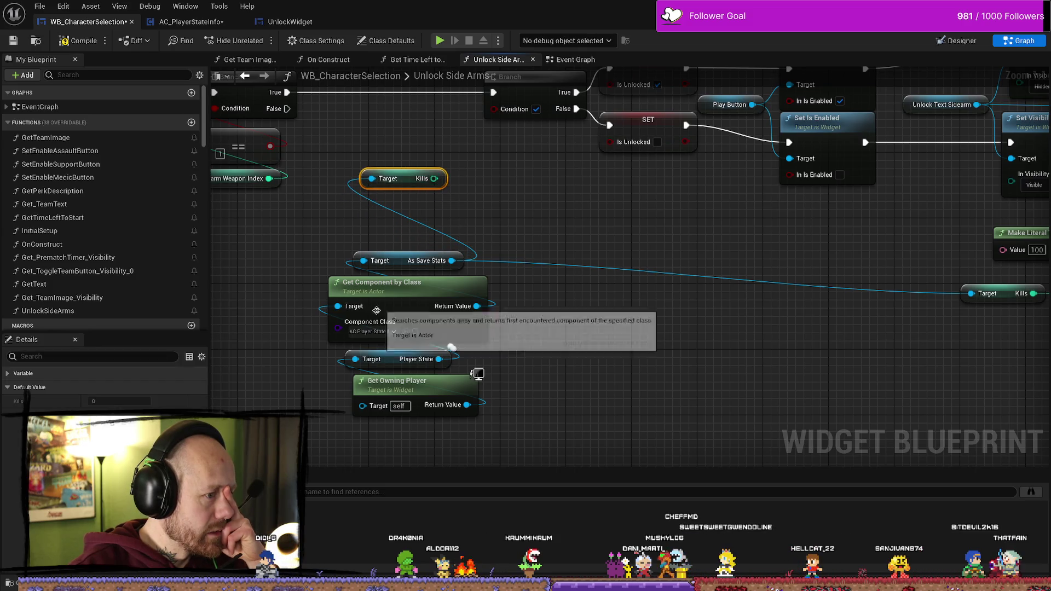
{"action": "left_click_drag", "start_coordinate": [483, 310], "coordinate": [551, 303]}
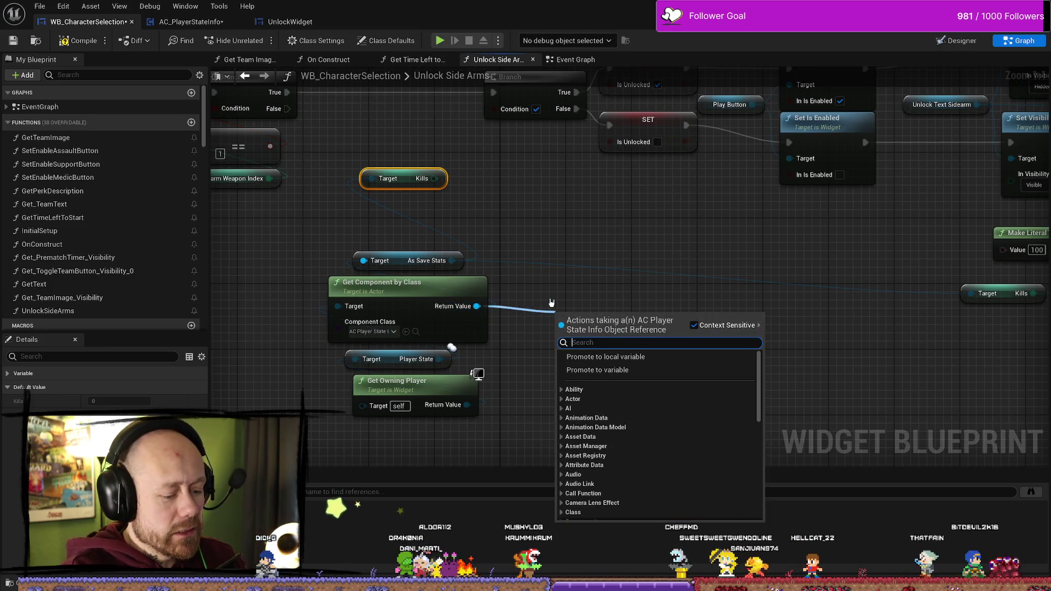
Add a Get Kills to Unlock Dagger 2 node beside Kills, with its Target wired from As Save Stats
{"action": "type", "text": "kills to"}
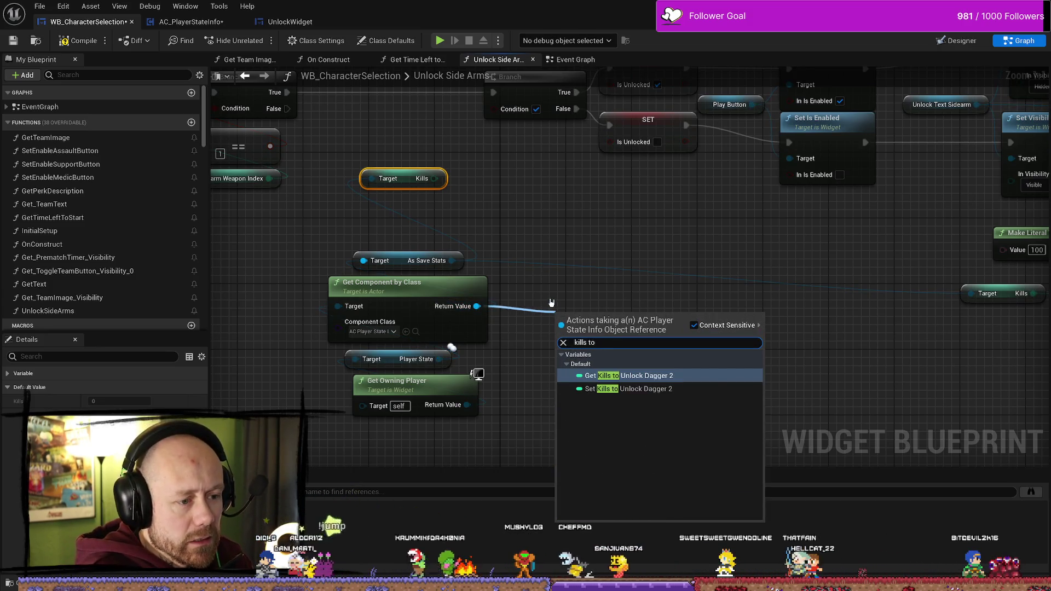
{"action": "key", "text": "Escape"}
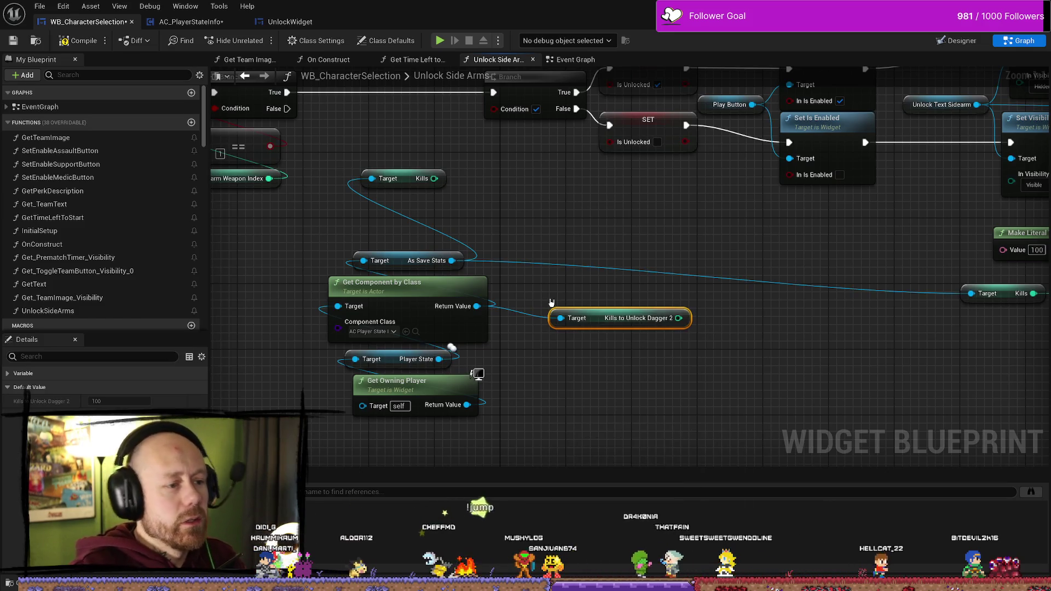
{"action": "mouse_move", "coordinate": [592, 320]}
{"action": "left_mouse_down"}
{"action": "mouse_move", "coordinate": [557, 233]}
{"action": "mouse_move", "coordinate": [486, 216]}
{"action": "mouse_move", "coordinate": [350, 214]}
{"action": "left_mouse_up"}
{"action": "mouse_move", "coordinate": [445, 192]}
{"action": "left_mouse_down"}
{"action": "mouse_move", "coordinate": [471, 246]}
{"action": "mouse_move", "coordinate": [452, 222]}
{"action": "mouse_move", "coordinate": [542, 230]}
{"action": "left_mouse_up"}
{"action": "left_click", "coordinate": [435, 223]}
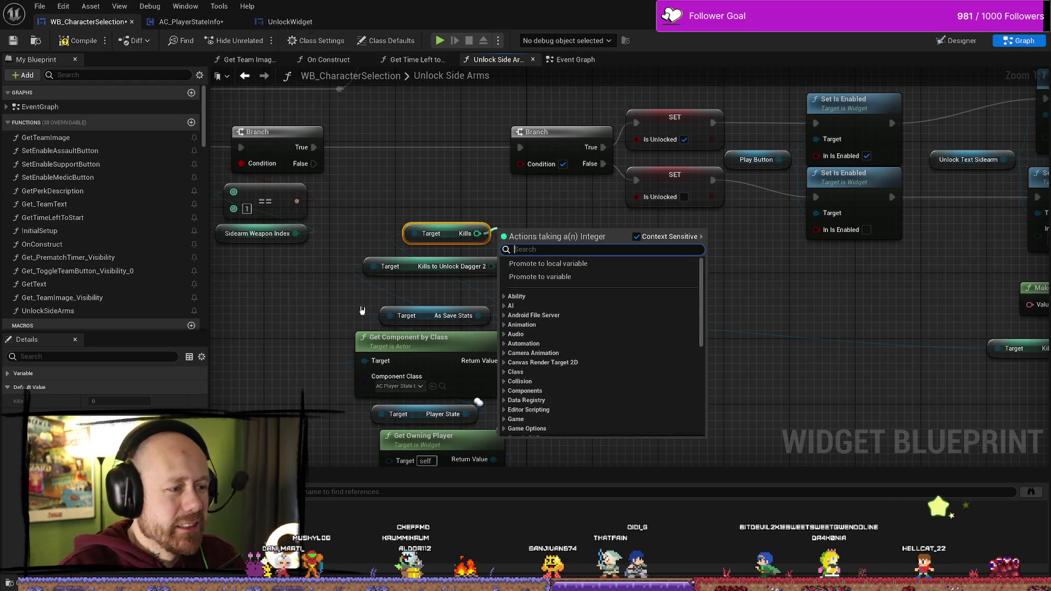
{"action": "left_click", "coordinate": [351, 284]}
{"action": "mouse_move", "coordinate": [374, 266]}
{"action": "left_mouse_down"}
{"action": "mouse_move", "coordinate": [582, 326]}
{"action": "mouse_move", "coordinate": [479, 316]}
{"action": "left_mouse_up"}
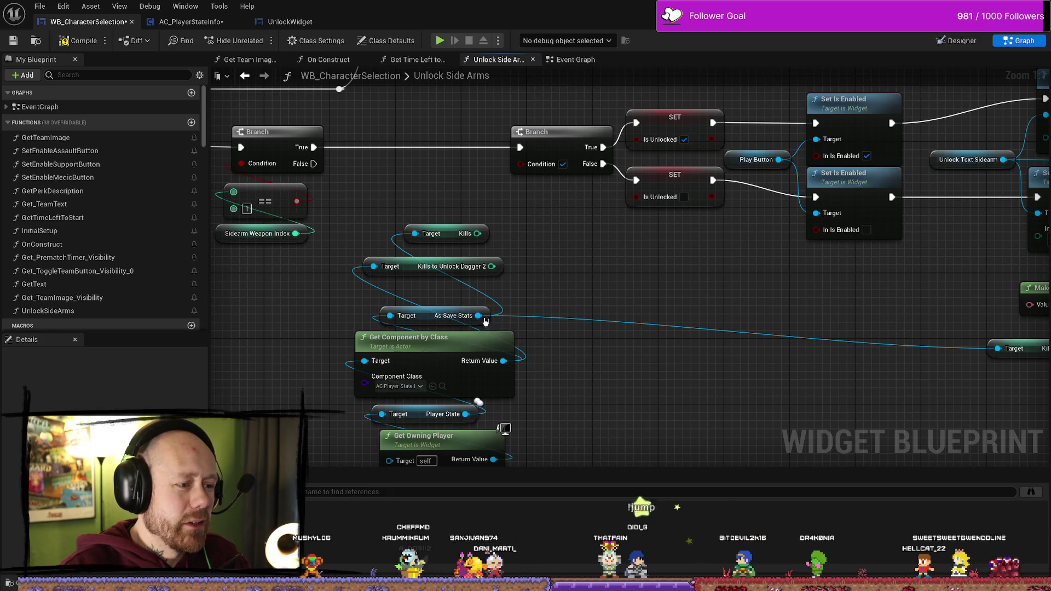
{"action": "left_click", "coordinate": [433, 341]}
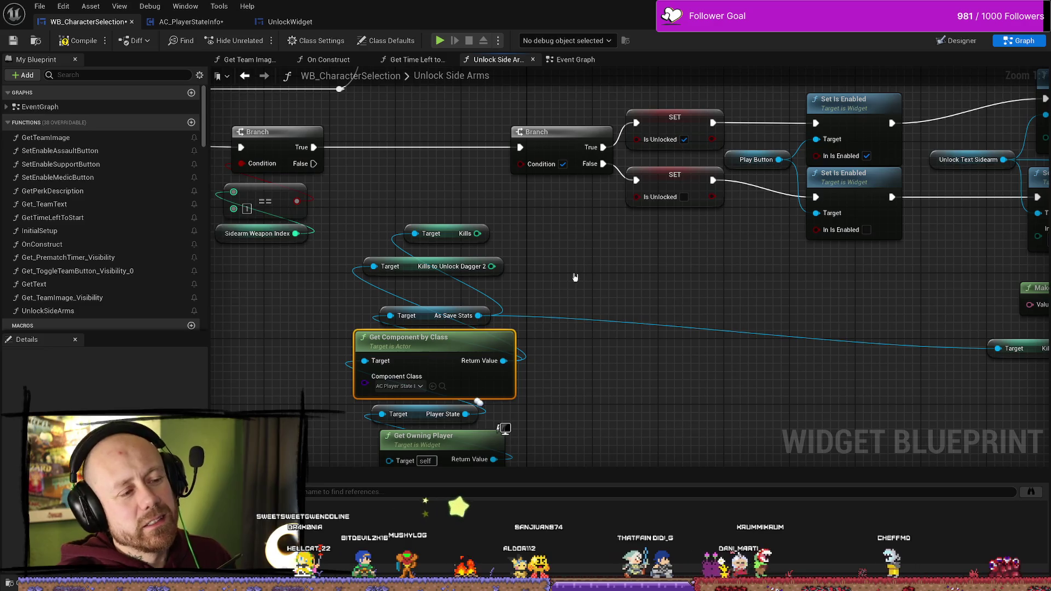
{"action": "scroll", "coordinate": [592, 263], "scroll_direction": "up", "scroll_amount": 1}
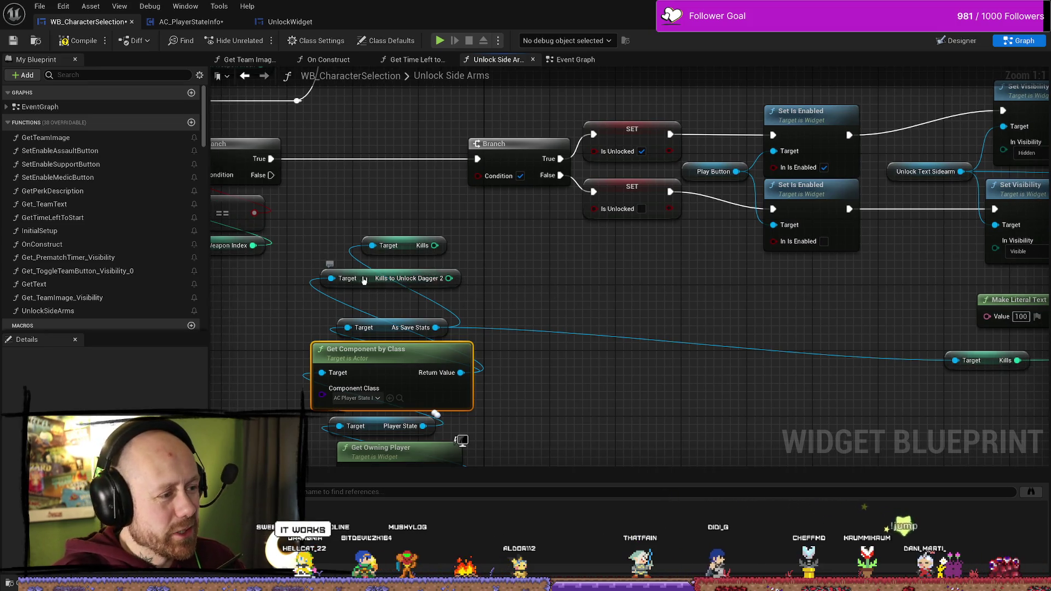
Add a Kills >= Kills to Unlock Dagger 2 comparison driving the Branch condition
{"action": "left_click", "coordinate": [438, 278]}
{"action": "left_click_drag", "start_coordinate": [560, 281], "coordinate": [547, 320]}
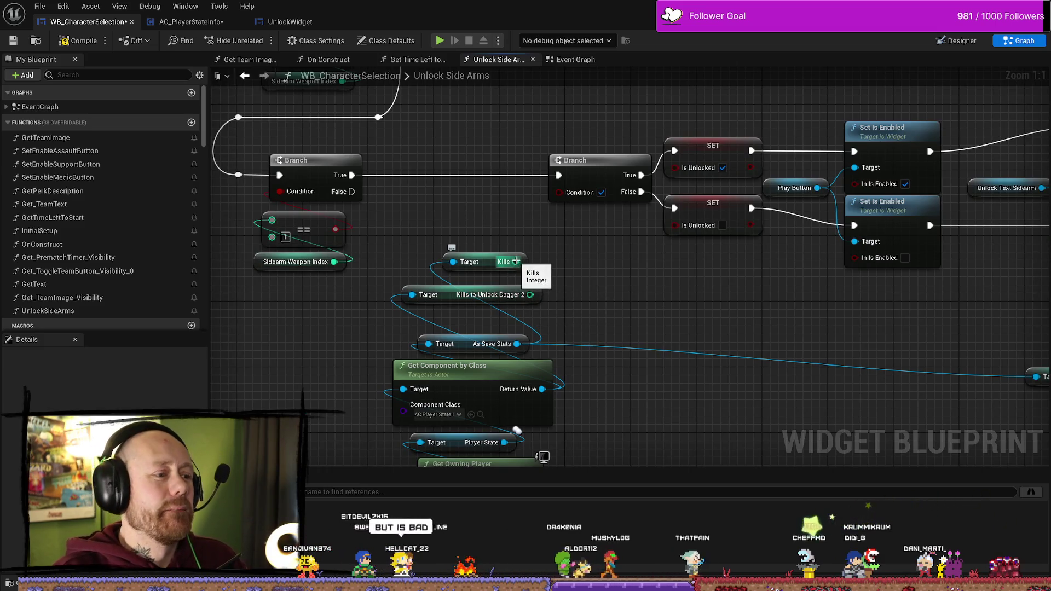
{"action": "left_click_drag", "start_coordinate": [516, 262], "coordinate": [590, 271]}
{"action": "type", "text": "greater"}
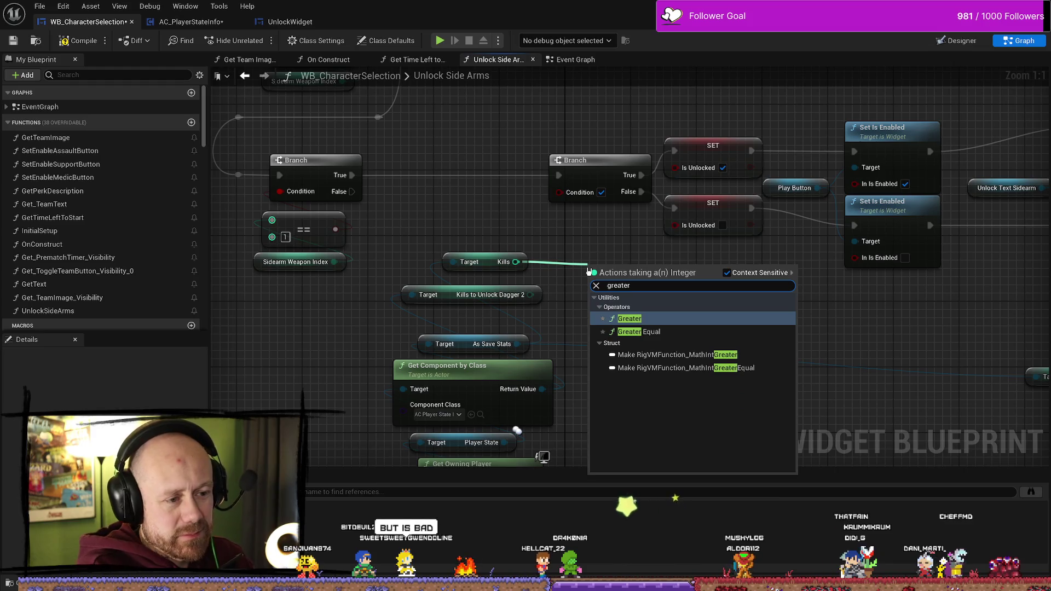
{"action": "left_click", "coordinate": [639, 332]}
{"action": "mouse_move", "coordinate": [530, 294]}
{"action": "left_mouse_down"}
{"action": "mouse_move", "coordinate": [593, 286]}
{"action": "mouse_move", "coordinate": [530, 196]}
{"action": "left_mouse_up"}
{"action": "left_click_drag", "start_coordinate": [590, 290], "coordinate": [565, 290]}
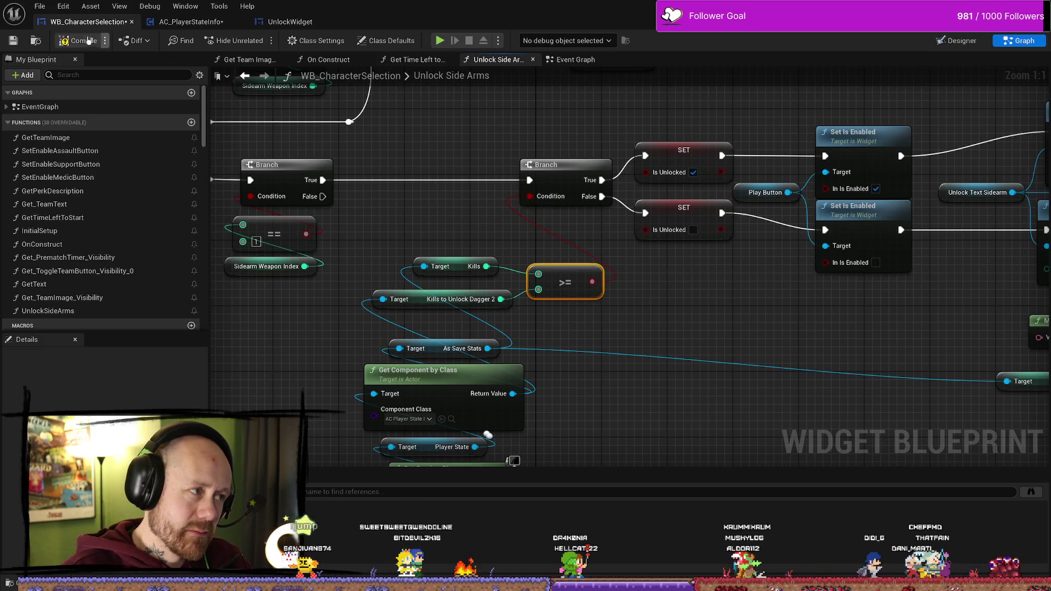
Compile and save the WB_CharacterSelection widget blueprint
{"action": "left_click", "coordinate": [92, 42]}
{"action": "left_click", "coordinate": [14, 44]}
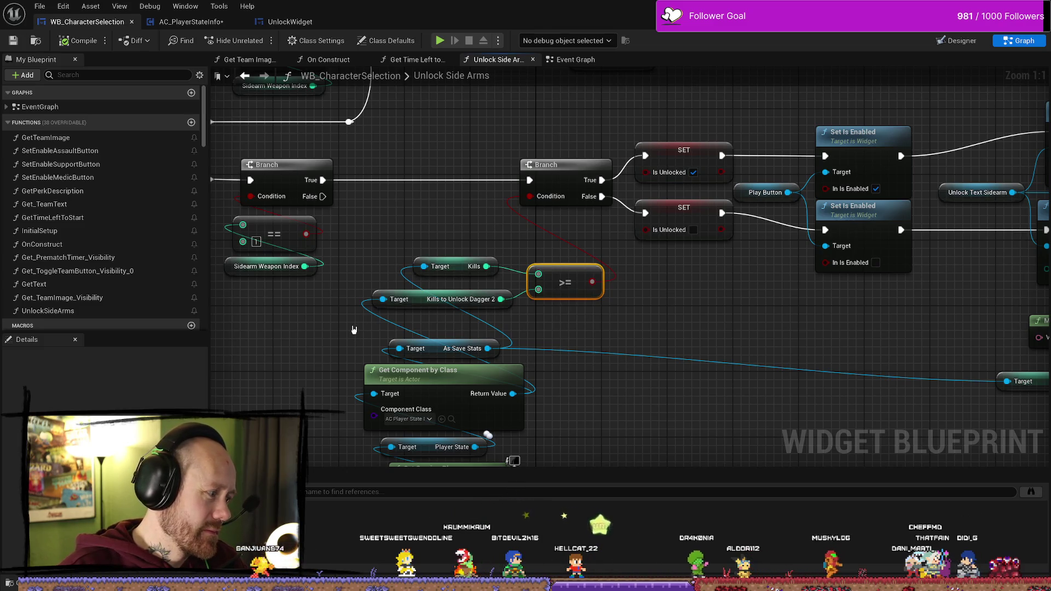
{"action": "left_click_drag", "start_coordinate": [467, 230], "coordinate": [475, 302]}
{"action": "left_click", "coordinate": [191, 22]}
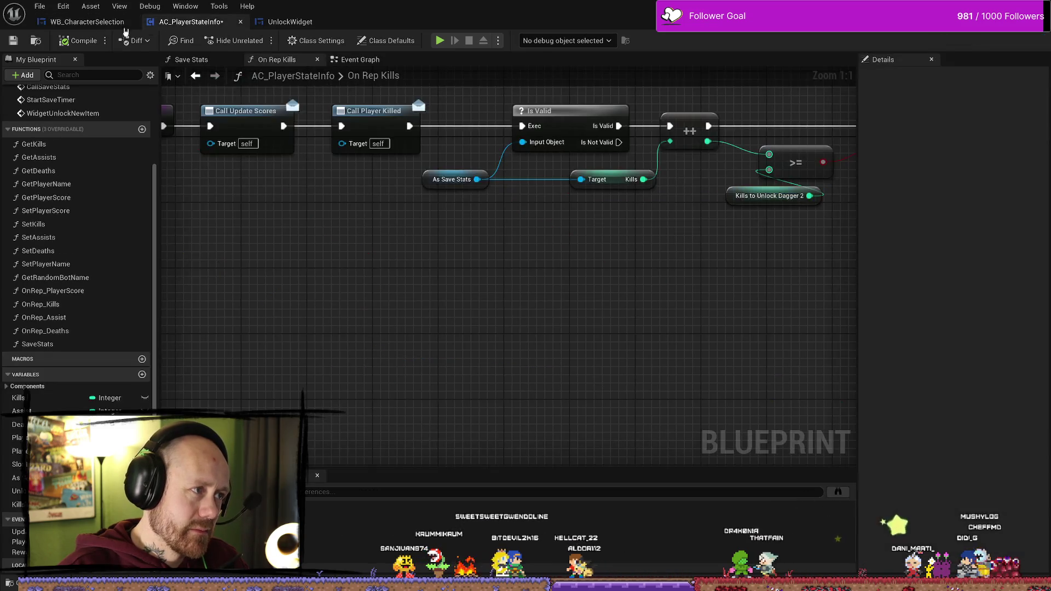
Review the Branch and True path in On Rep Kills, then select the >= node in Unlock Side Arms
{"action": "left_click_drag", "start_coordinate": [653, 265], "coordinate": [525, 282]}
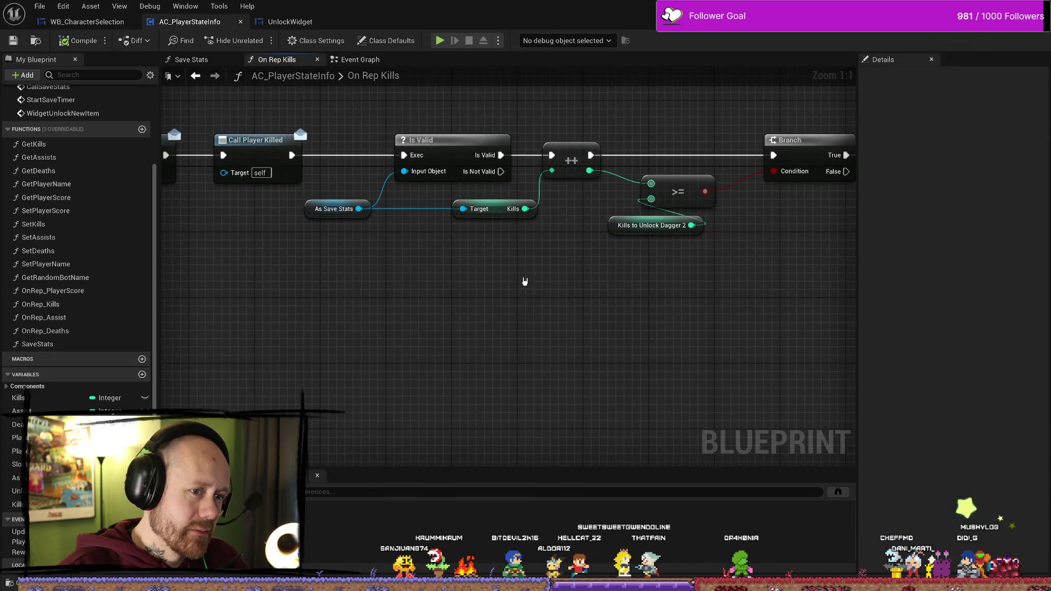
{"action": "left_click_drag", "start_coordinate": [650, 302], "coordinate": [568, 310]}
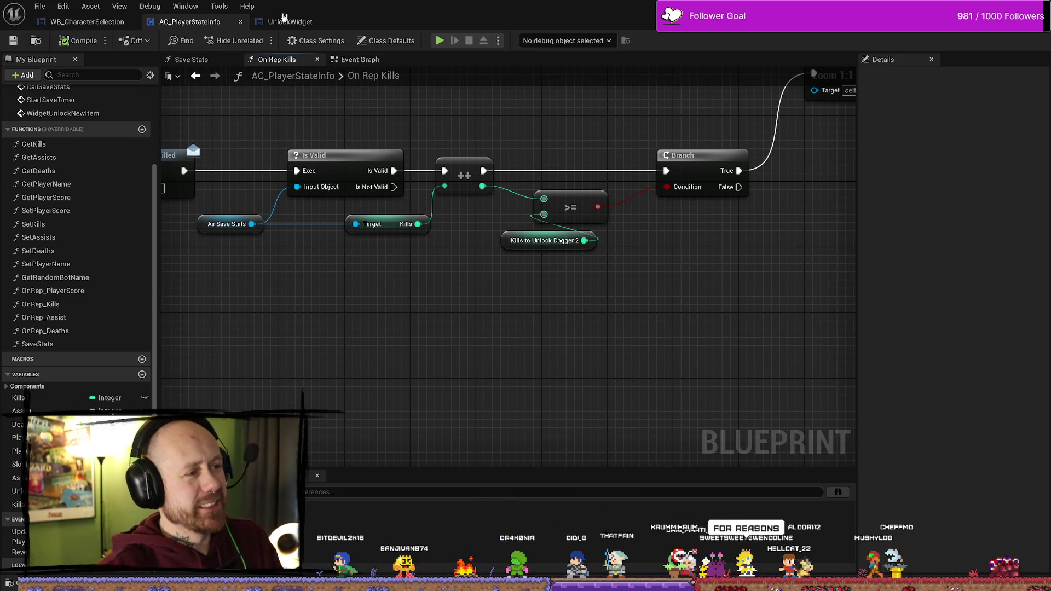
{"action": "left_click", "coordinate": [91, 24]}
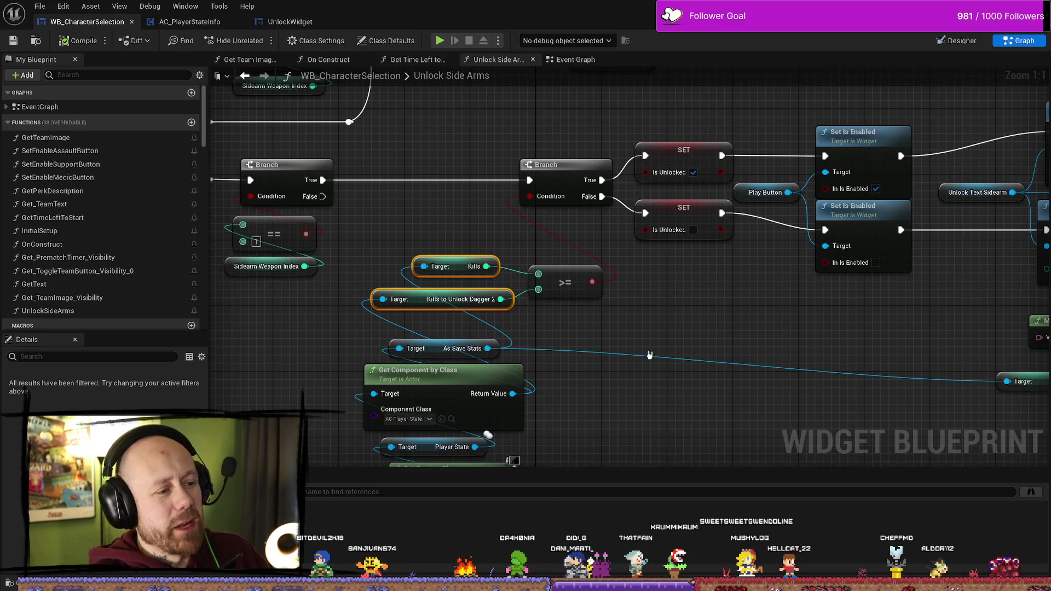
{"action": "left_click_drag", "start_coordinate": [603, 331], "coordinate": [572, 316]}
{"action": "left_click", "coordinate": [538, 258]}
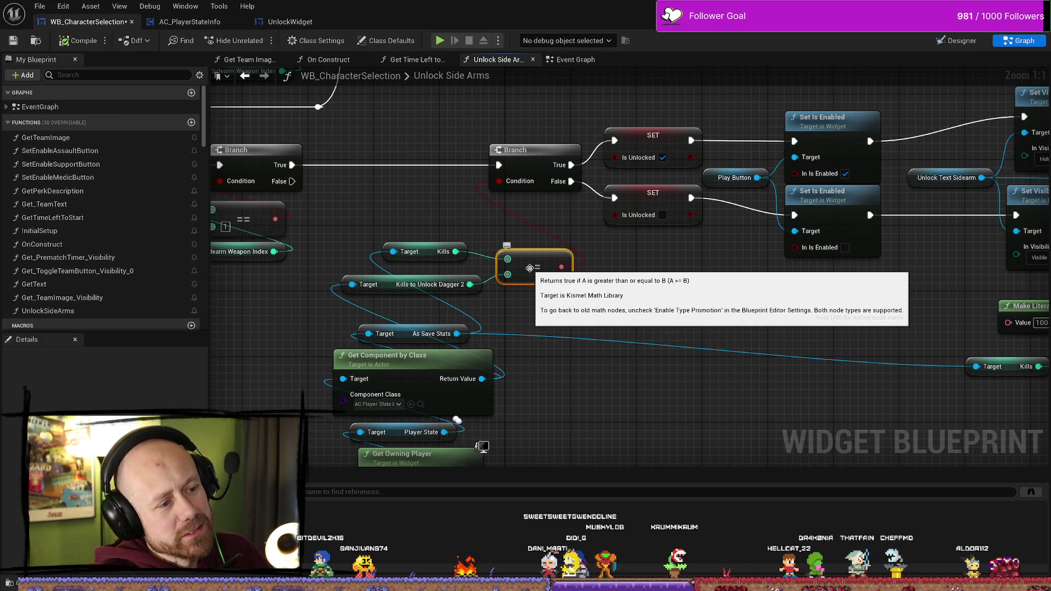
Move the >= node up and place the Kills and Kills to Unlock Dagger 2 getters beside it
{"action": "left_click", "coordinate": [596, 305]}
{"action": "mouse_move", "coordinate": [412, 244]}
{"action": "left_mouse_down"}
{"action": "mouse_move", "coordinate": [421, 319]}
{"action": "mouse_move", "coordinate": [477, 292]}
{"action": "mouse_move", "coordinate": [438, 292]}
{"action": "left_mouse_up"}
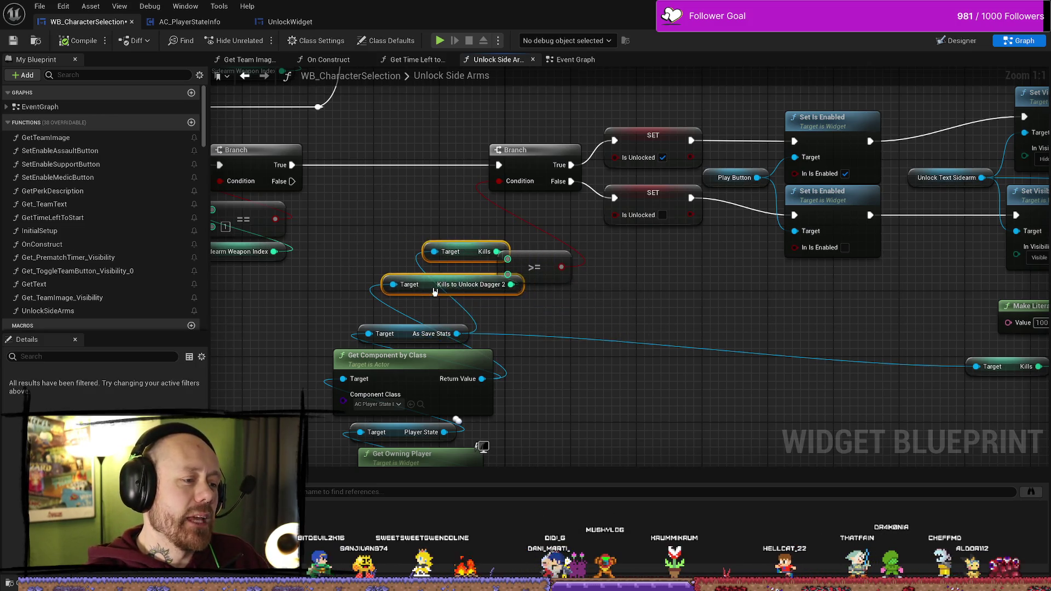
{"action": "left_click", "coordinate": [551, 274]}
{"action": "mouse_move", "coordinate": [550, 274]}
{"action": "left_mouse_down"}
{"action": "mouse_move", "coordinate": [572, 264]}
{"action": "mouse_move", "coordinate": [559, 224]}
{"action": "left_mouse_up"}
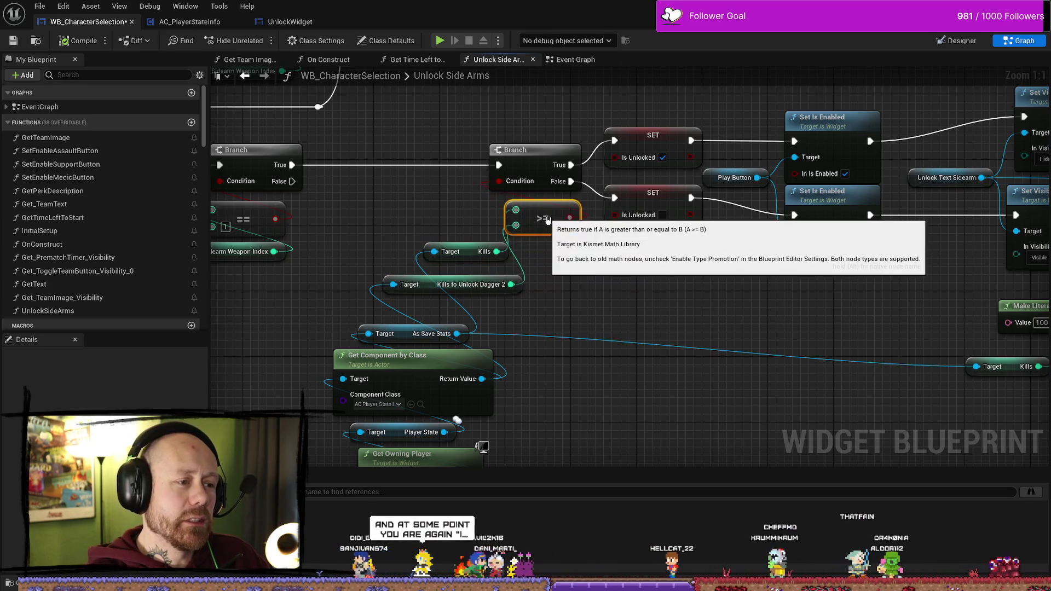
{"action": "mouse_move", "coordinate": [443, 240]}
{"action": "left_mouse_down"}
{"action": "mouse_move", "coordinate": [455, 290]}
{"action": "mouse_move", "coordinate": [558, 256]}
{"action": "mouse_move", "coordinate": [443, 255]}
{"action": "mouse_move", "coordinate": [438, 217]}
{"action": "left_mouse_up"}
{"action": "right_click", "coordinate": [689, 314]}
{"action": "key", "text": "Escape"}
{"action": "left_click_drag", "start_coordinate": [492, 288], "coordinate": [375, 230]}
{"action": "mouse_move", "coordinate": [550, 272]}
{"action": "left_mouse_down"}
{"action": "mouse_move", "coordinate": [444, 213]}
{"action": "mouse_move", "coordinate": [445, 246]}
{"action": "left_mouse_up"}
Box-select the two getters and the >= node and shift them together below the Branch
{"action": "left_click", "coordinate": [567, 301]}
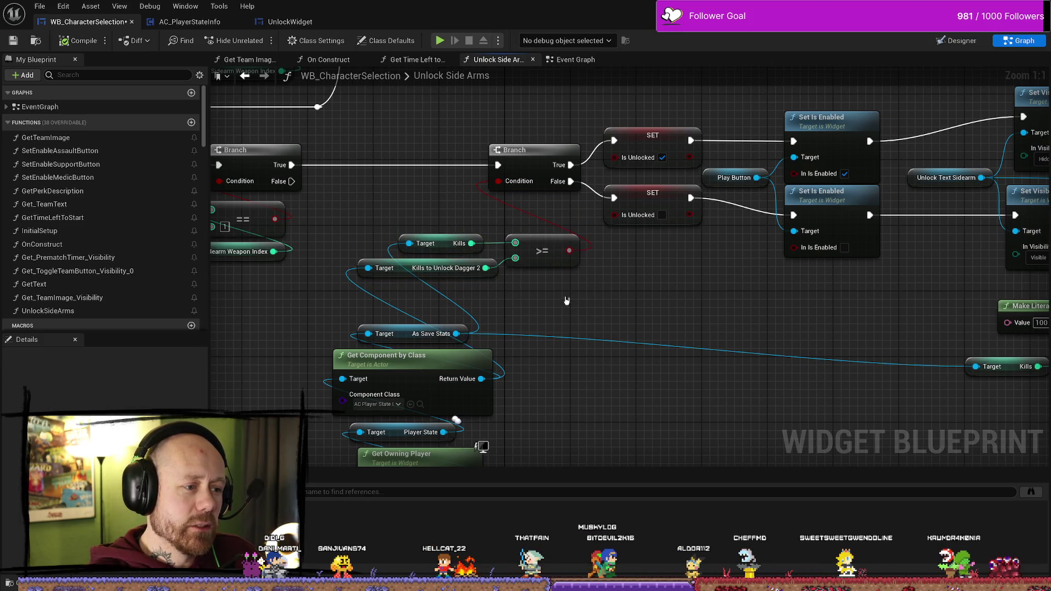
{"action": "left_click_drag", "start_coordinate": [547, 307], "coordinate": [383, 236]}
{"action": "left_click_drag", "start_coordinate": [546, 252], "coordinate": [530, 268]}
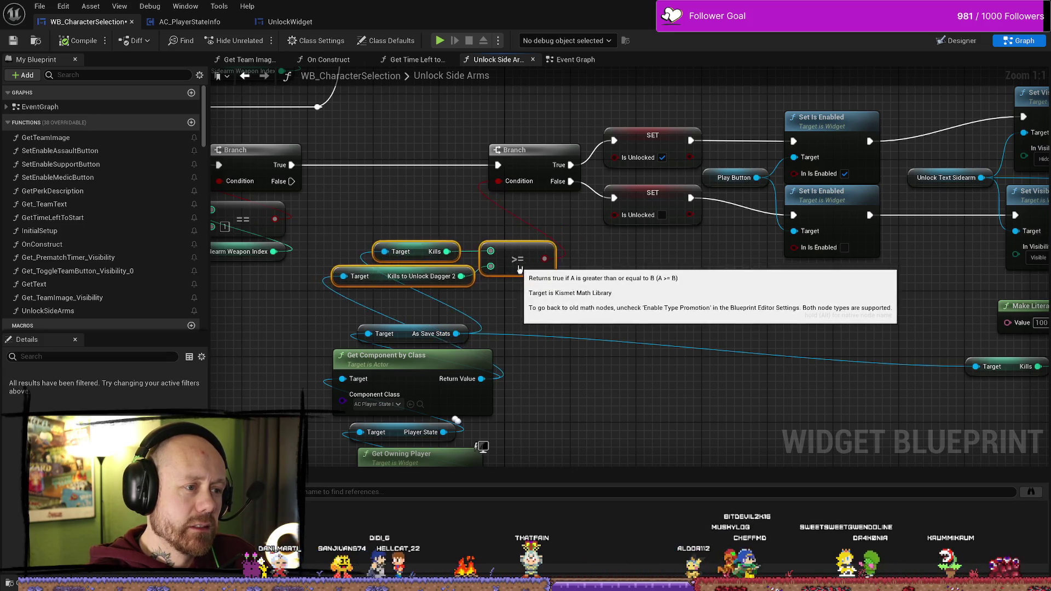
{"action": "left_click", "coordinate": [570, 305]}
{"action": "scroll", "coordinate": [570, 305], "scroll_direction": "down", "scroll_amount": 2}
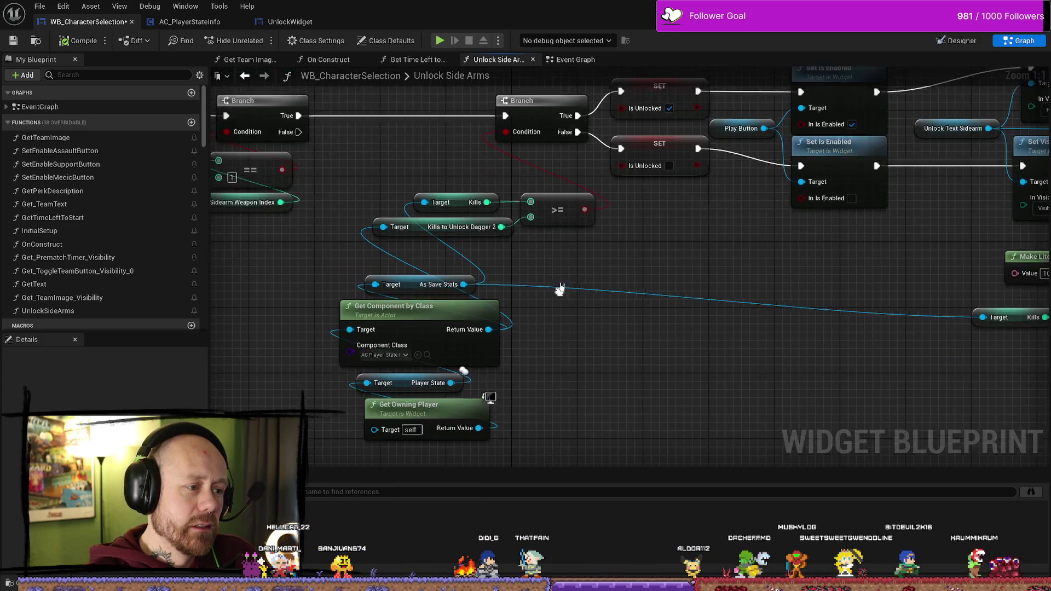
{"action": "scroll", "coordinate": [585, 364], "scroll_direction": "up", "scroll_amount": 1}
{"action": "scroll", "coordinate": [624, 343], "scroll_direction": "up", "scroll_amount": 1}
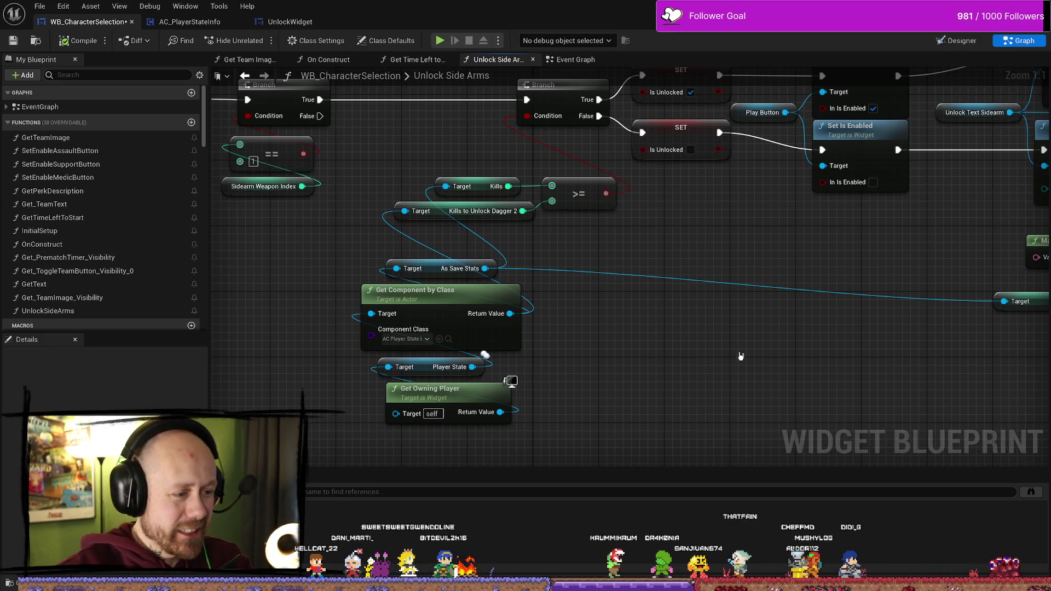
{"action": "left_click_drag", "start_coordinate": [730, 310], "coordinate": [734, 362]}
Line up the >= node with its two getters and move the three together
{"action": "left_click", "coordinate": [596, 246]}
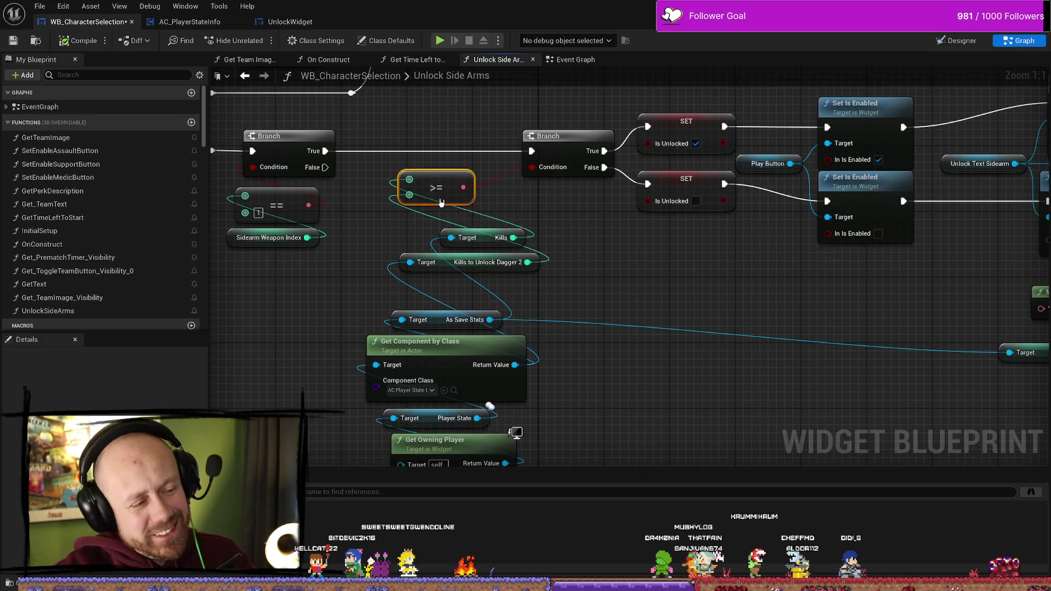
{"action": "left_click_drag", "start_coordinate": [596, 246], "coordinate": [589, 254]}
{"action": "left_click_drag", "start_coordinate": [392, 277], "coordinate": [592, 234]}
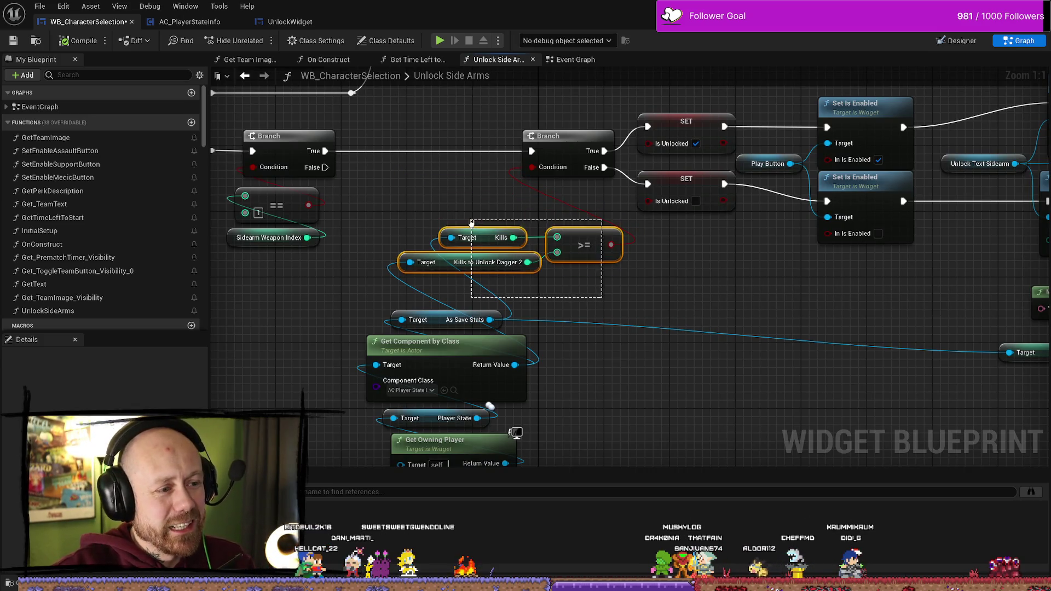
{"action": "mouse_move", "coordinate": [602, 465]}
{"action": "left_mouse_down"}
{"action": "mouse_move", "coordinate": [575, 462]}
{"action": "mouse_move", "coordinate": [544, 364]}
{"action": "mouse_move", "coordinate": [685, 399]}
{"action": "mouse_move", "coordinate": [570, 307]}
{"action": "mouse_move", "coordinate": [545, 227]}
{"action": "mouse_move", "coordinate": [548, 252]}
{"action": "mouse_move", "coordinate": [681, 439]}
{"action": "mouse_move", "coordinate": [729, 323]}
{"action": "mouse_move", "coordinate": [493, 328]}
{"action": "left_mouse_up"}
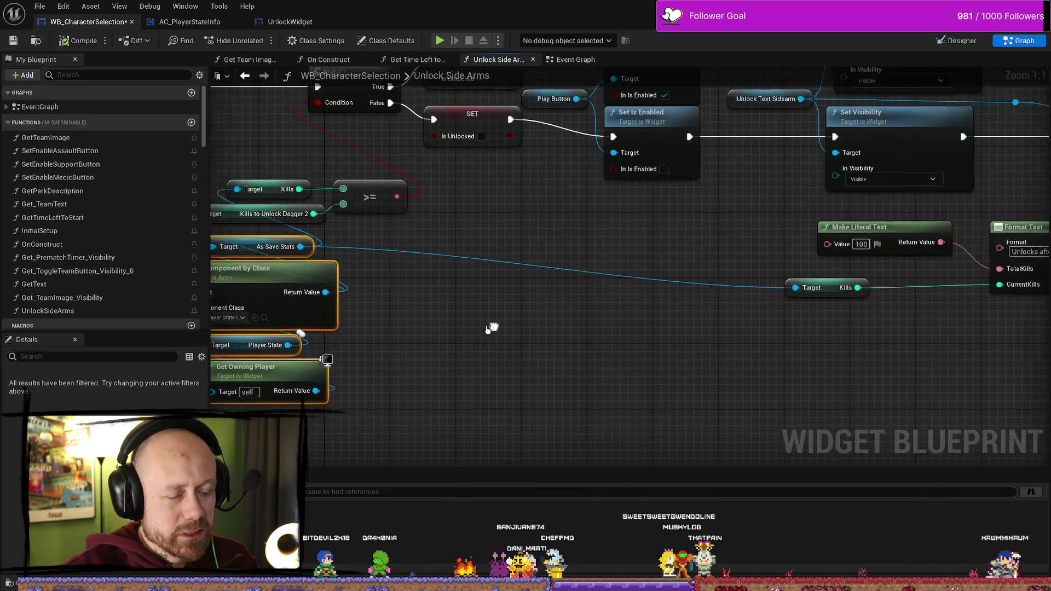
{"action": "right_click", "coordinate": [817, 281]}
{"action": "key", "text": "Escape"}
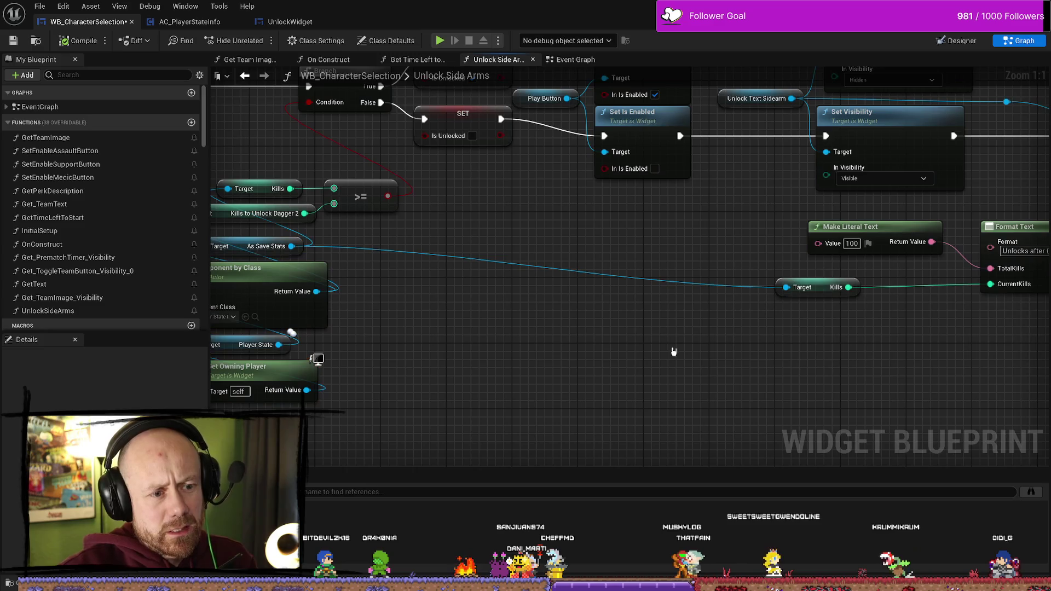
Save the character selection widget and open the Content Drawer on FPS > Blueprints > BlueprintsComponents
{"action": "scroll", "coordinate": [483, 367], "scroll_direction": "down", "scroll_amount": 5}
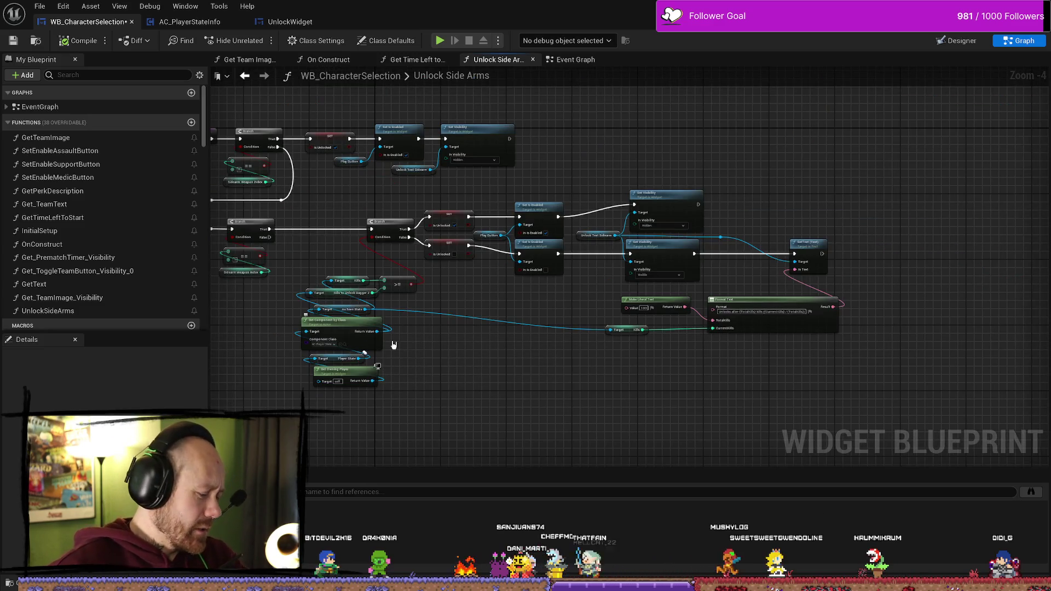
{"action": "scroll", "coordinate": [649, 358], "scroll_direction": "up", "scroll_amount": 5}
{"action": "left_click_drag", "start_coordinate": [649, 358], "coordinate": [618, 287]}
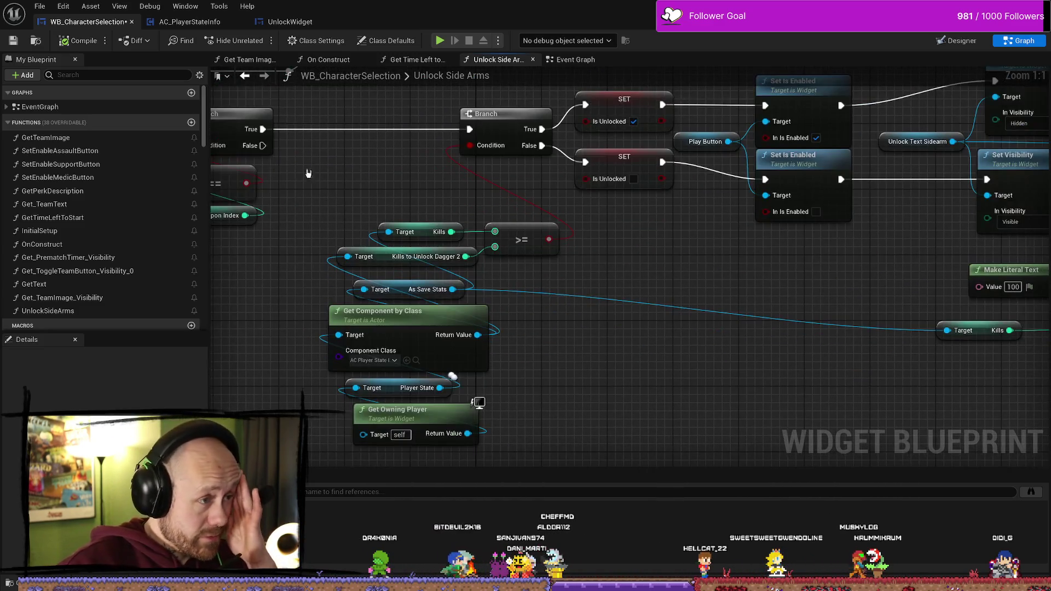
{"action": "left_click", "coordinate": [14, 41]}
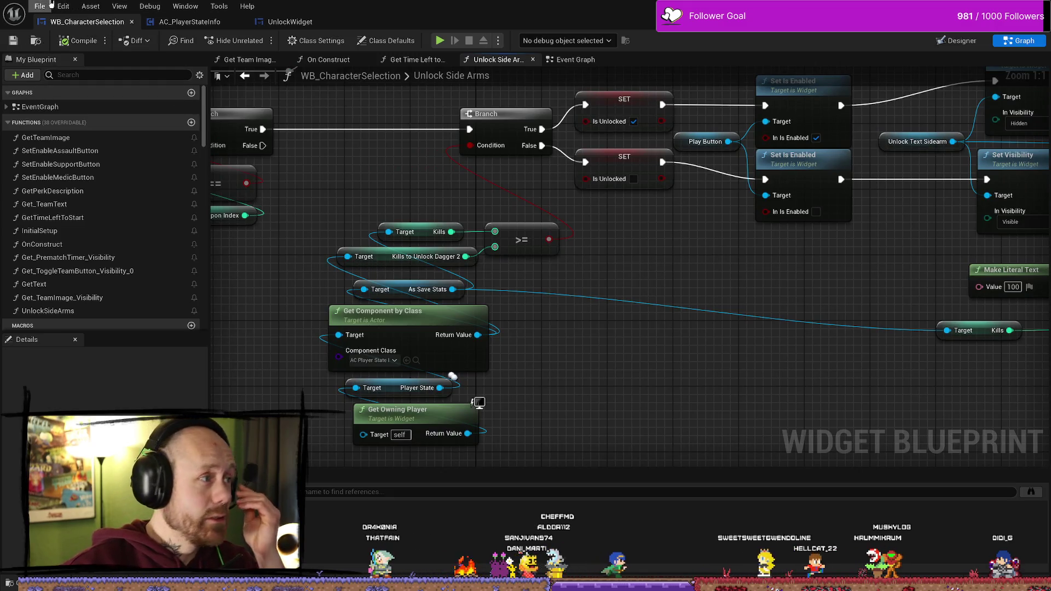
{"action": "key", "text": "ctrl+space"}
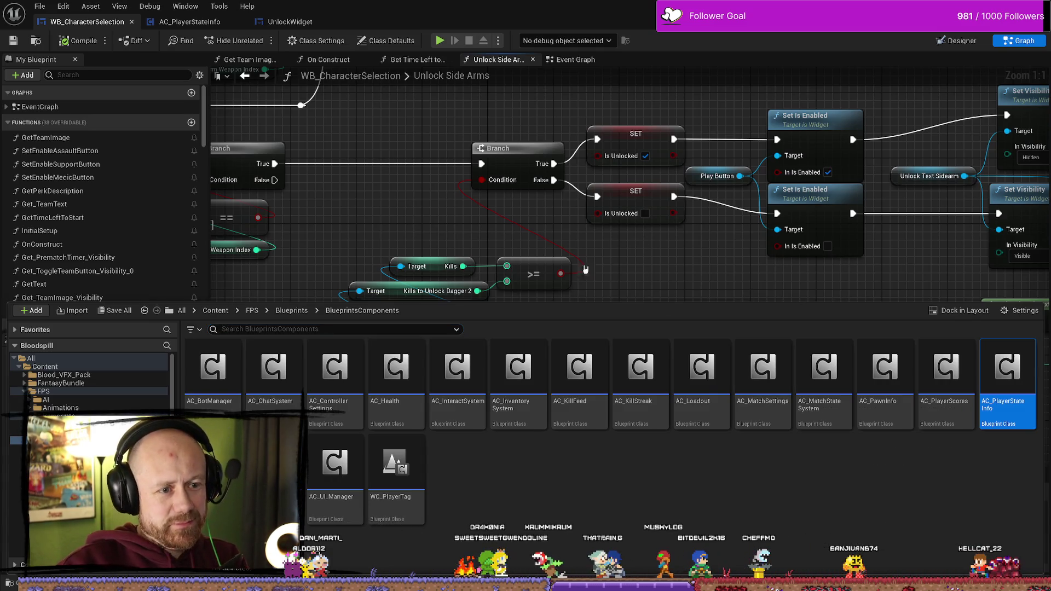
Close the asset browser and select the comparison and component lookup nodes near the Branch and SET
{"action": "left_click_drag", "start_coordinate": [720, 278], "coordinate": [637, 230]}
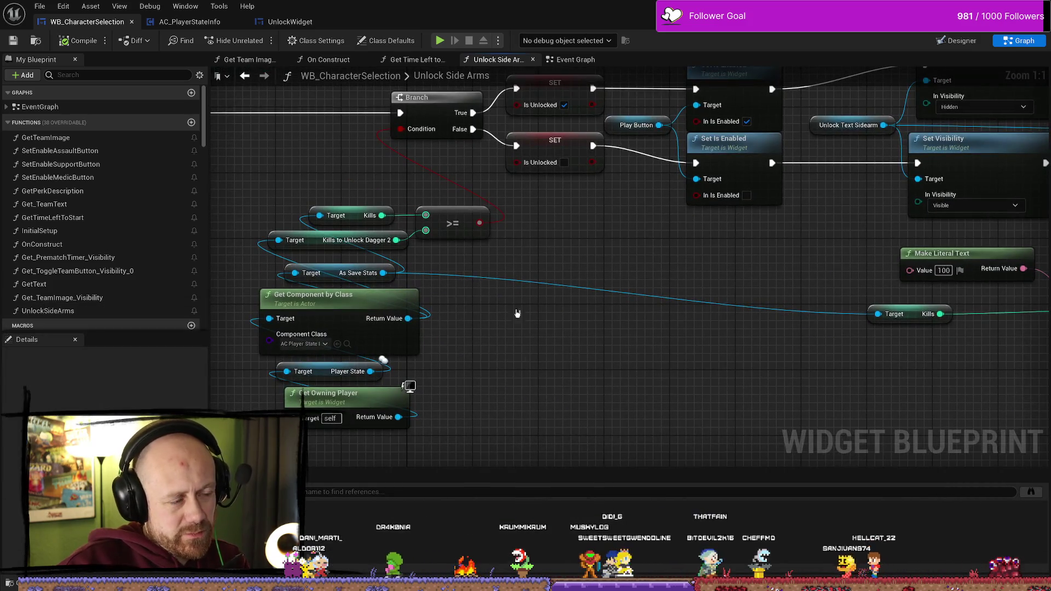
{"action": "left_click_drag", "start_coordinate": [511, 295], "coordinate": [543, 221]}
{"action": "mouse_move", "coordinate": [552, 361]}
{"action": "left_mouse_down"}
{"action": "mouse_move", "coordinate": [337, 155]}
{"action": "mouse_move", "coordinate": [337, 137]}
{"action": "mouse_move", "coordinate": [386, 174]}
{"action": "mouse_move", "coordinate": [420, 174]}
{"action": "mouse_move", "coordinate": [404, 183]}
{"action": "left_mouse_up"}
{"action": "mouse_move", "coordinate": [643, 187]}
{"action": "left_mouse_down"}
{"action": "mouse_move", "coordinate": [606, 183]}
{"action": "mouse_move", "coordinate": [650, 228]}
{"action": "mouse_move", "coordinate": [608, 248]}
{"action": "mouse_move", "coordinate": [507, 231]}
{"action": "left_mouse_up"}
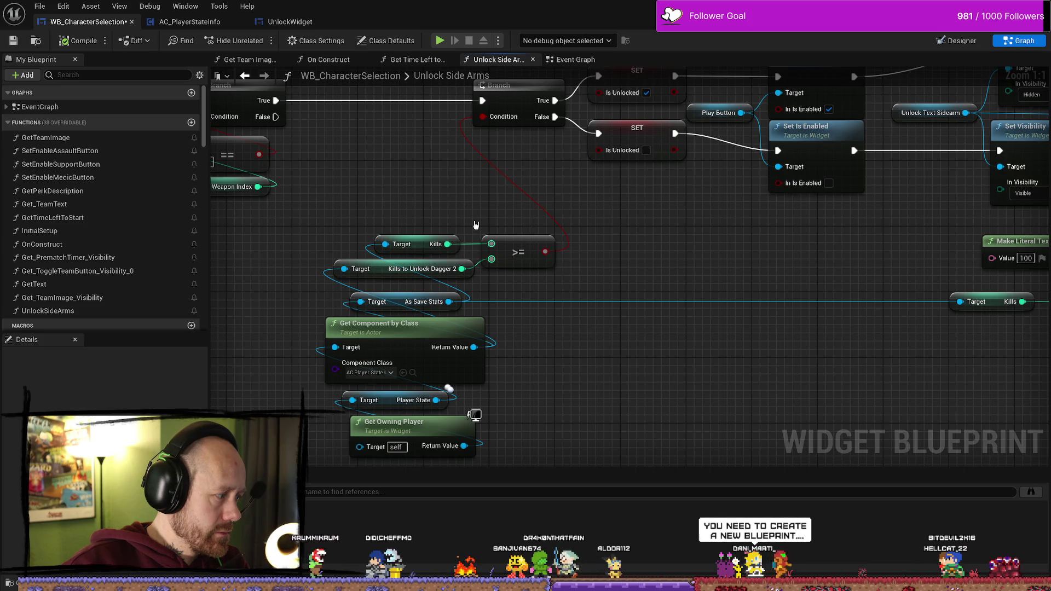
Create a new folder named Blueprints inside MyStuff
{"action": "key", "text": "ctrl+space"}
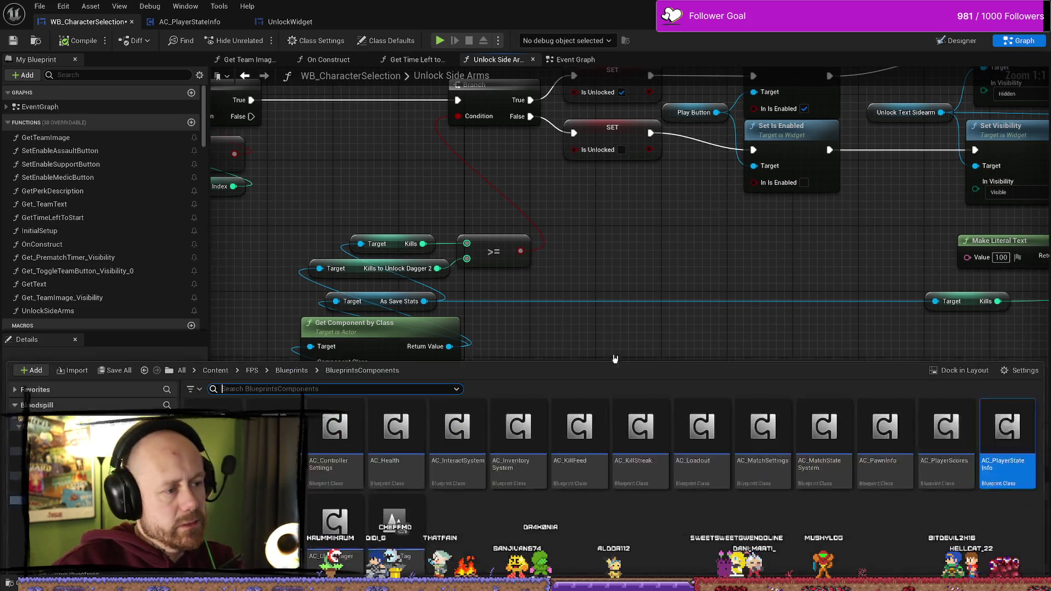
{"action": "left_click", "coordinate": [55, 448]}
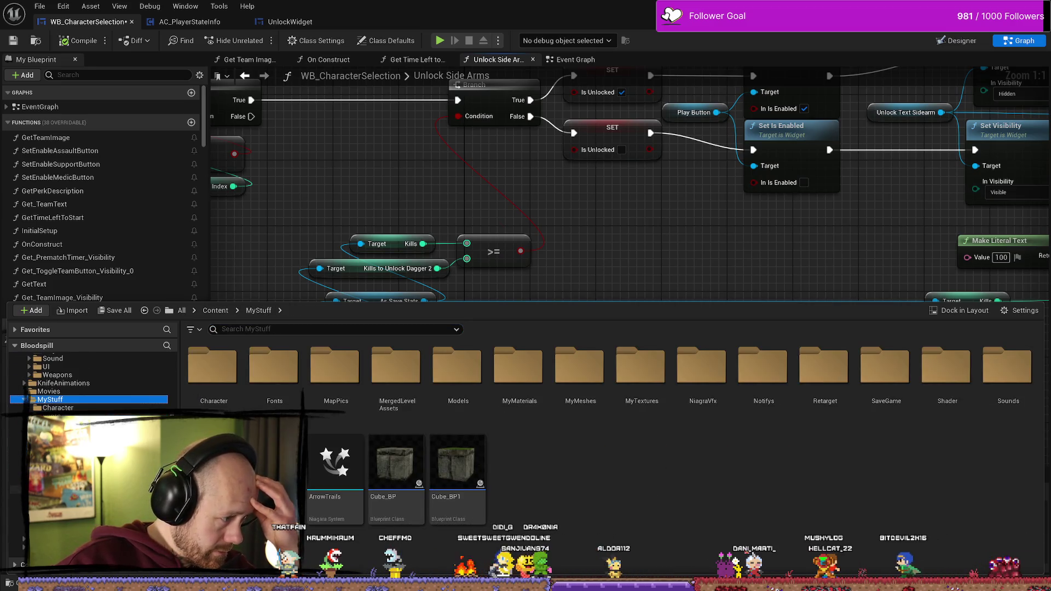
{"action": "right_click", "coordinate": [737, 465]}
{"action": "mouse_move", "coordinate": [766, 461]}
{"action": "left_click", "coordinate": [637, 466]}
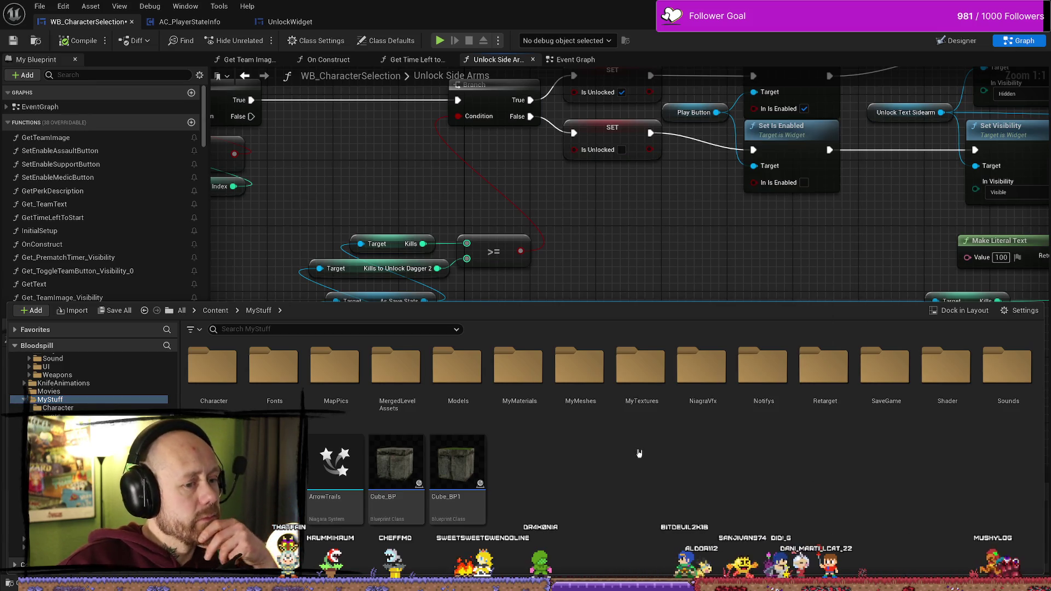
{"action": "right_click", "coordinate": [633, 504]}
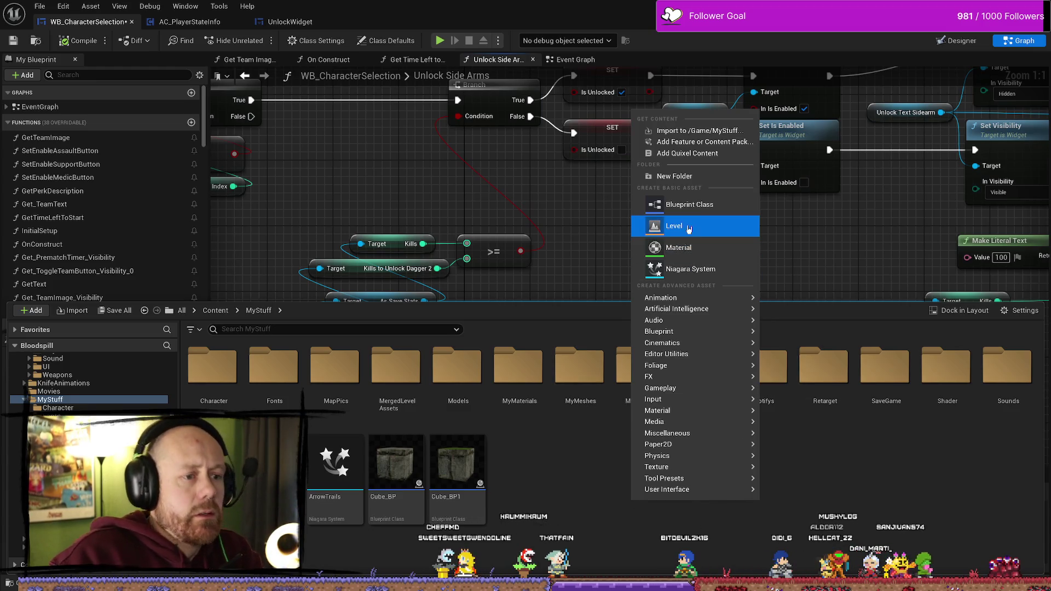
{"action": "left_click", "coordinate": [693, 177]}
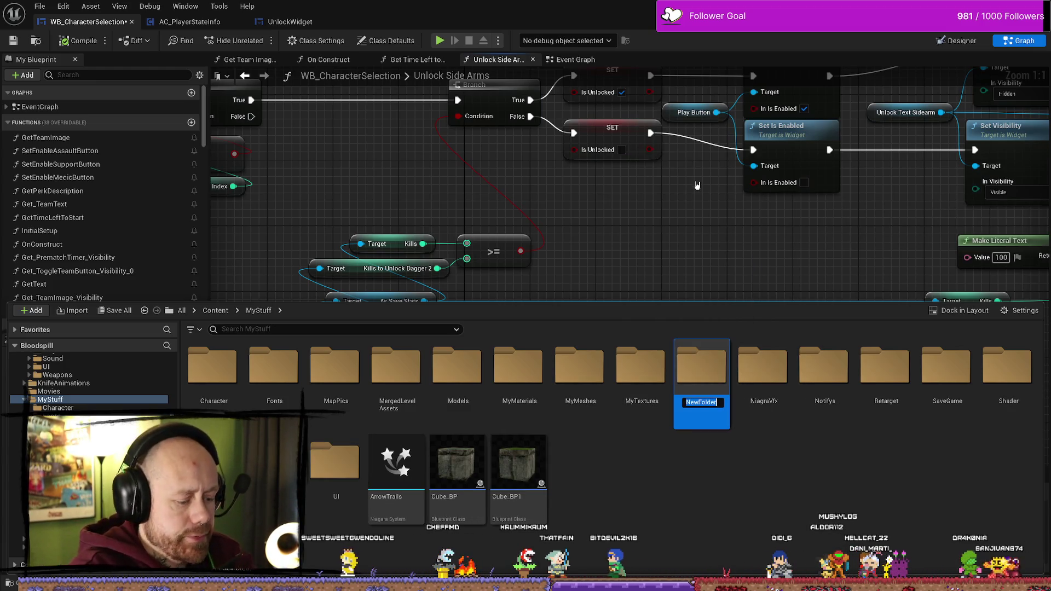
{"action": "type", "text": "Blueprints"}
{"action": "key", "text": "Return"}
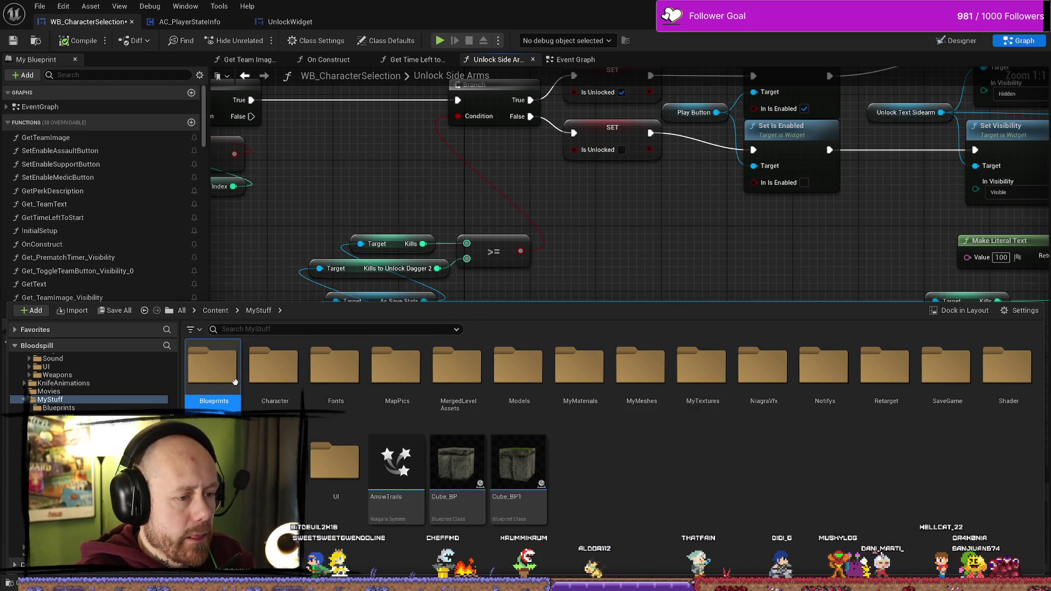
Open the Blueprints folder and start a new Blueprint Class to pick its parent class
{"action": "double_click", "coordinate": [213, 372]}
{"action": "left_click", "coordinate": [321, 329]}
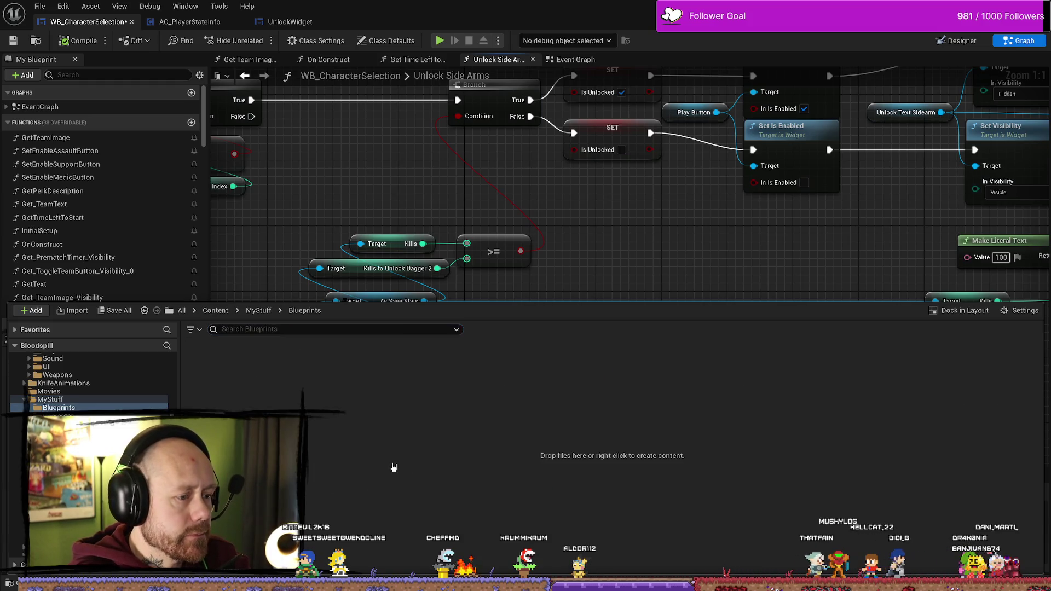
{"action": "right_click", "coordinate": [394, 467]}
{"action": "left_click", "coordinate": [465, 169]}
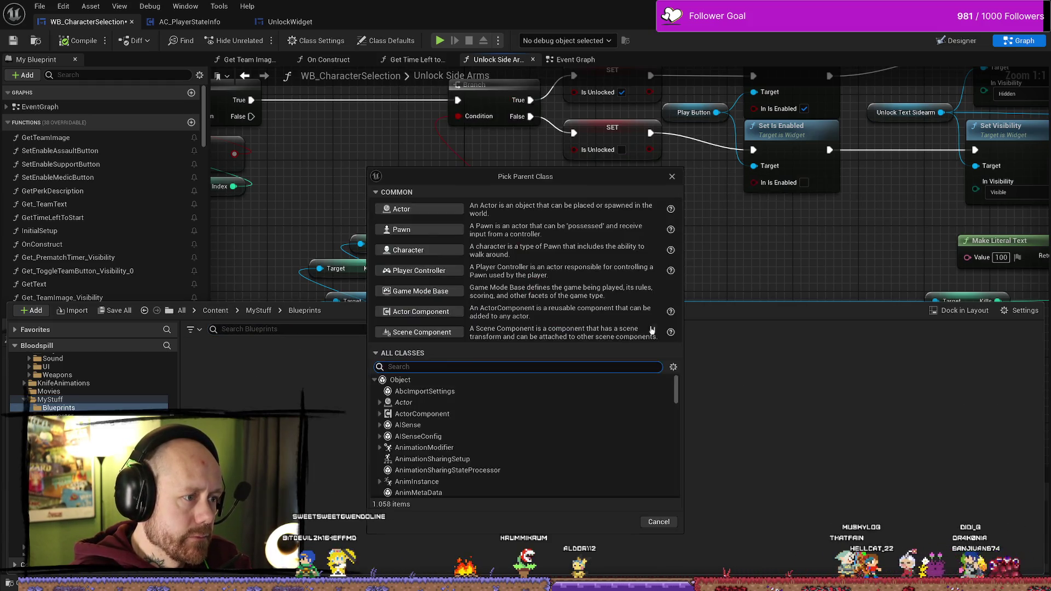
Search All Classes for 'function li' and pick BlueprintFunctionLibrary as the parent
{"action": "type", "text": "U"}
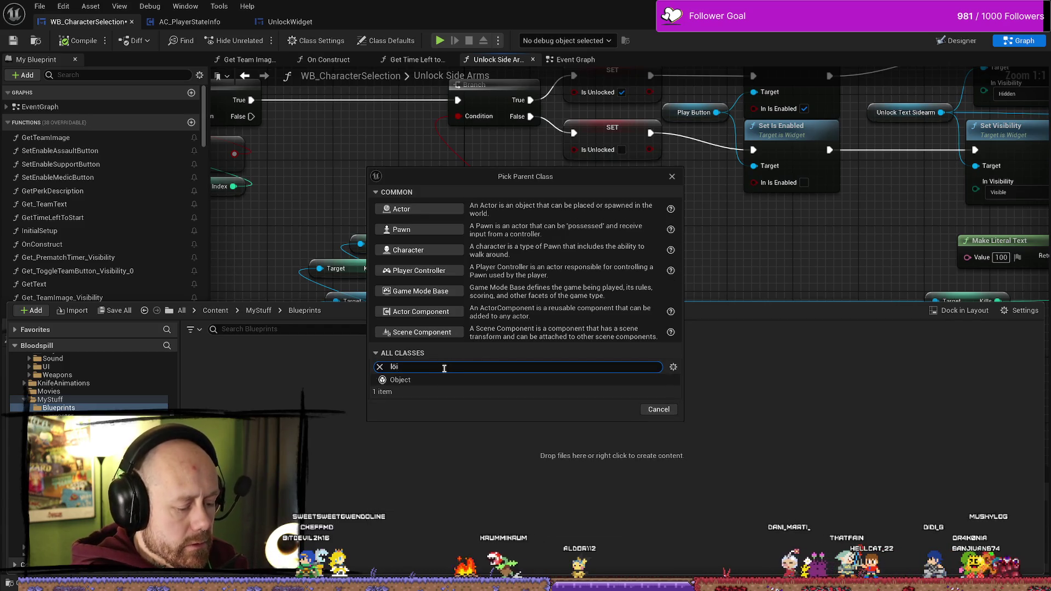
{"action": "type", "text": "r"}
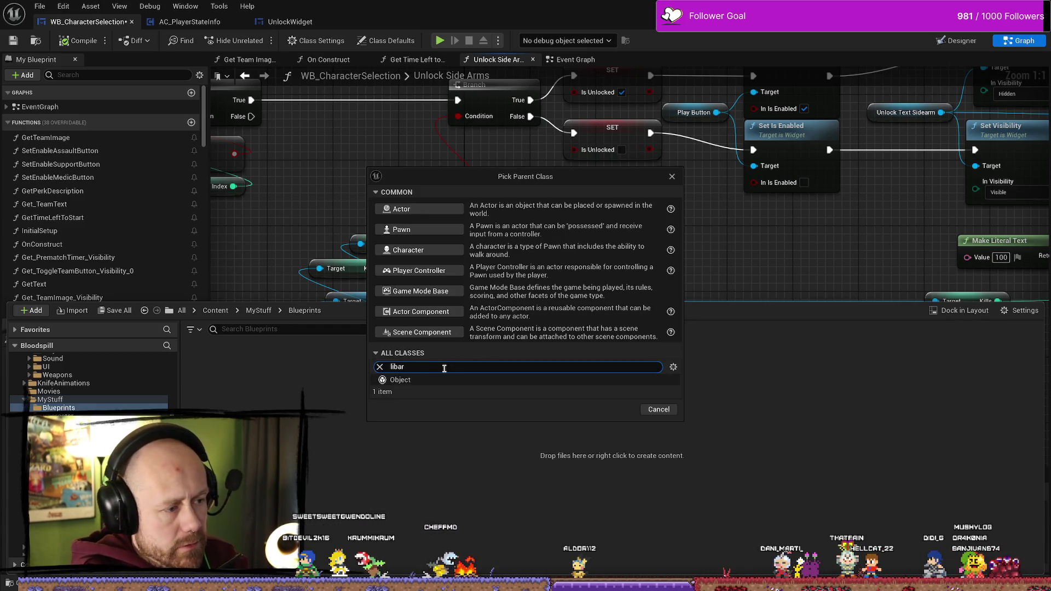
{"action": "key", "text": "BackSpace"}
{"action": "key", "text": "BackSpace"}
{"action": "key", "text": "BackSpace"}
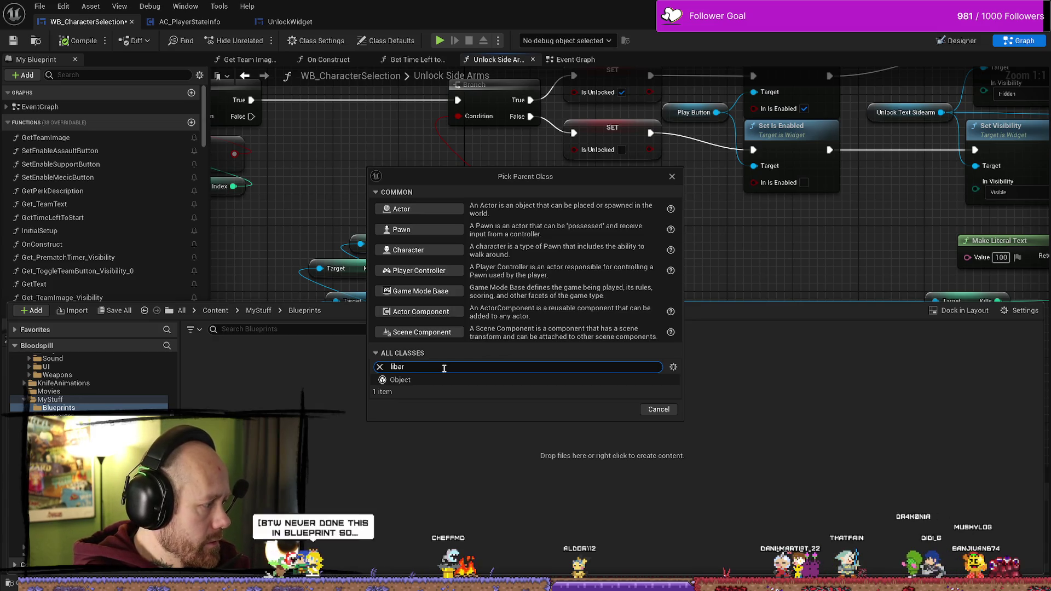
{"action": "type", "text": "function "}
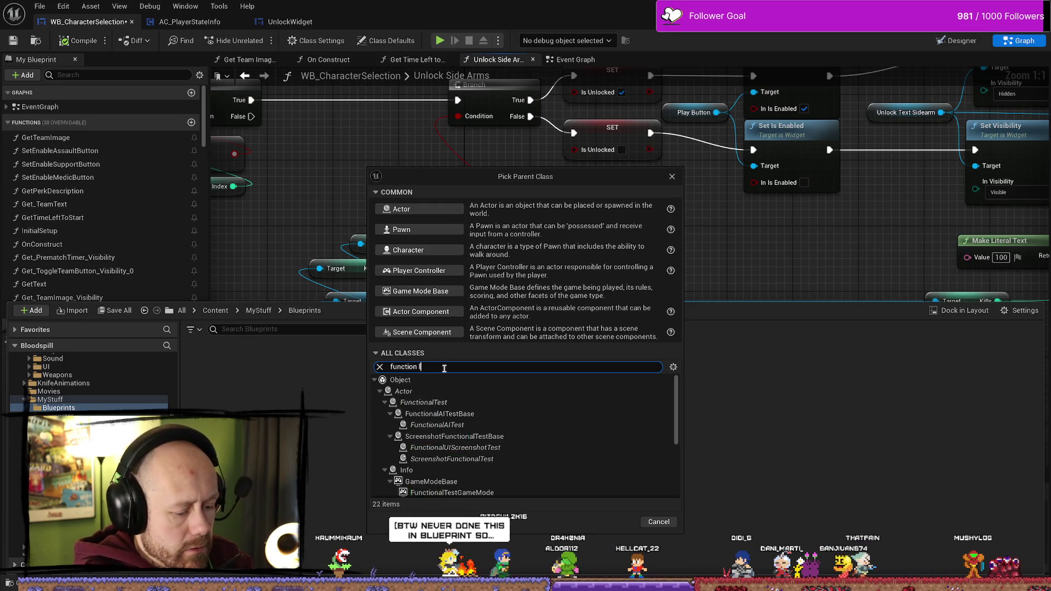
{"action": "type", "text": "li"}
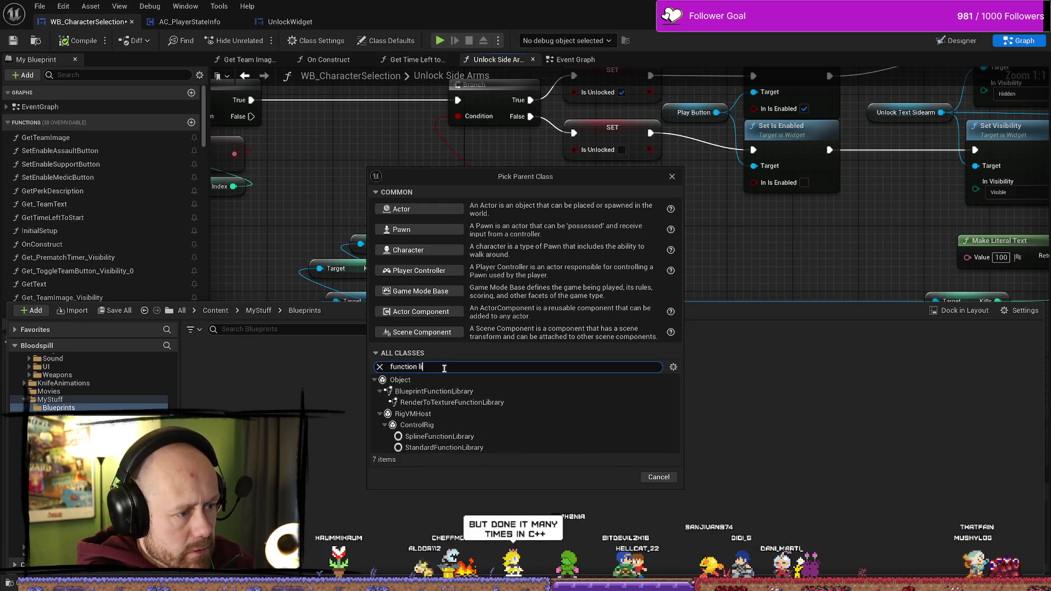
{"action": "left_click", "coordinate": [474, 391]}
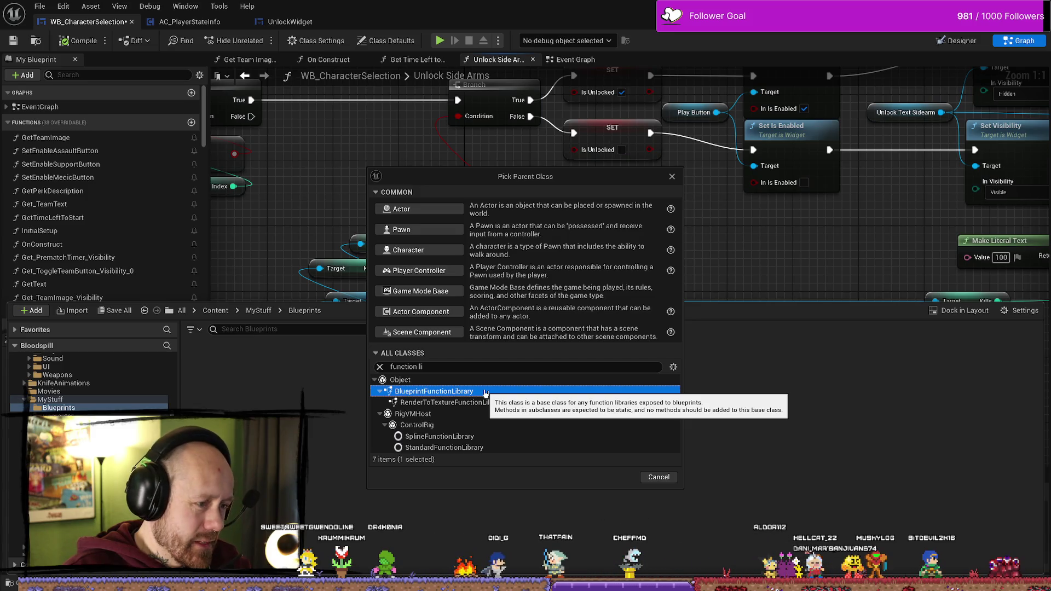
Briefly try RenderToTextureFunctionLibrary, reselect BlueprintFunctionLibrary, and clear the class search
{"action": "double_click", "coordinate": [485, 393]}
{"action": "double_click", "coordinate": [485, 393]}
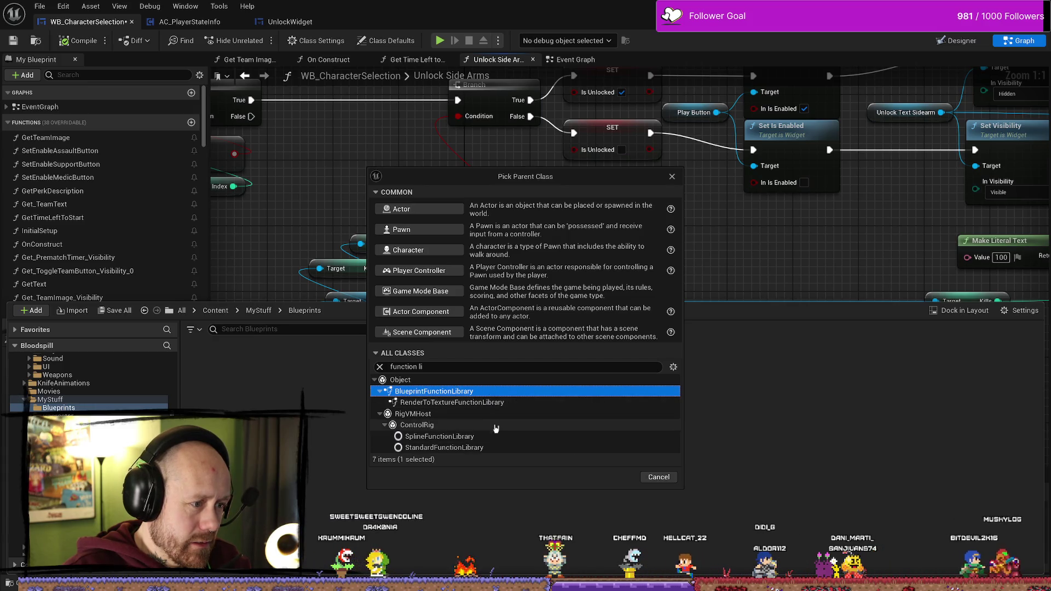
{"action": "left_click", "coordinate": [491, 403]}
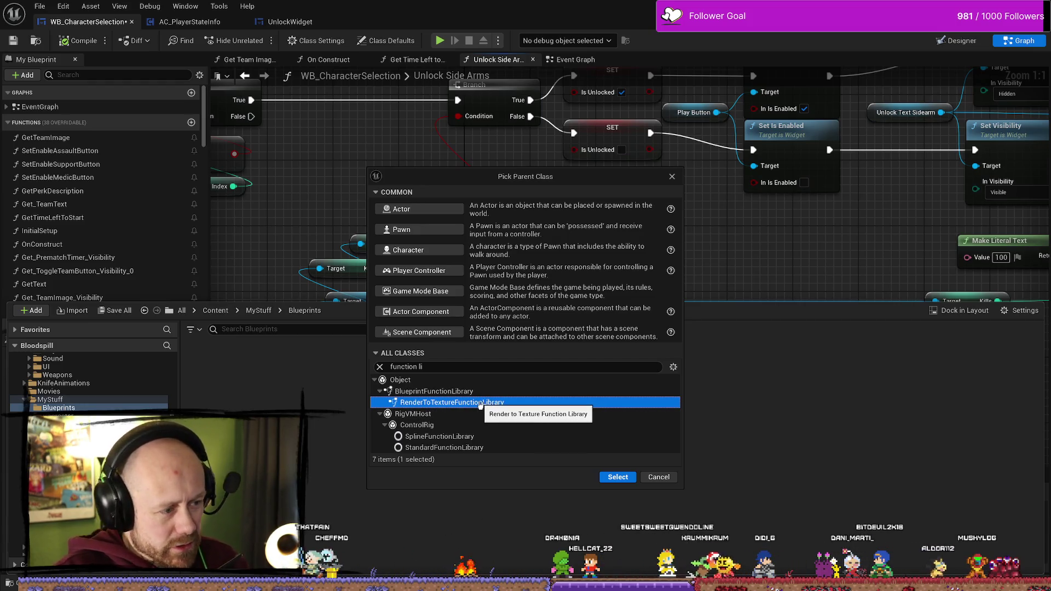
{"action": "key", "text": "Home"}
{"action": "left_click", "coordinate": [431, 395]}
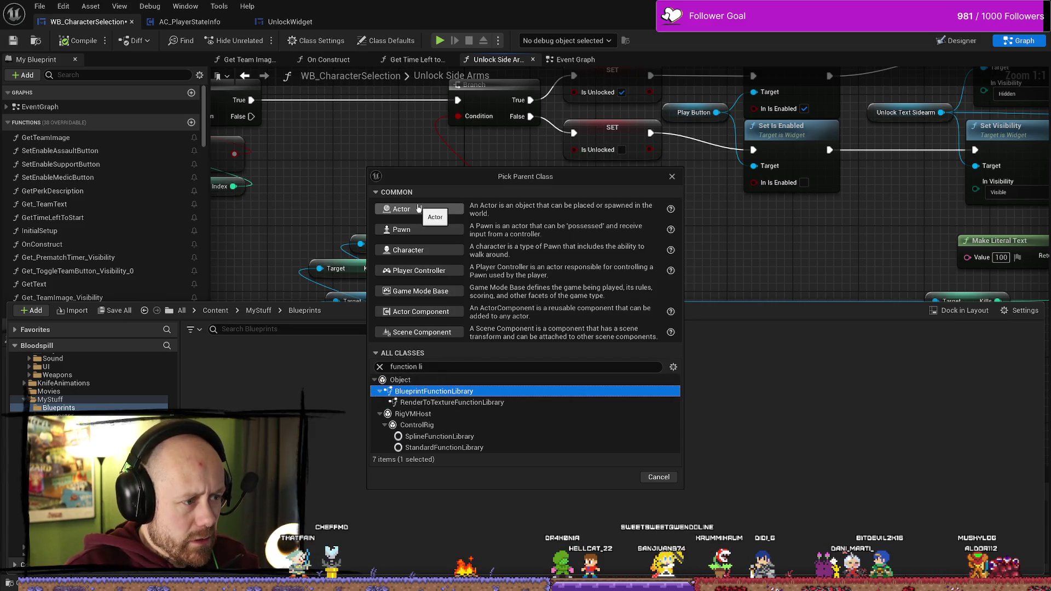
{"action": "left_click", "coordinate": [416, 366]}
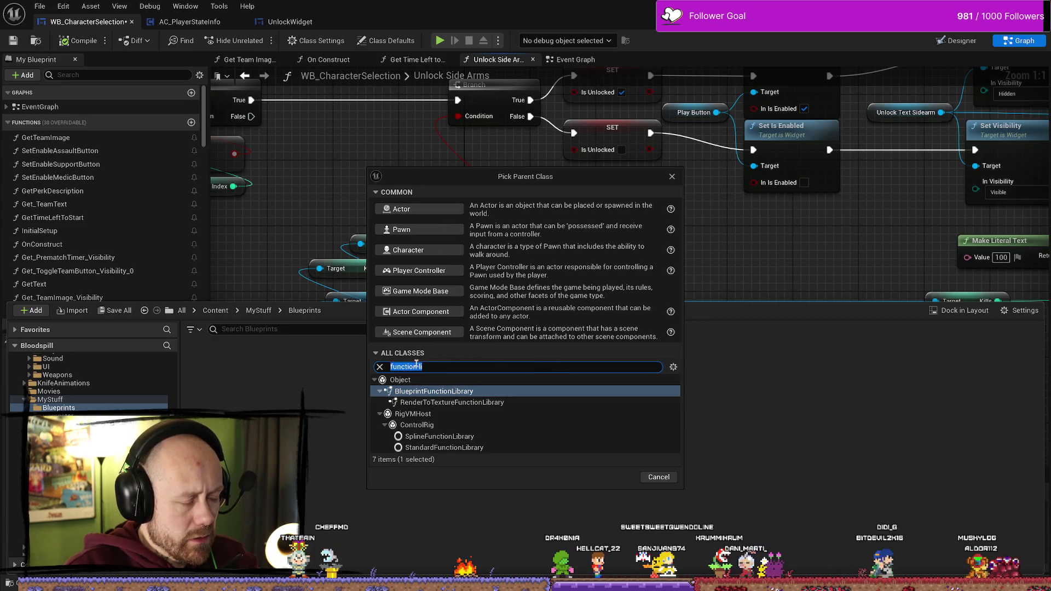
{"action": "left_click", "coordinate": [379, 366]}
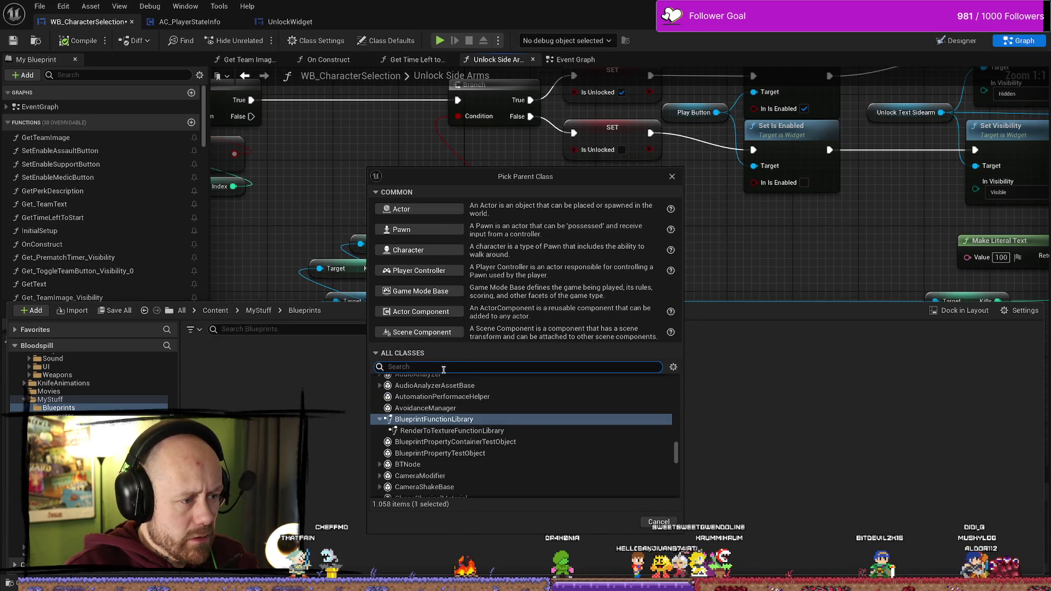
{"action": "left_click", "coordinate": [379, 419]}
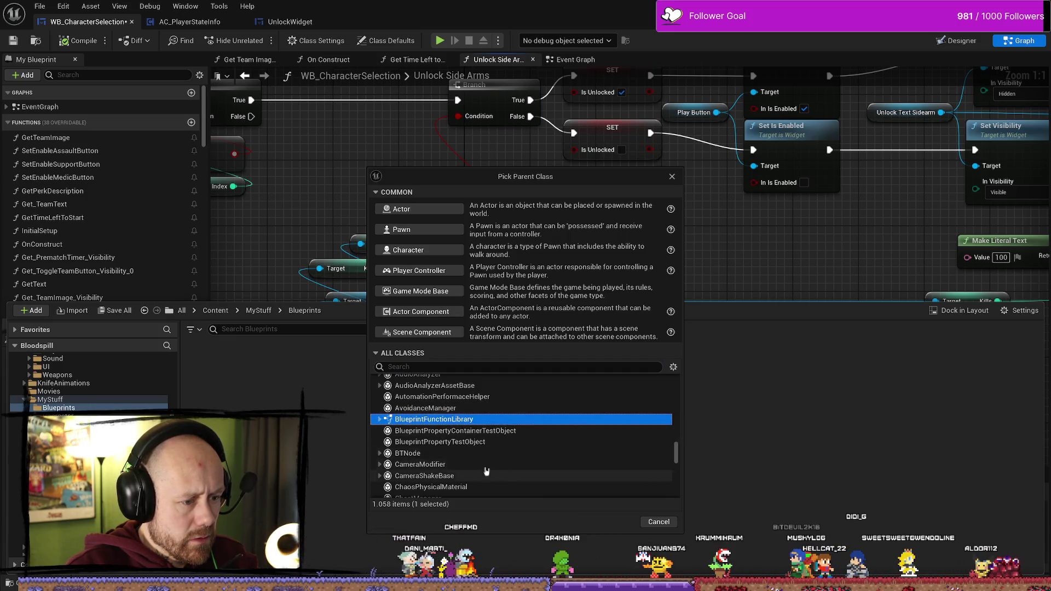
{"action": "scroll", "coordinate": [509, 465], "scroll_direction": "up", "scroll_amount": 2}
{"action": "scroll", "coordinate": [513, 459], "scroll_direction": "up", "scroll_amount": 15}
{"action": "scroll", "coordinate": [474, 415], "scroll_direction": "up", "scroll_amount": 5}
{"action": "scroll", "coordinate": [509, 416], "scroll_direction": "up", "scroll_amount": 10}
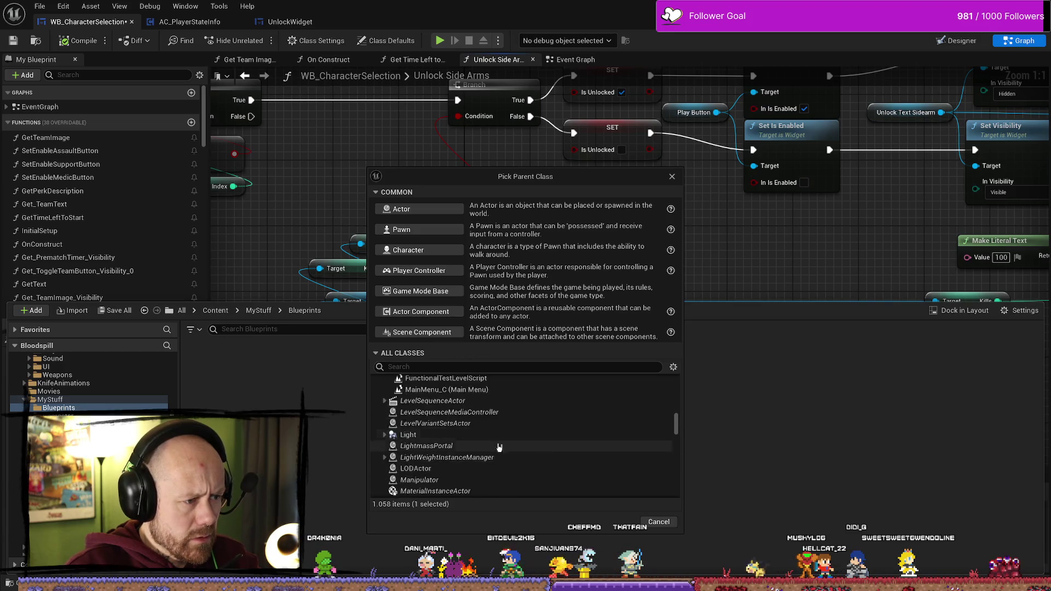
{"action": "left_click_drag", "start_coordinate": [675, 421], "coordinate": [676, 379]}
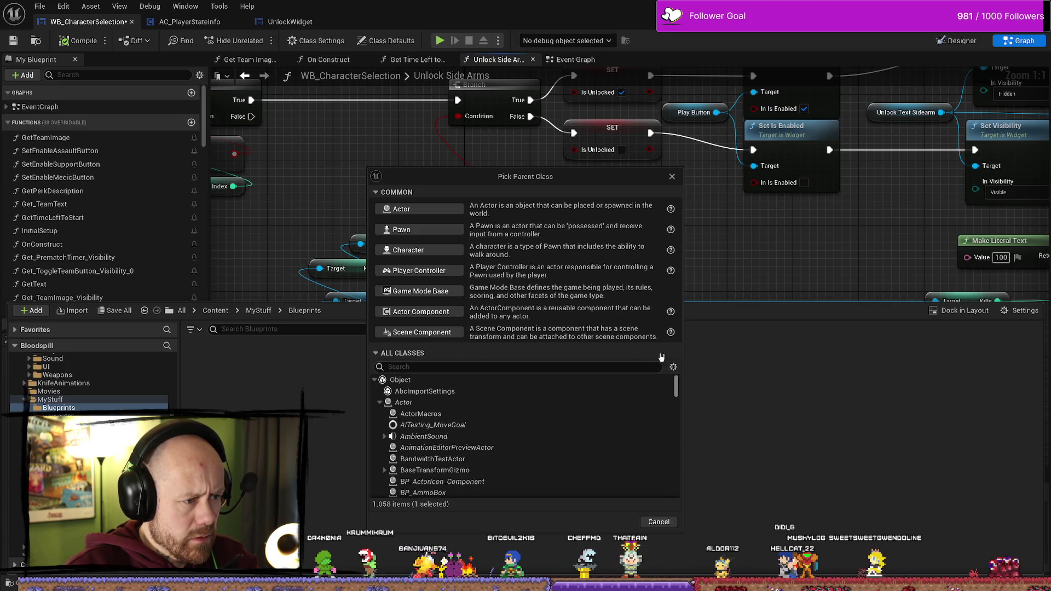
{"action": "type", "text": "func"}
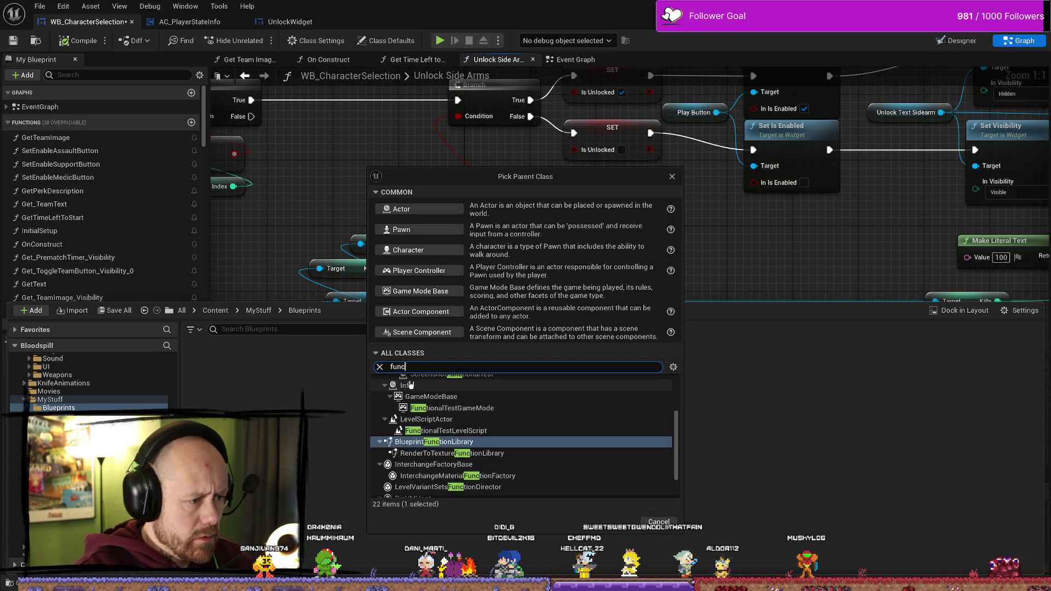
{"action": "left_click", "coordinate": [469, 441]}
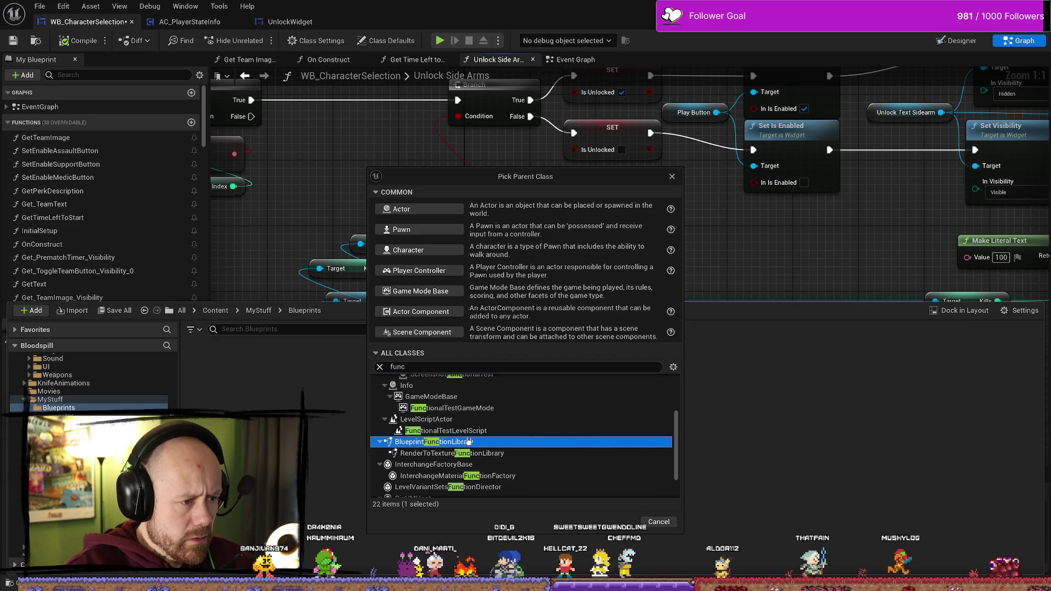
{"action": "scroll", "coordinate": [504, 472], "scroll_direction": "down", "scroll_amount": 1}
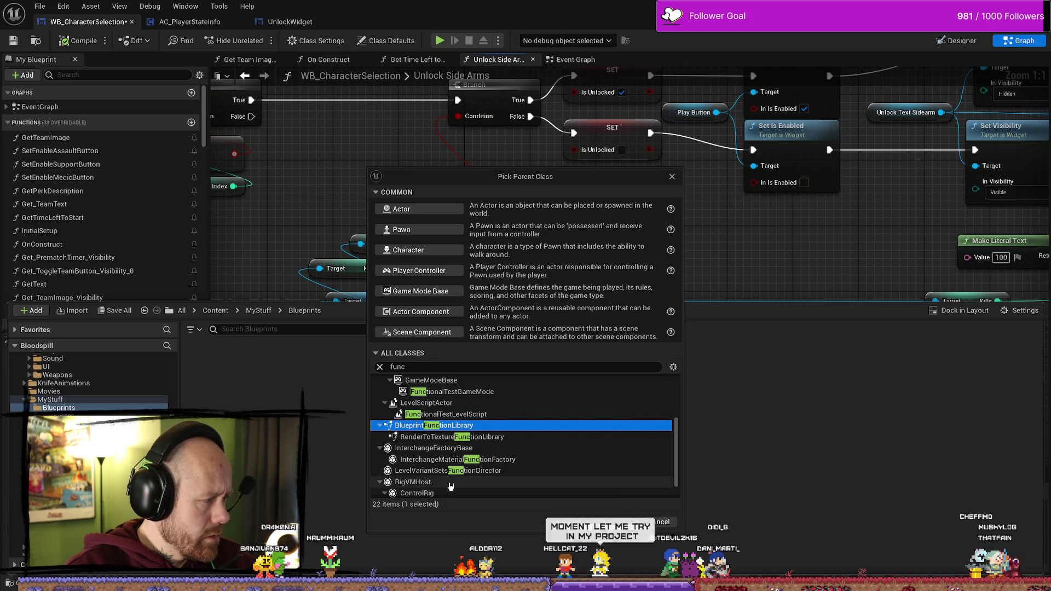
{"action": "scroll", "coordinate": [504, 460], "scroll_direction": "down", "scroll_amount": 2}
{"action": "scroll", "coordinate": [504, 459], "scroll_direction": "up", "scroll_amount": 7}
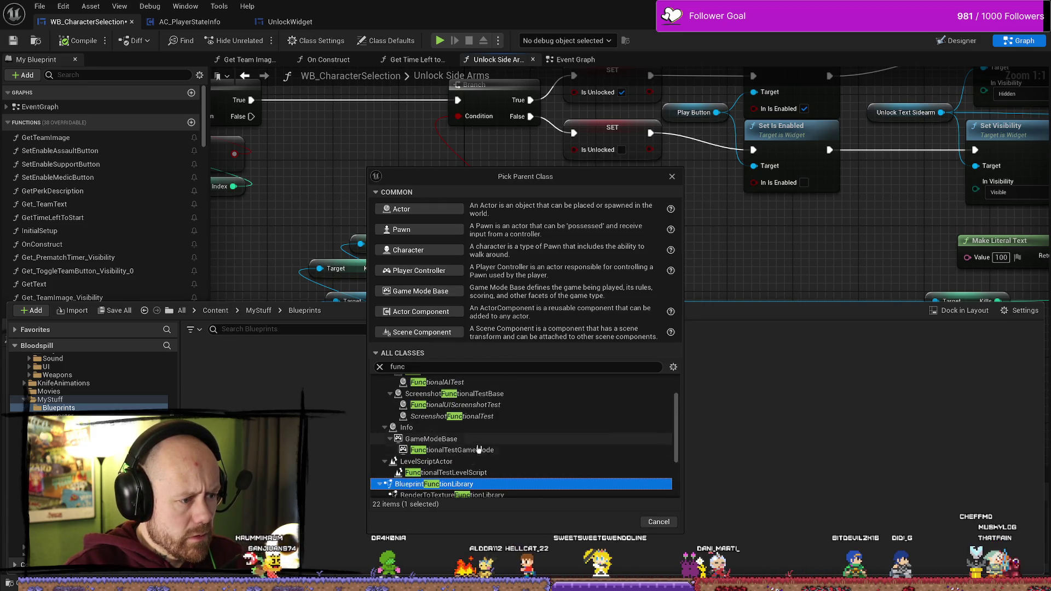
{"action": "scroll", "coordinate": [521, 442], "scroll_direction": "up", "scroll_amount": 4}
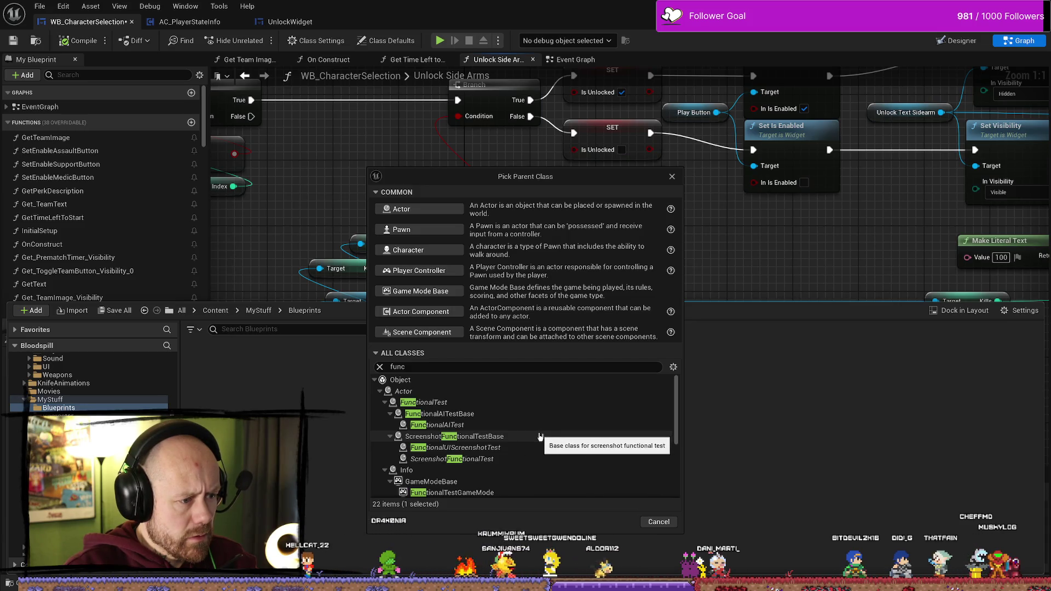
{"action": "scroll", "coordinate": [537, 438], "scroll_direction": "down", "scroll_amount": 1}
{"action": "scroll", "coordinate": [536, 438], "scroll_direction": "down", "scroll_amount": 2}
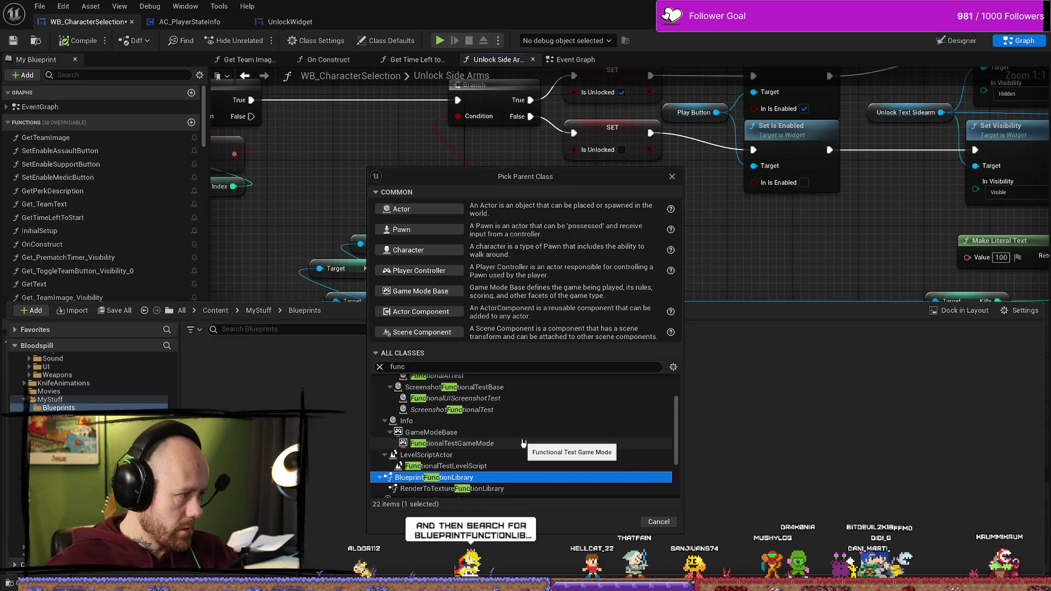
{"action": "left_click", "coordinate": [651, 563]}
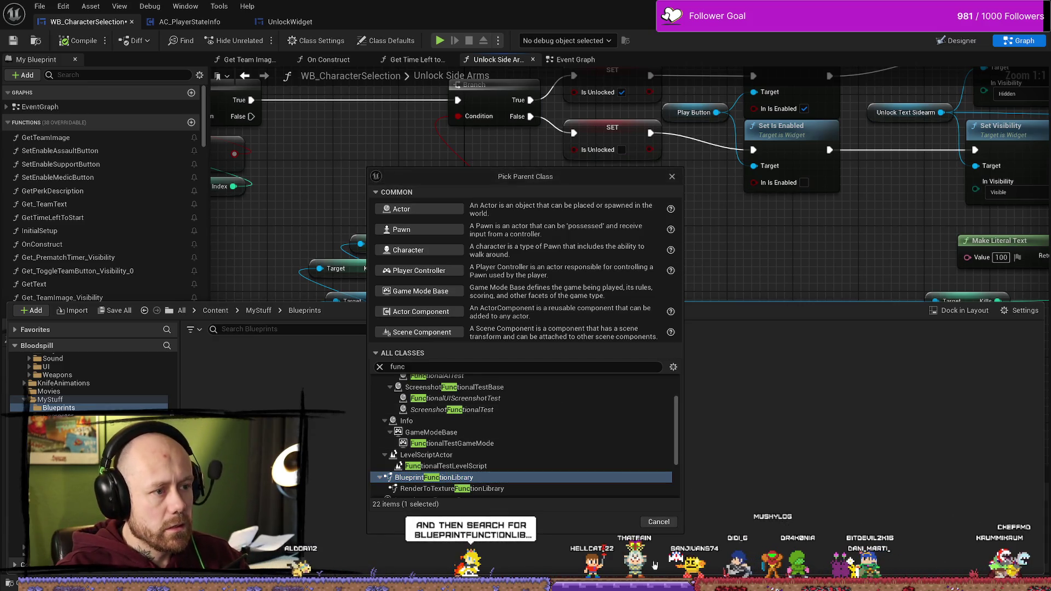
{"action": "left_click", "coordinate": [658, 522]}
Look for a function library entry in the content menu and graph node search ('blueprintfu'), adding nothing
{"action": "right_click", "coordinate": [422, 449]}
{"action": "mouse_move", "coordinate": [457, 429]}
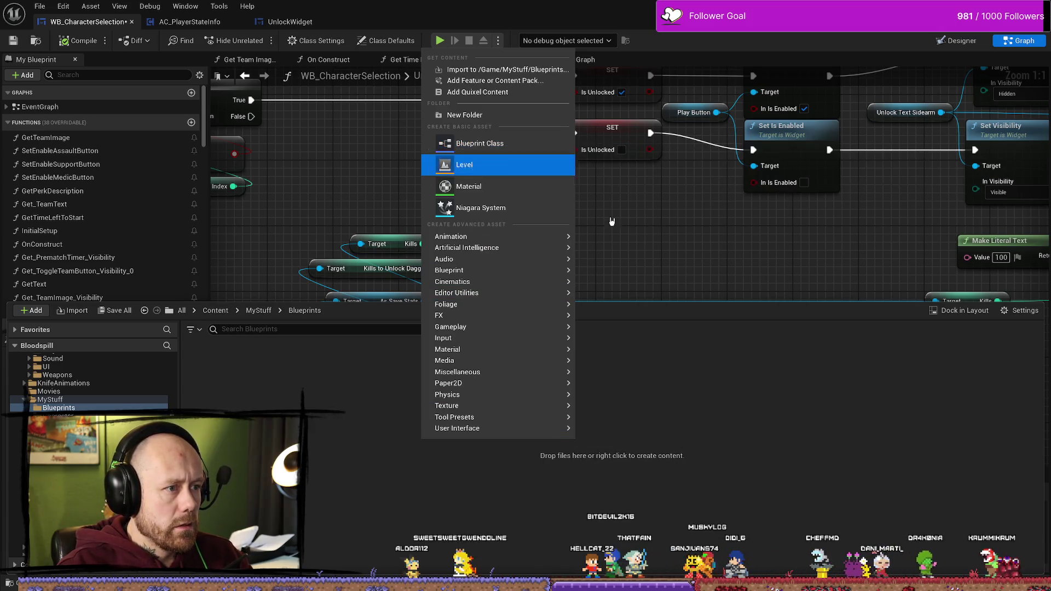
{"action": "left_click", "coordinate": [681, 251]}
{"action": "scroll", "coordinate": [674, 257], "scroll_direction": "down", "scroll_amount": 10}
{"action": "scroll", "coordinate": [657, 235], "scroll_direction": "up", "scroll_amount": 10}
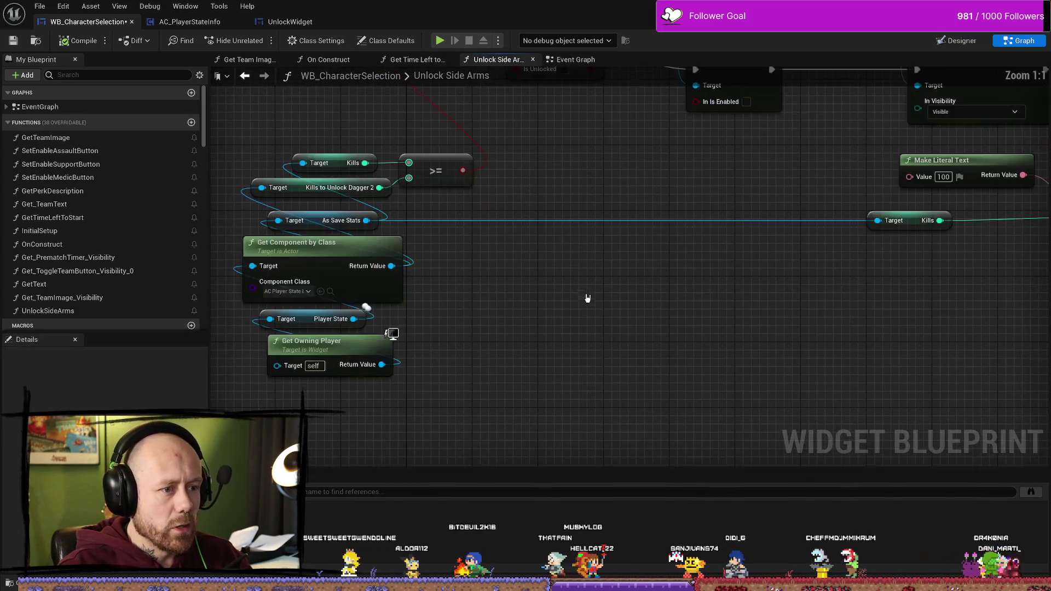
{"action": "right_click", "coordinate": [622, 296]}
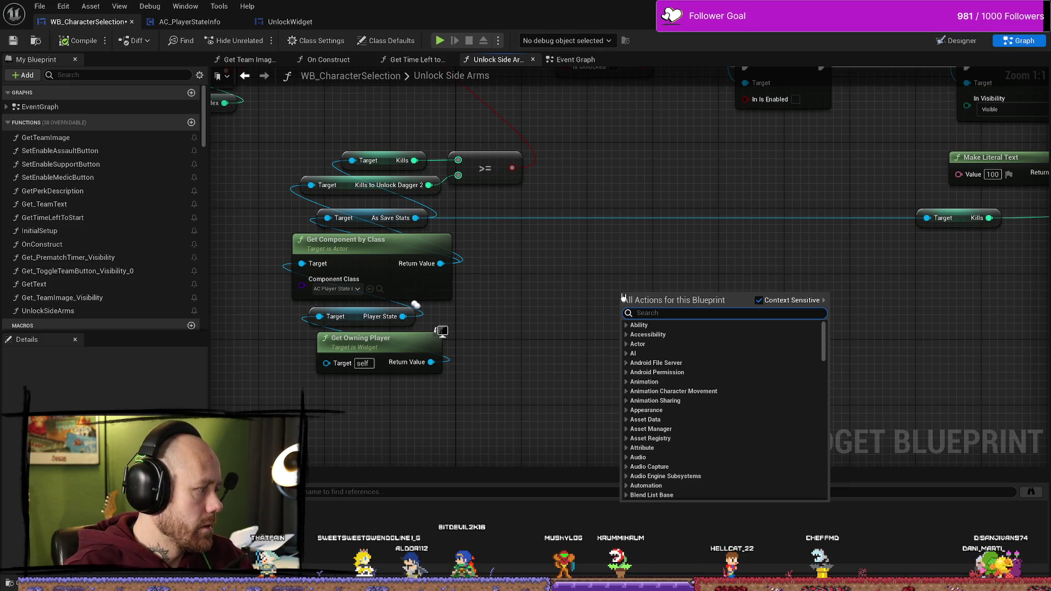
{"action": "type", "text": "blueprint"}
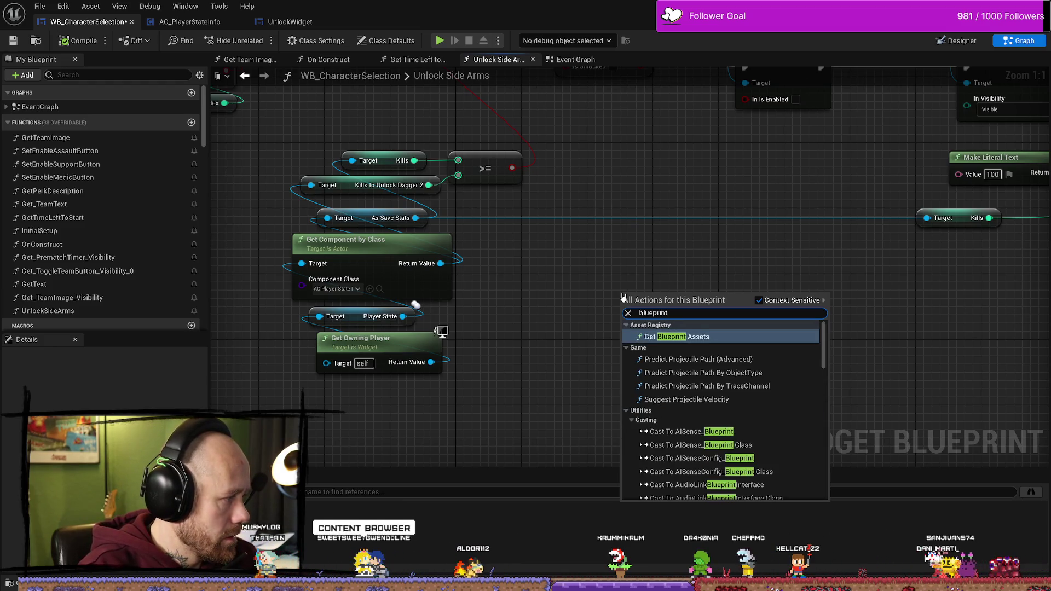
{"action": "type", "text": "fu"}
{"action": "key", "text": "BackSpace"}
{"action": "key", "text": "BackSpace"}
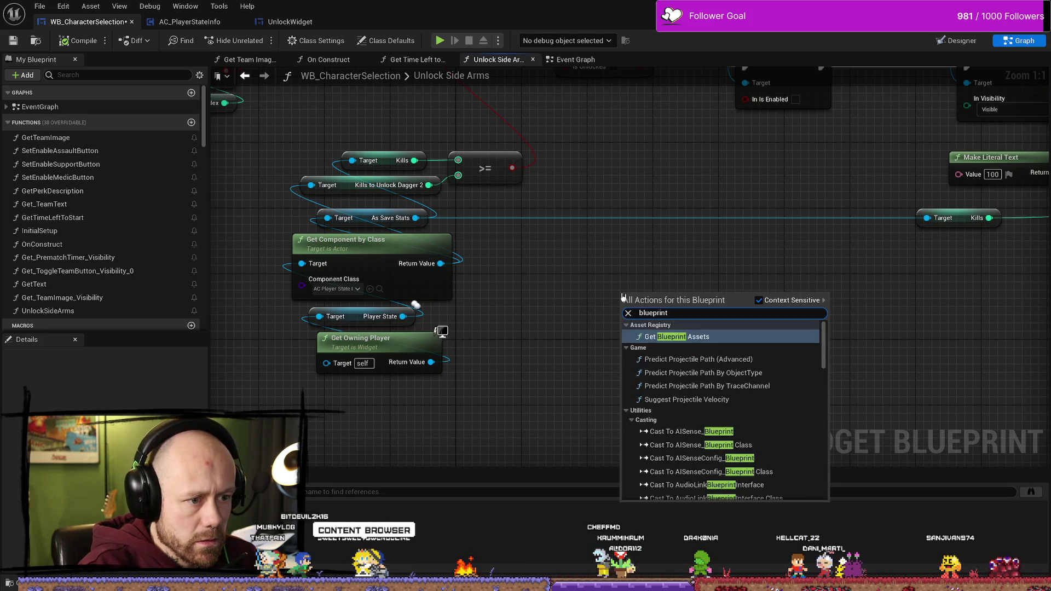
{"action": "key", "text": "Escape"}
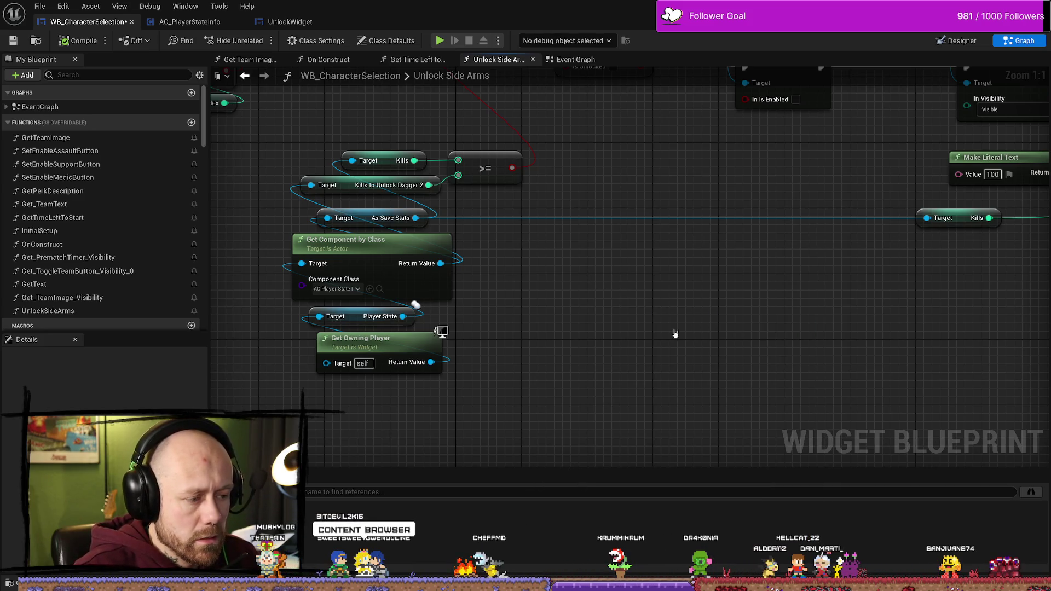
In the Content Drawer's Blueprints folder, search the Add menu for 'blueprint fun' and create a Blueprint Function Library
{"action": "key", "text": "ctrl+space"}
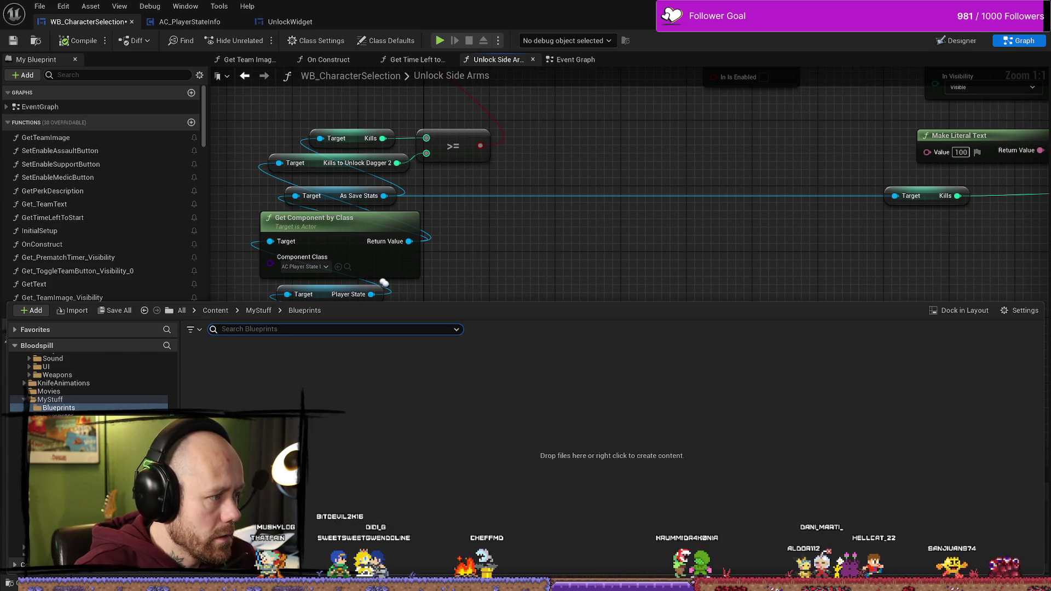
{"action": "right_click", "coordinate": [411, 439]}
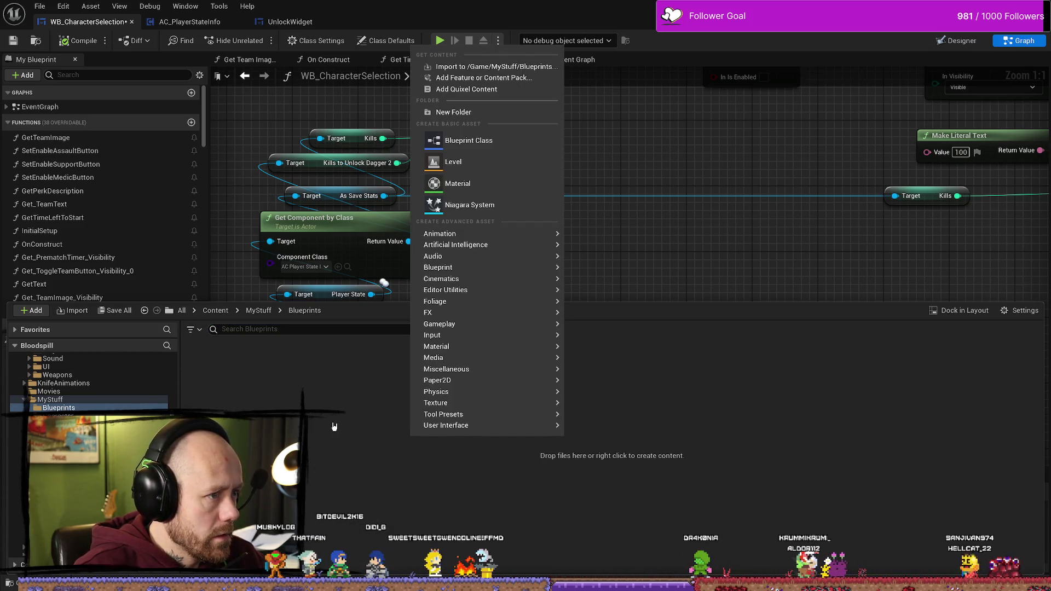
{"action": "left_click", "coordinate": [334, 455]}
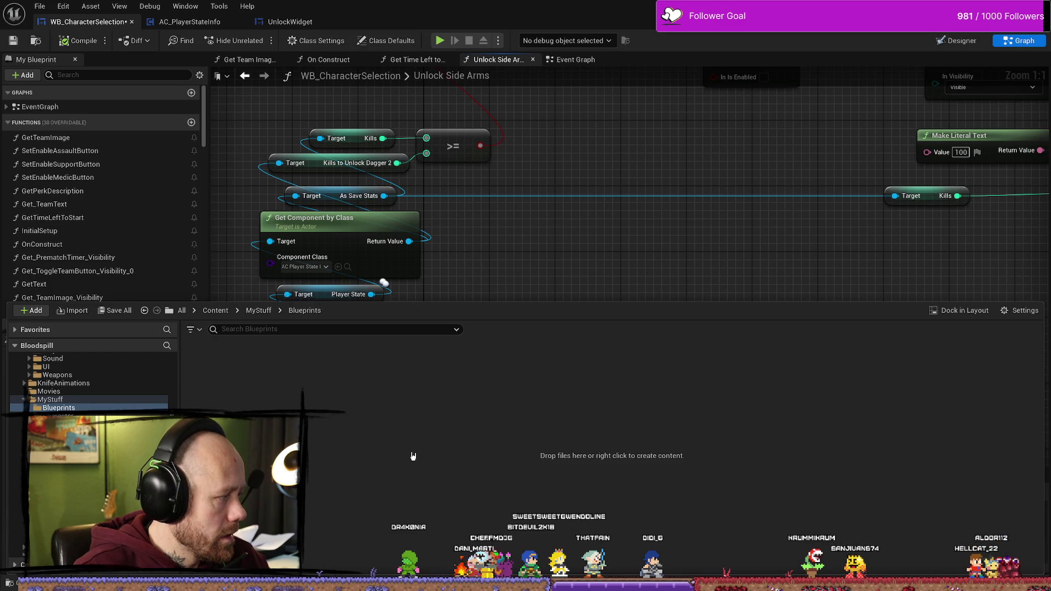
{"action": "right_click", "coordinate": [445, 405]}
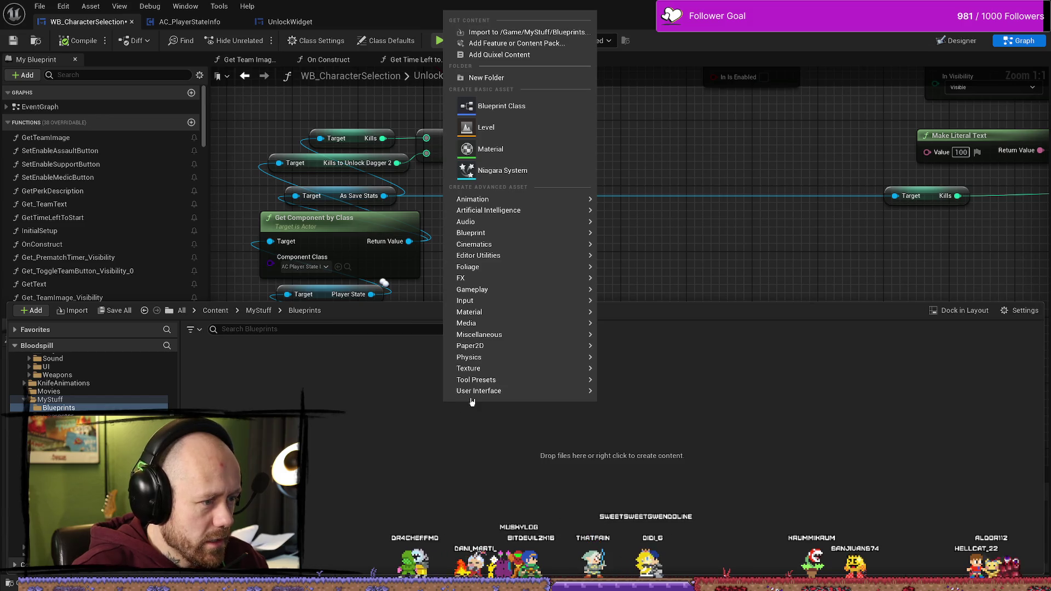
{"action": "type", "text": "blue"}
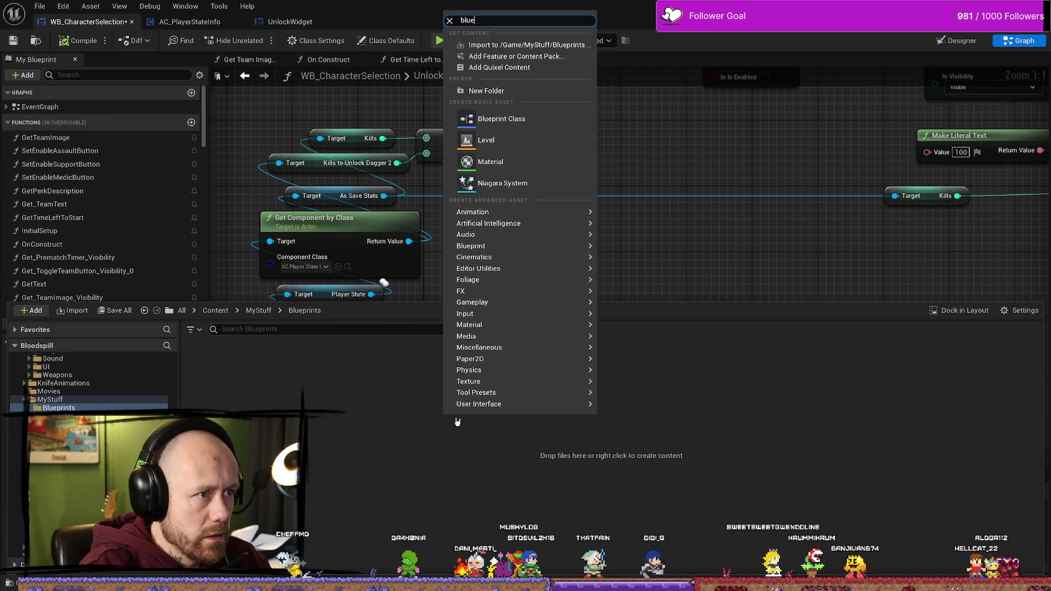
{"action": "type", "text": "print fun"}
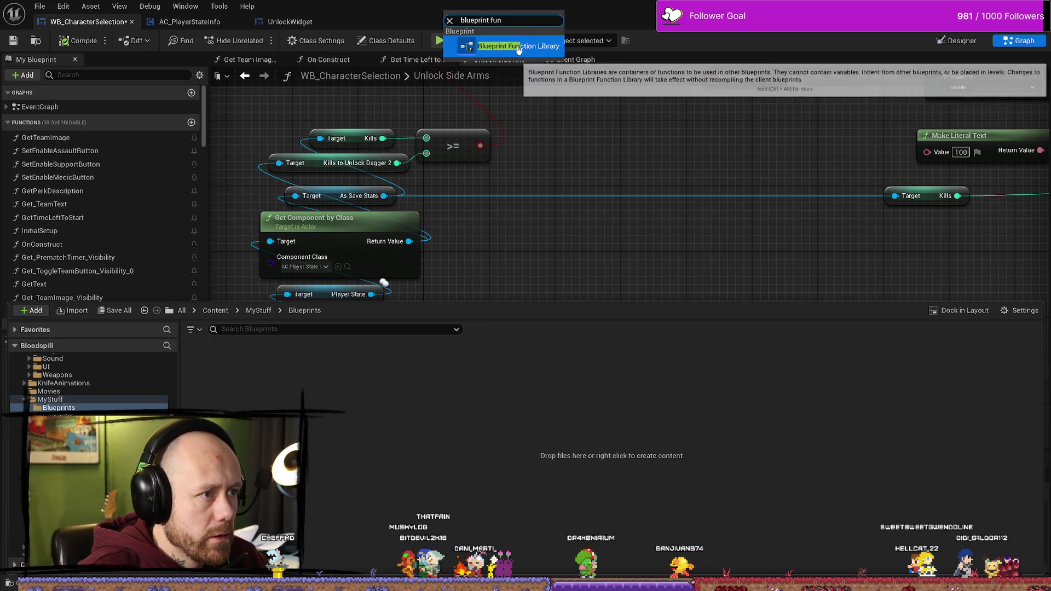
{"action": "left_click", "coordinate": [518, 48]}
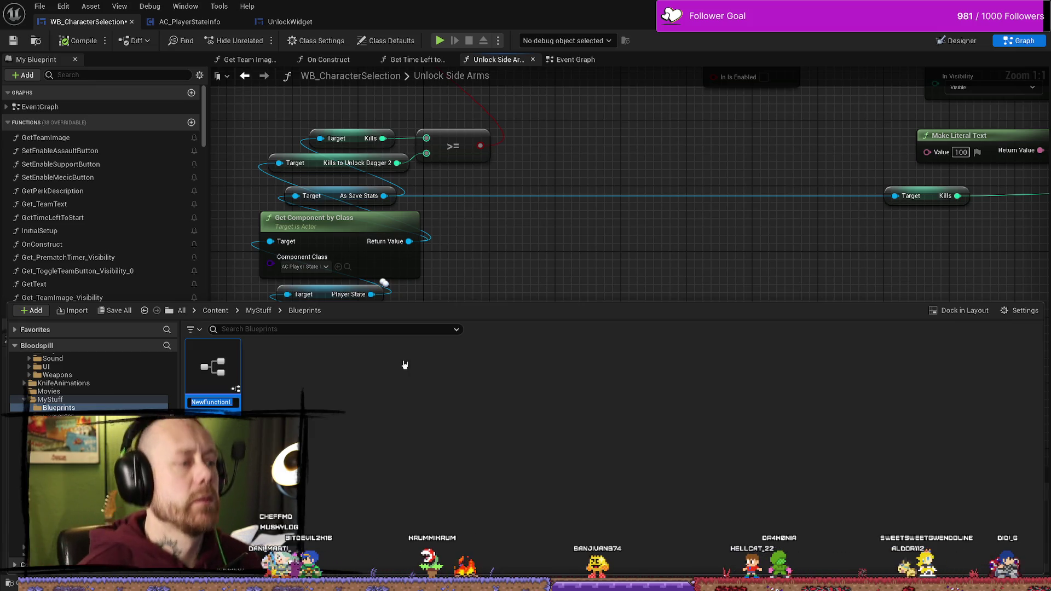
Name the new library asset UnlockableBPFunctionLibrary, fixing typos along the way
{"action": "type", "text": "Unl"}
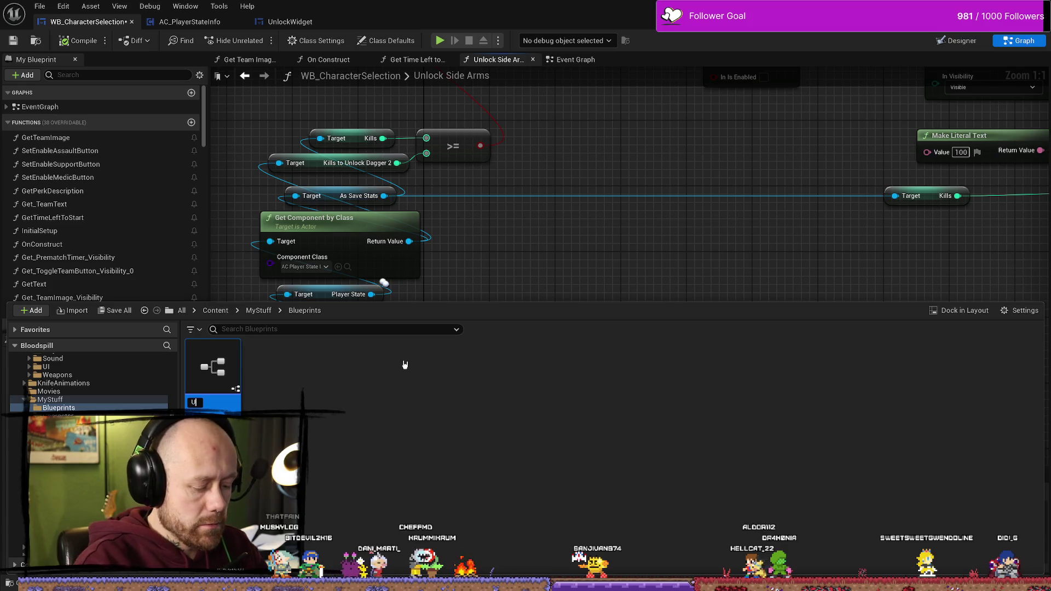
{"action": "key", "text": "BackSpace"}
{"action": "key", "text": "BackSpace"}
{"action": "key", "text": "BackSpace"}
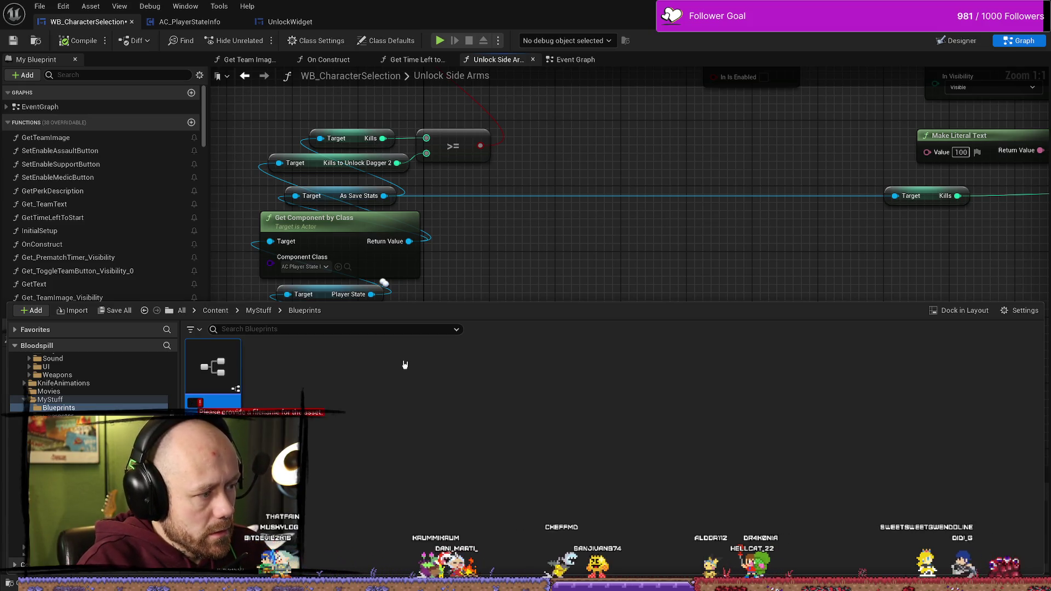
{"action": "type", "text": "UNlo"}
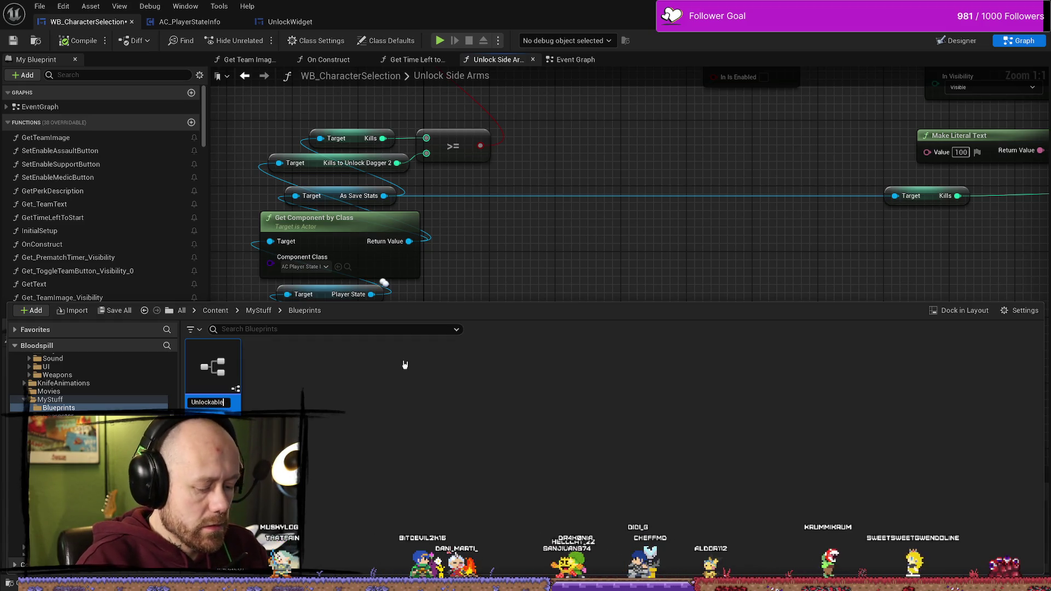
{"action": "type", "text": "ble"}
{"action": "key", "text": "Return"}
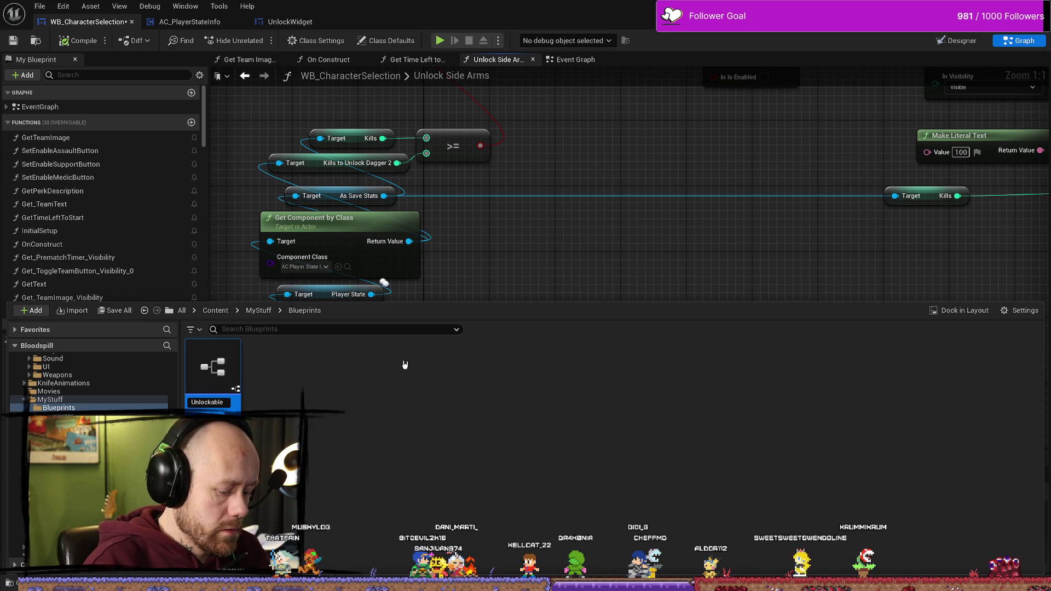
{"action": "type", "text": "P"}
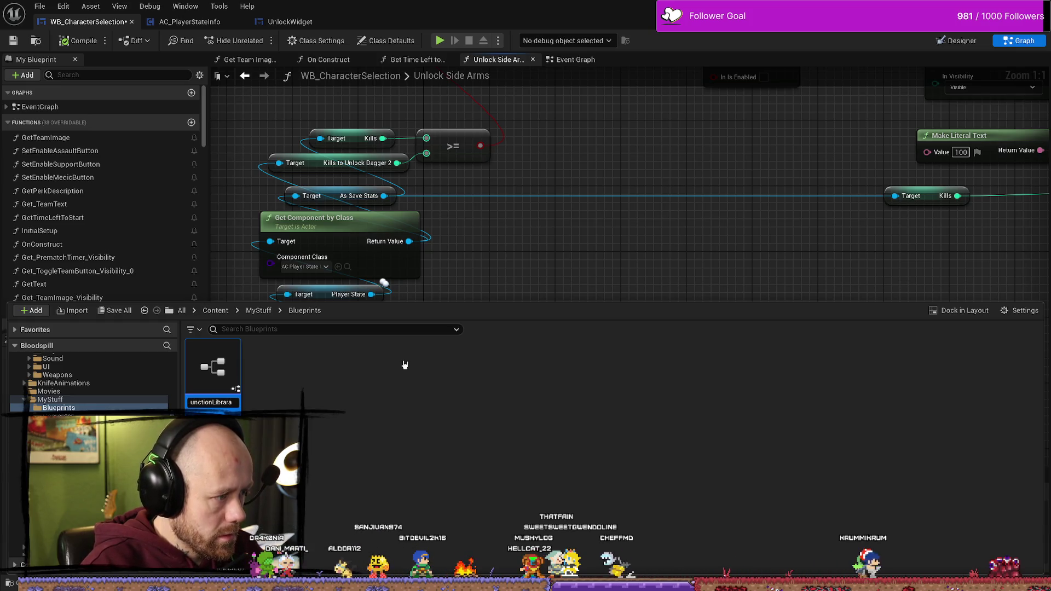
{"action": "key", "text": "BackSpace"}
{"action": "type", "text": "y"}
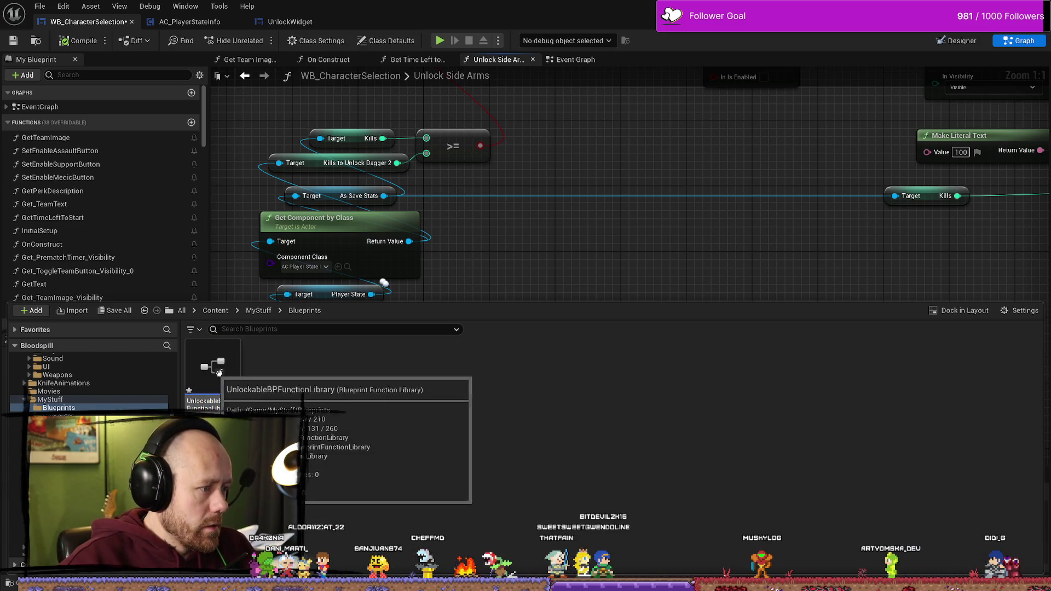
Start a rename on the library asset, then open it in the Blueprint editor
{"action": "right_click", "coordinate": [234, 393]}
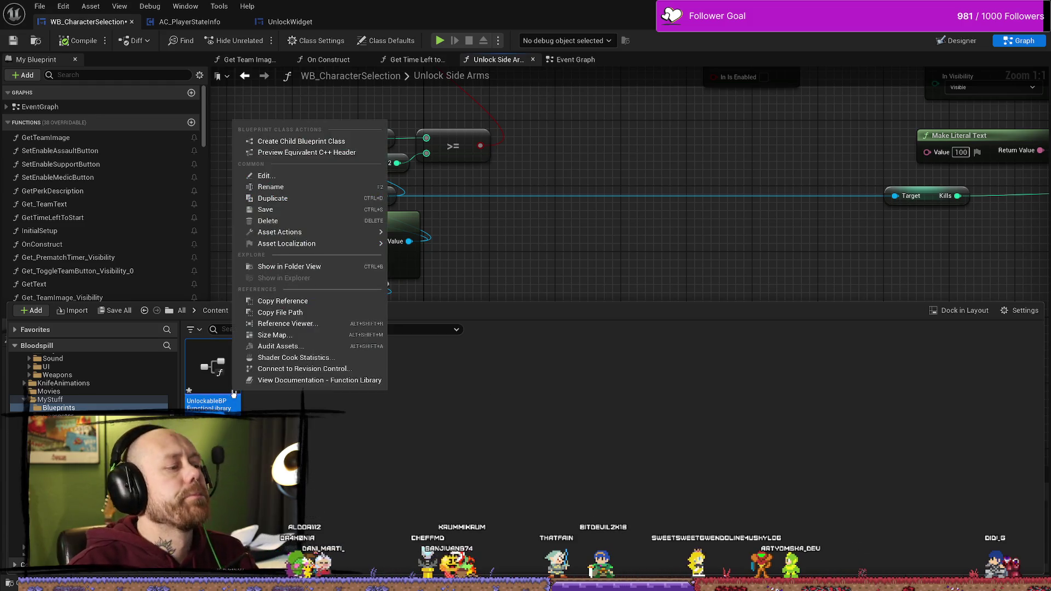
{"action": "left_click", "coordinate": [309, 187]}
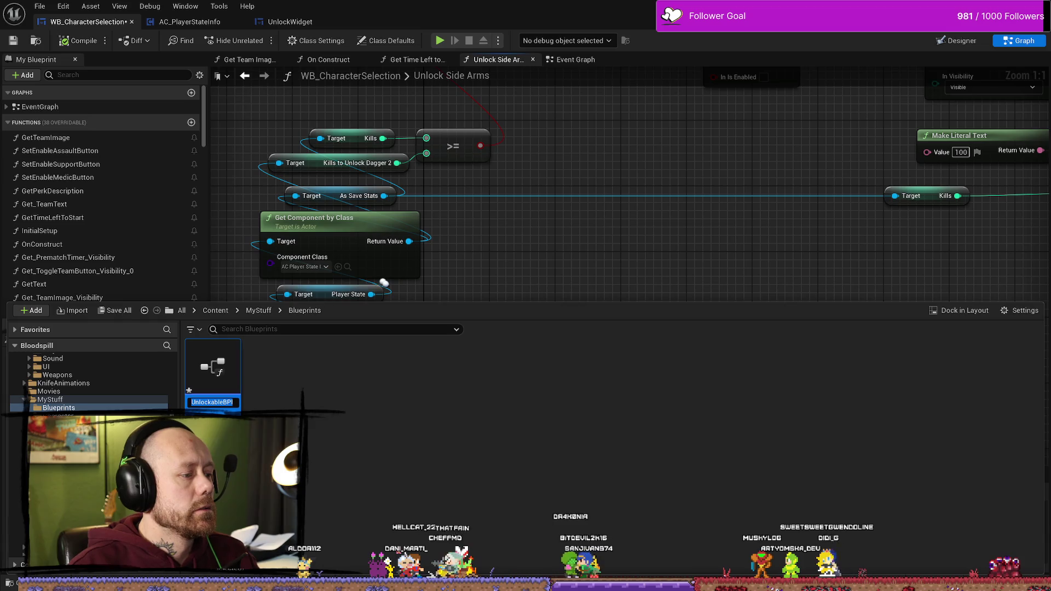
{"action": "double_click", "coordinate": [213, 408]}
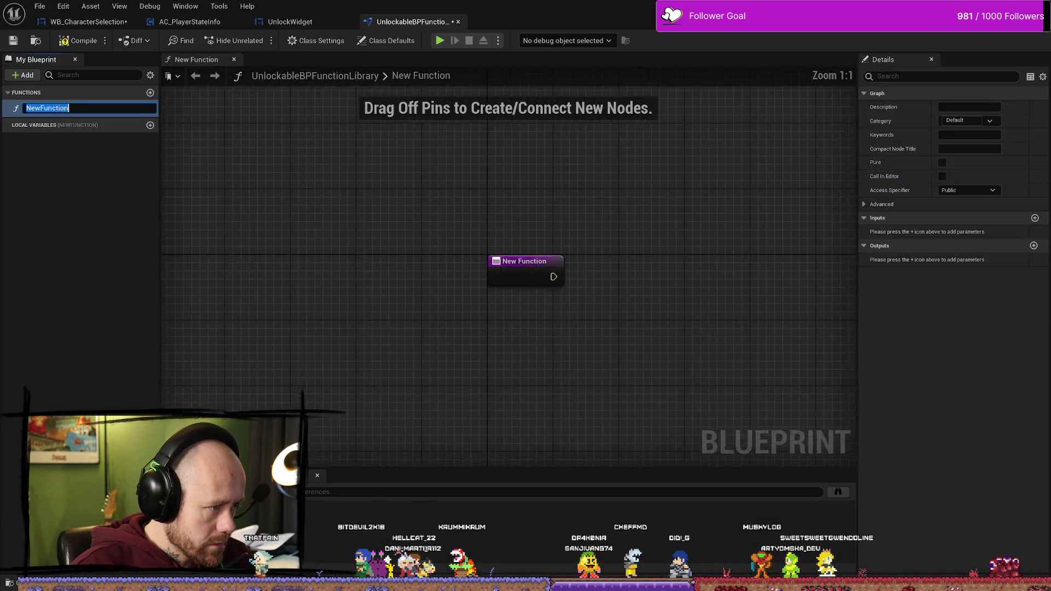
From the Content Drawer, rename the asset to BPFunctionLibrary, then to BPFunctionLibrary_Unlockable
{"action": "key", "text": "ctrl+space"}
{"action": "right_click", "coordinate": [203, 377]}
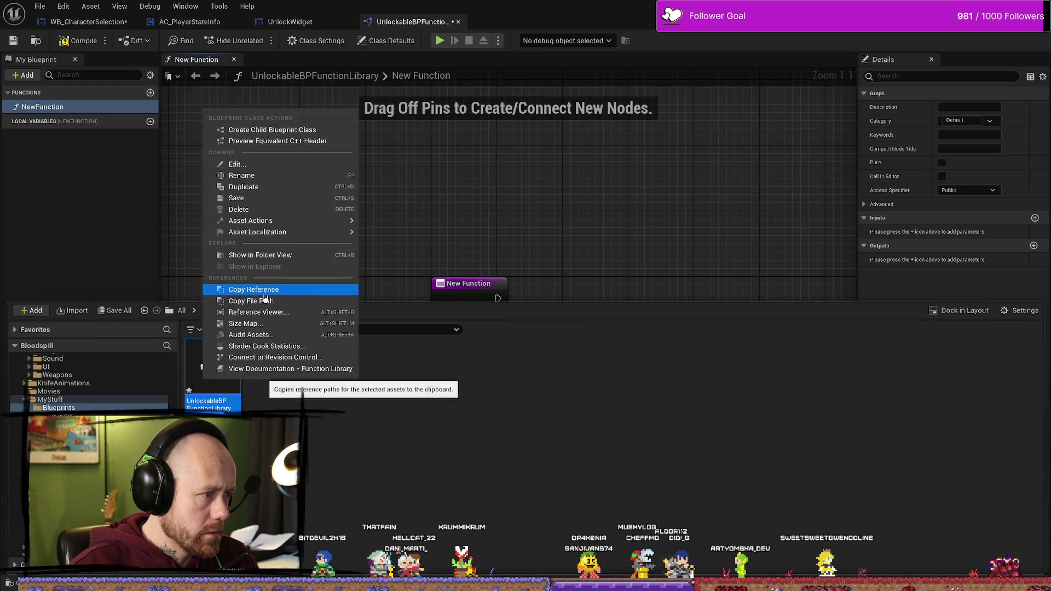
{"action": "left_click", "coordinate": [246, 175]}
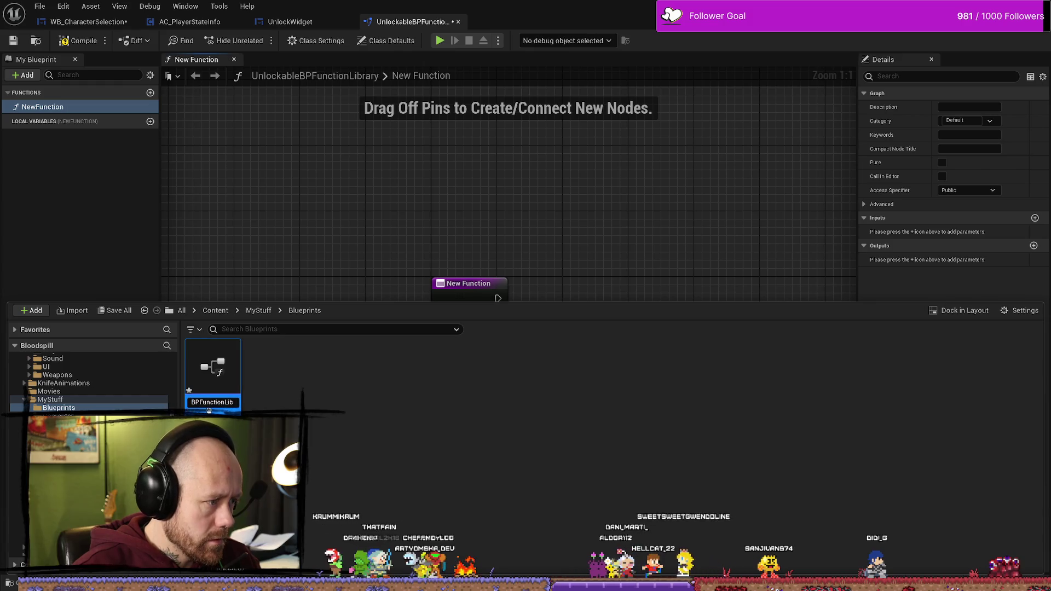
{"action": "key", "text": "Return"}
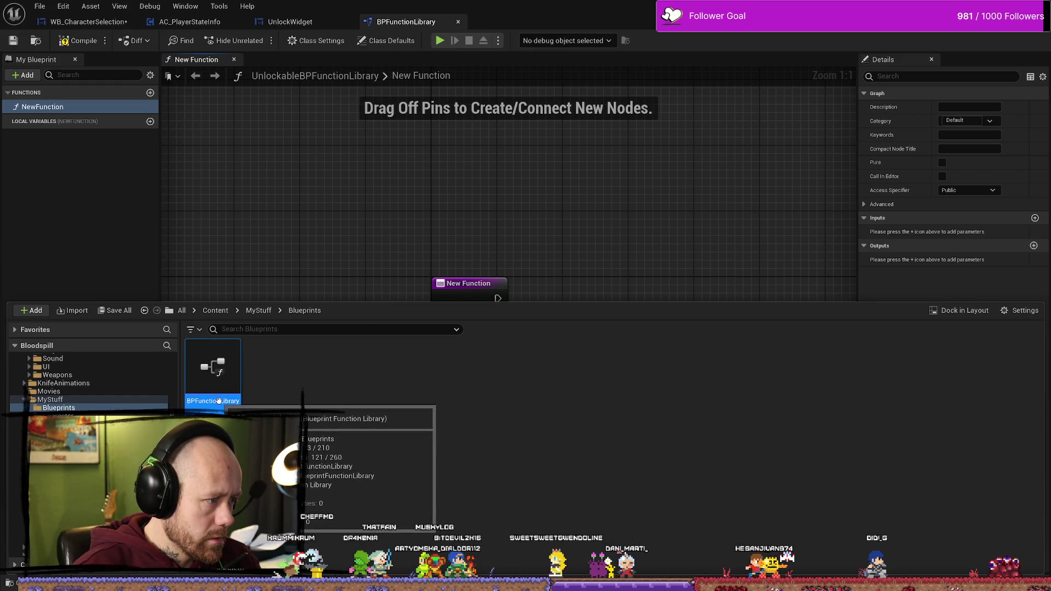
{"action": "right_click", "coordinate": [217, 405]}
{"action": "left_click", "coordinate": [272, 210]}
{"action": "type", "text": "_Unlockable"}
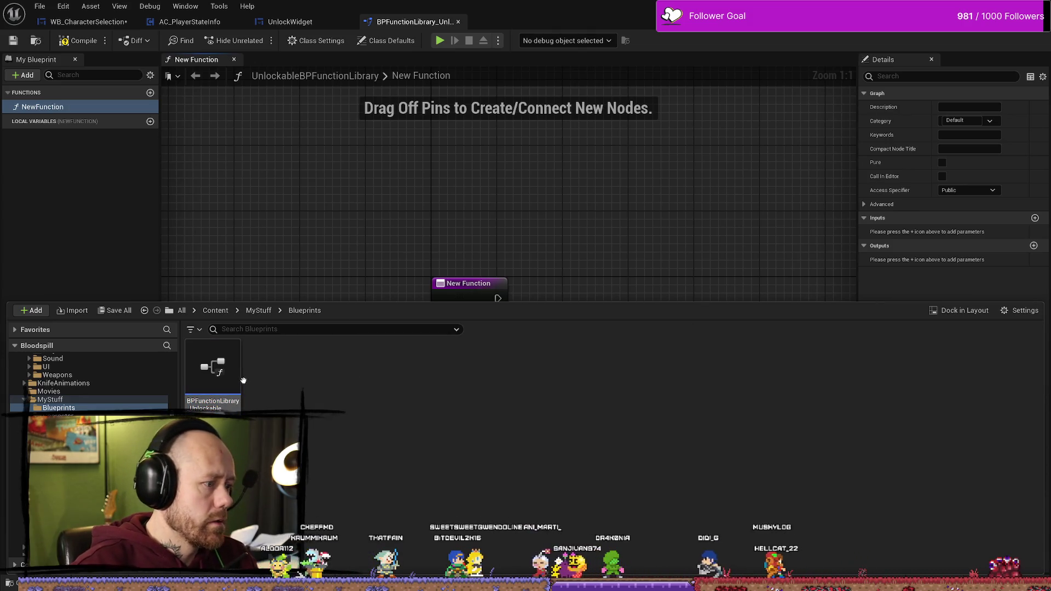
{"action": "left_click", "coordinate": [213, 378]}
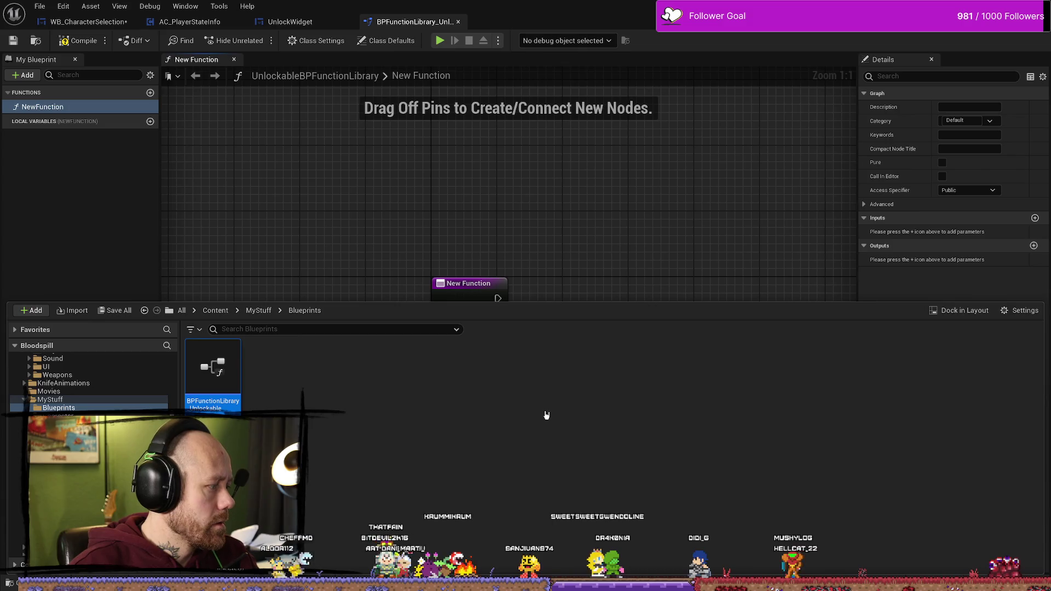
{"action": "left_click", "coordinate": [562, 221]}
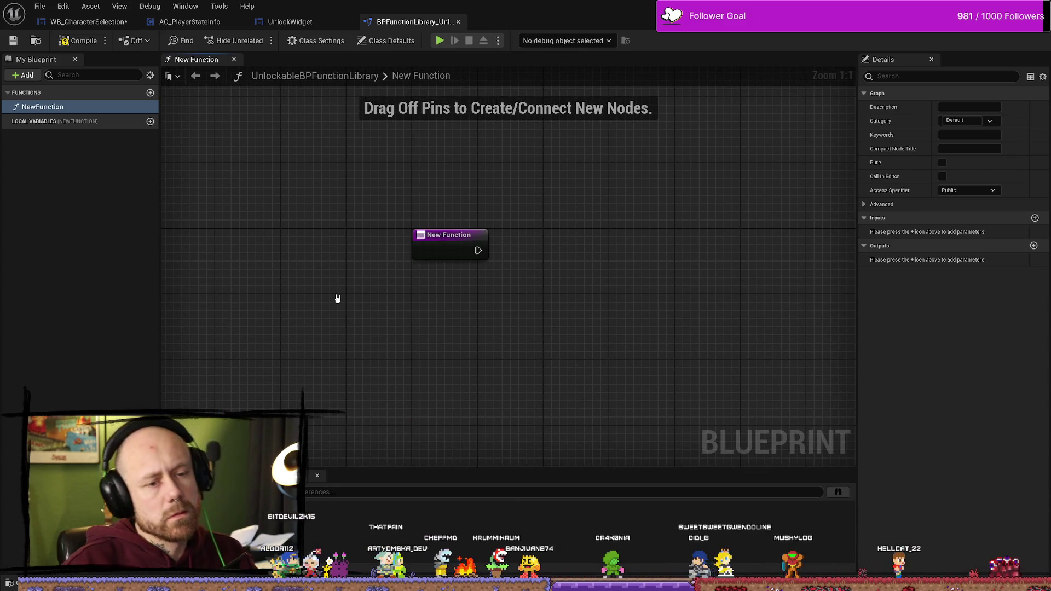
Select NewFunction and compile the function library
{"action": "left_click", "coordinate": [43, 107]}
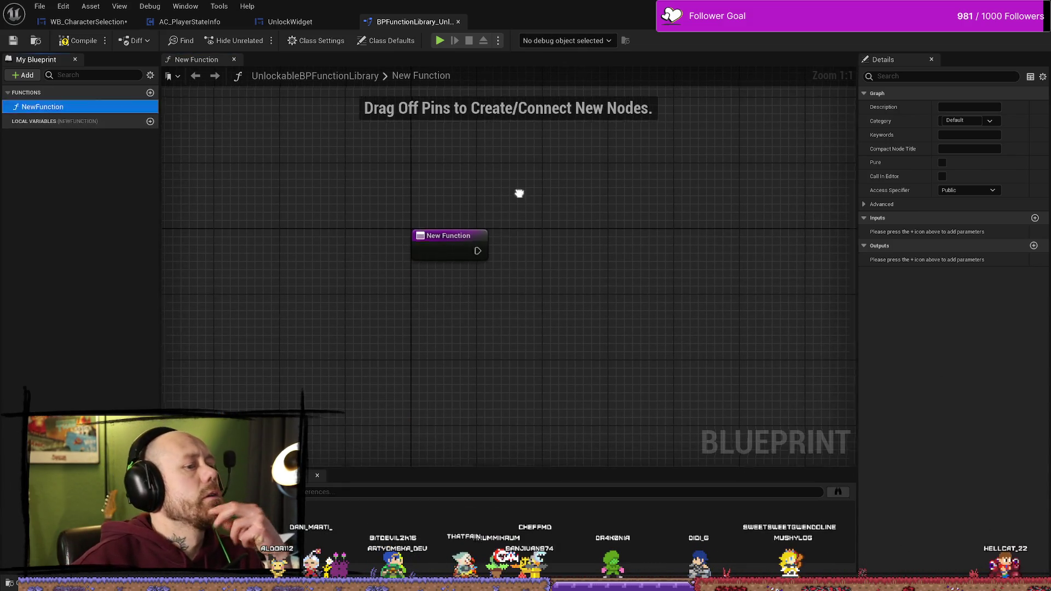
{"action": "left_click", "coordinate": [146, 180]}
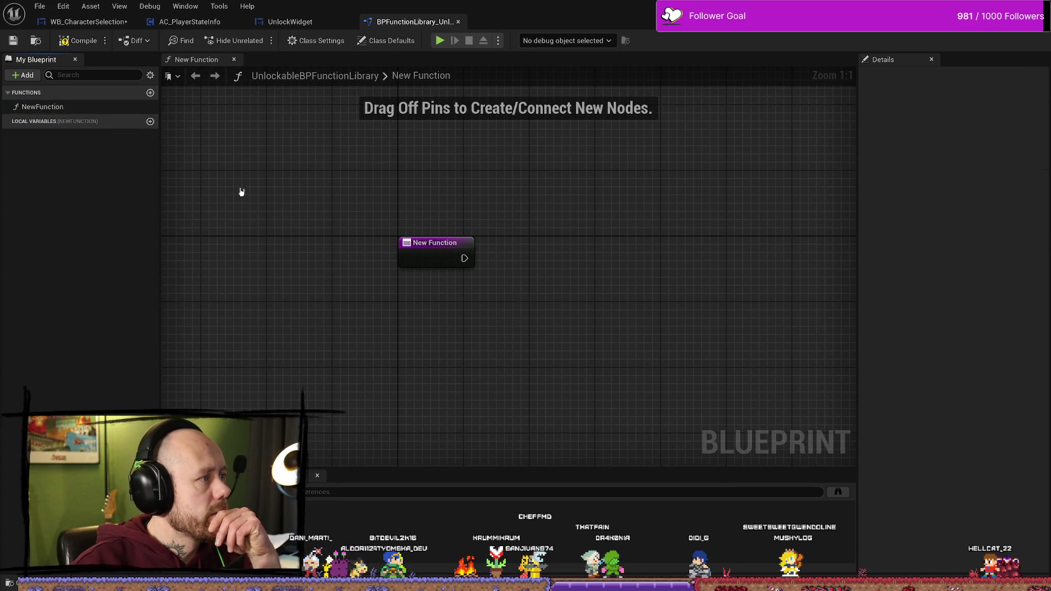
{"action": "left_click", "coordinate": [80, 40]}
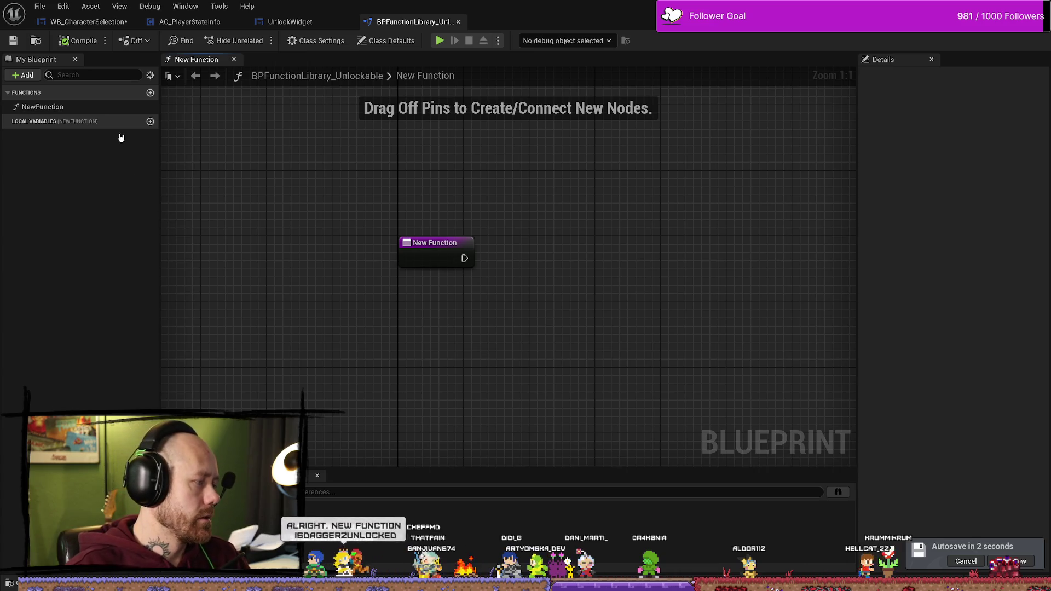
Rename NewFunction in My Blueprint to IsDagger2Unlocked
{"action": "left_click", "coordinate": [56, 107]}
{"action": "right_click", "coordinate": [53, 108]}
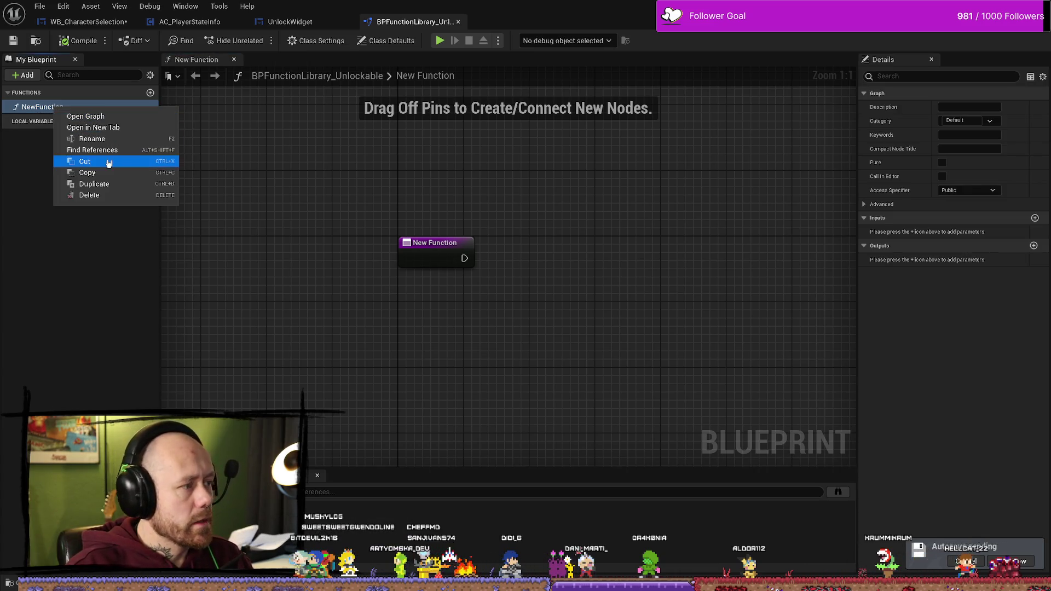
{"action": "left_click", "coordinate": [105, 138]}
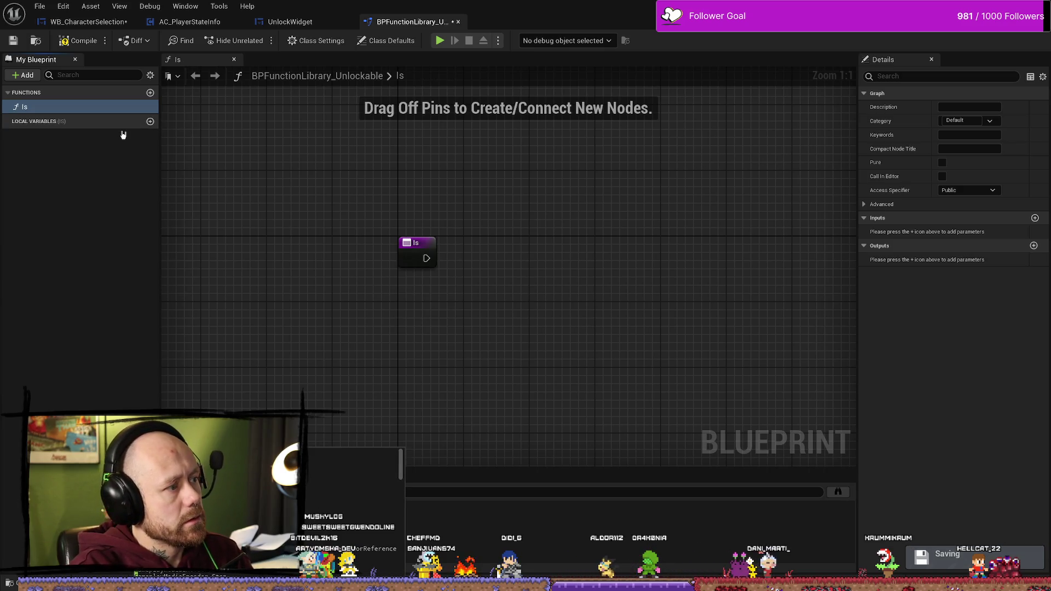
{"action": "right_click", "coordinate": [63, 108]}
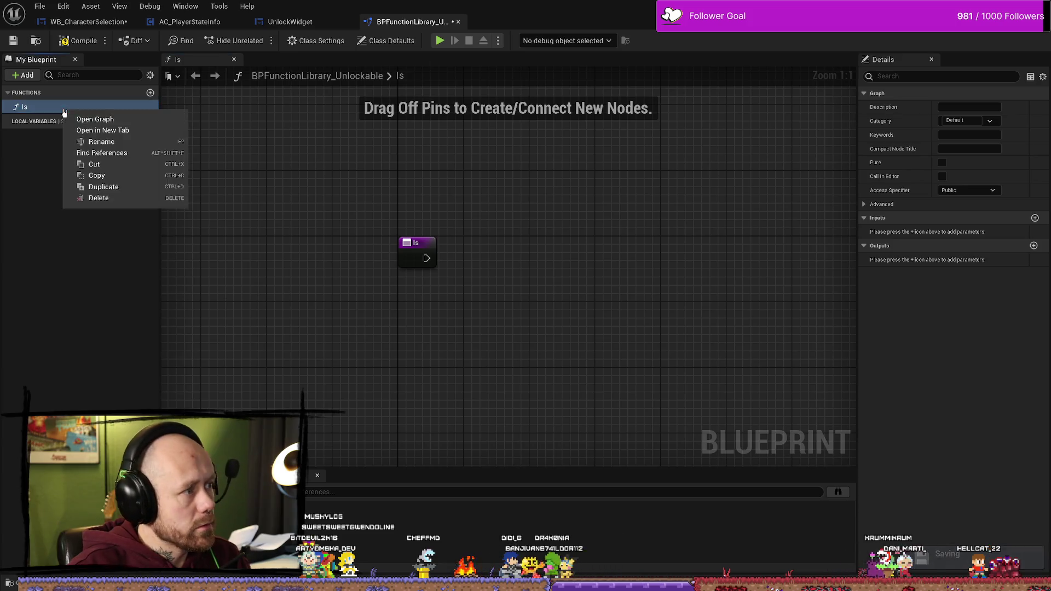
{"action": "left_click", "coordinate": [109, 140]}
{"action": "left_click", "coordinate": [452, 236]}
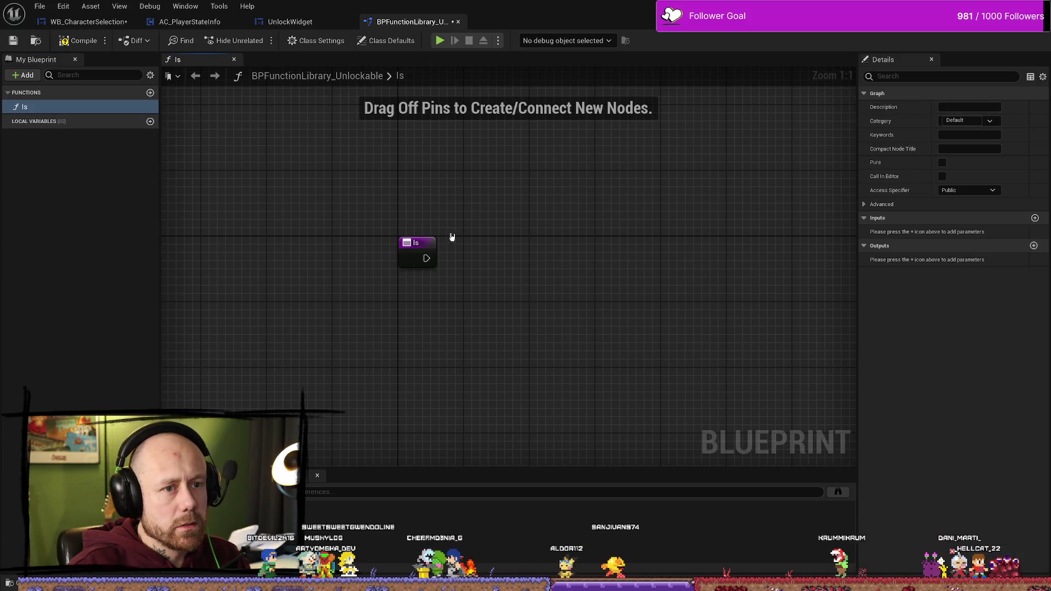
{"action": "right_click", "coordinate": [50, 108]}
{"action": "left_click", "coordinate": [96, 141]}
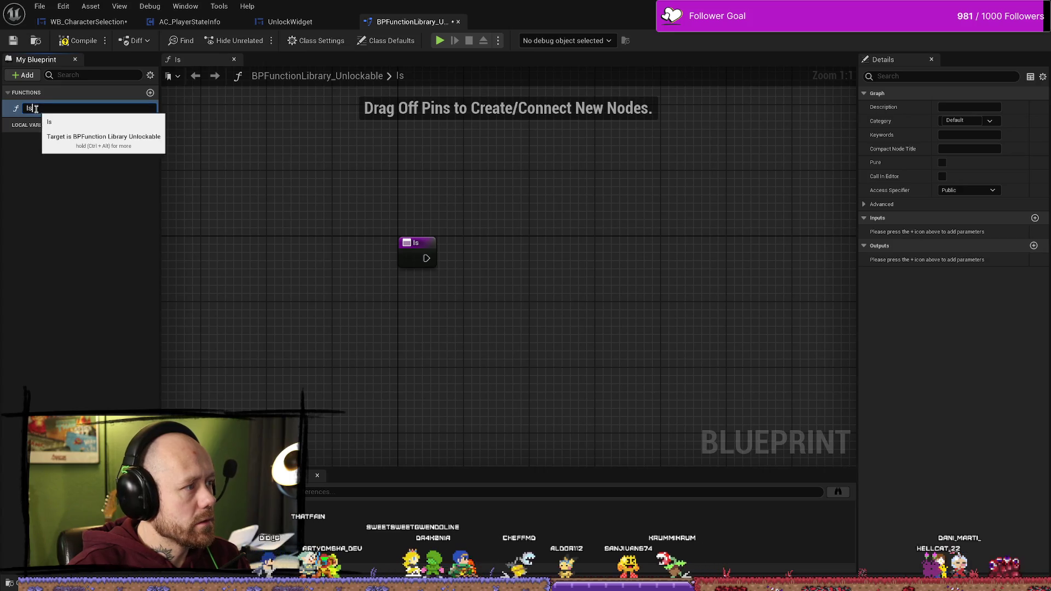
{"action": "type", "text": "Dagger2Unlock"}
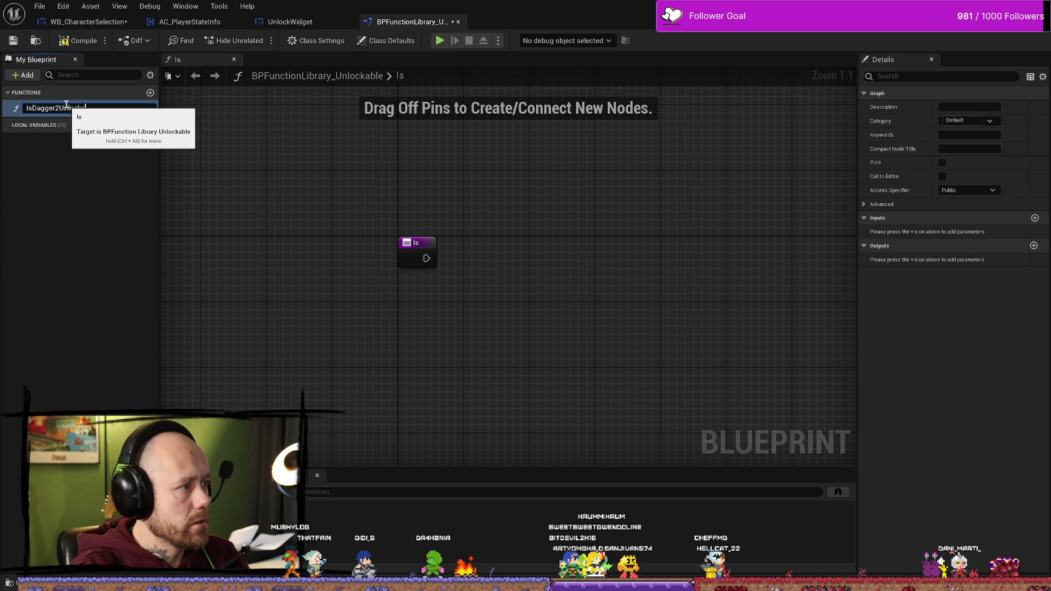
{"action": "type", "text": "ed"}
{"action": "key", "text": "Return"}
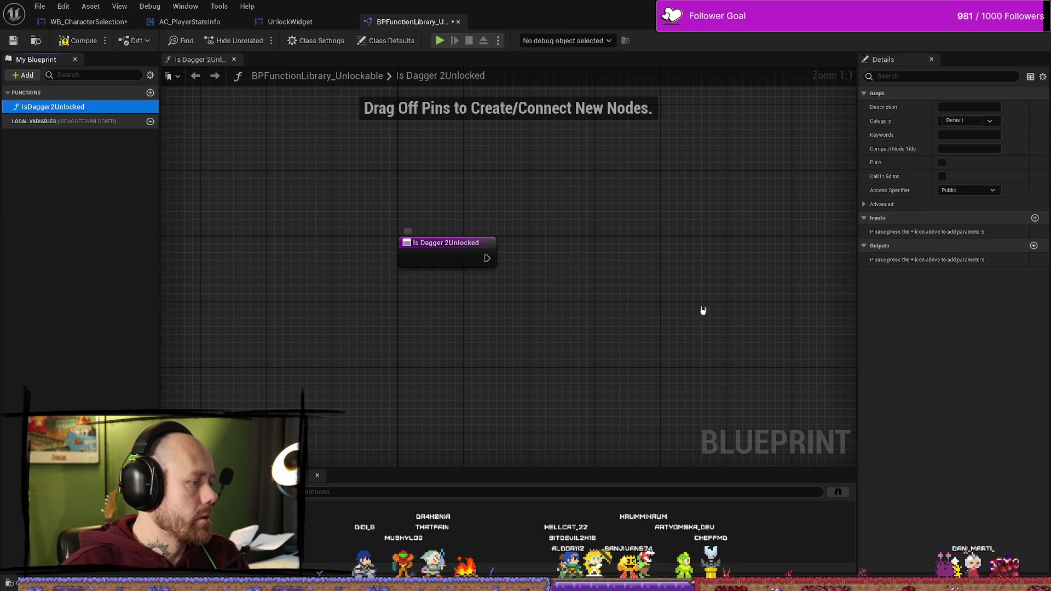
{"action": "mouse_move", "coordinate": [664, 270]}
{"action": "left_mouse_down"}
{"action": "mouse_move", "coordinate": [564, 284]}
{"action": "mouse_move", "coordinate": [534, 265]}
{"action": "left_mouse_up"}
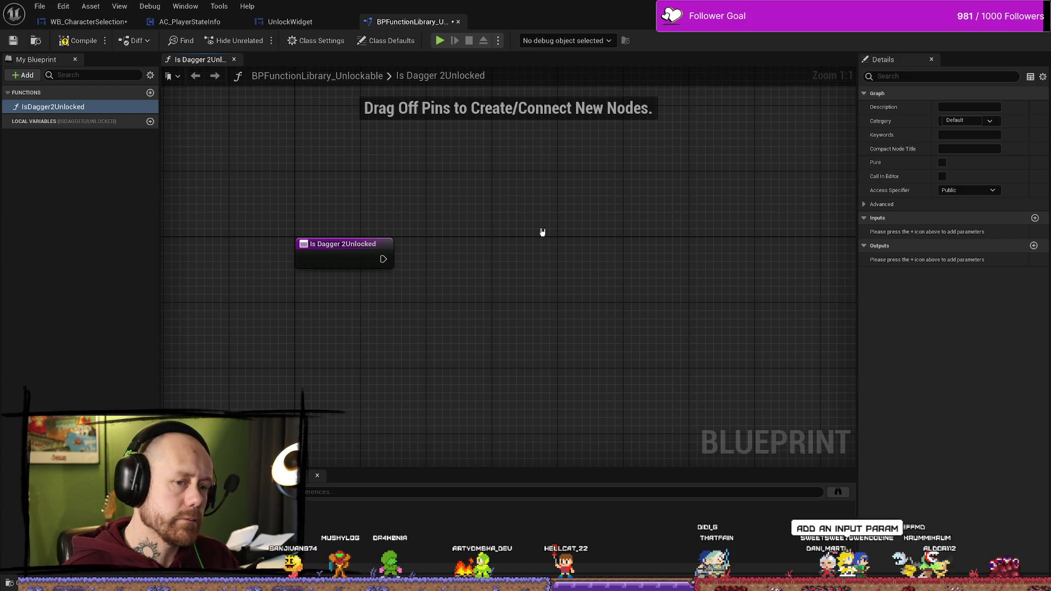
Add a Boolean input and Boolean output to IsDagger2Unlocked and drag the Return Node far right
{"action": "left_click", "coordinate": [1036, 218]}
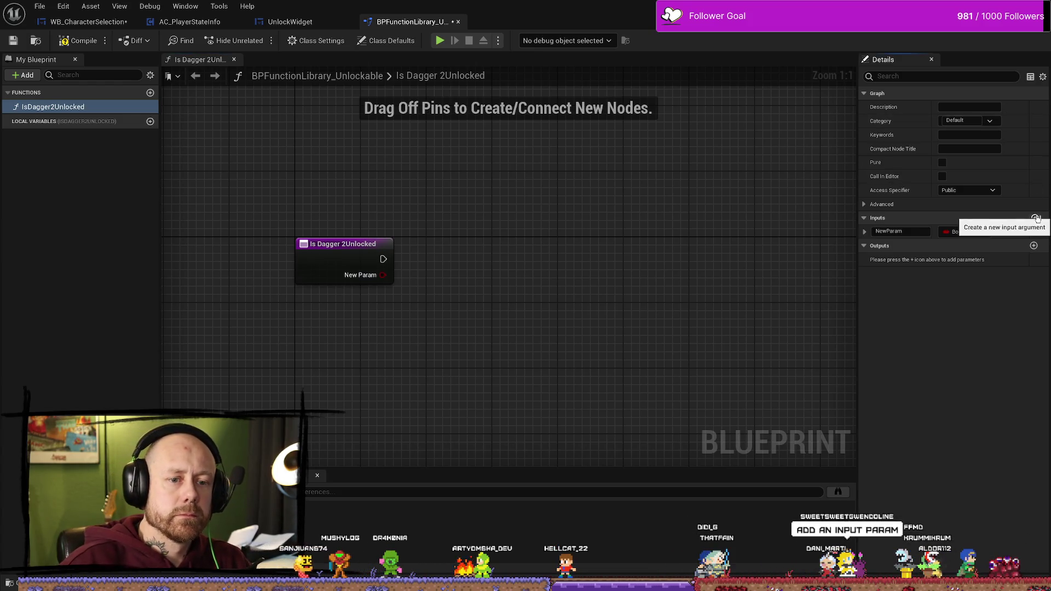
{"action": "left_click", "coordinate": [1033, 247]}
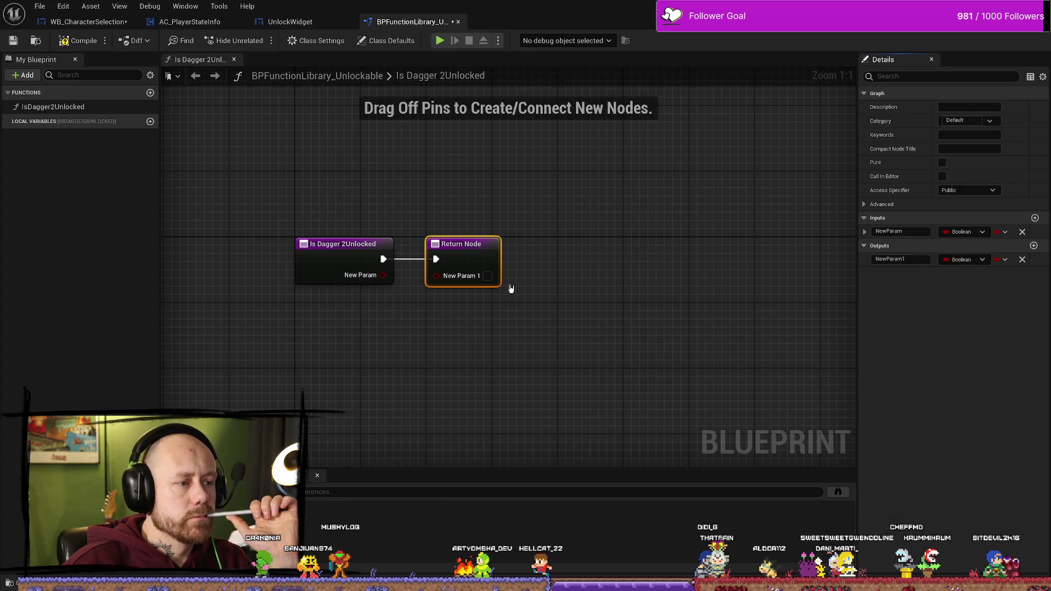
{"action": "mouse_move", "coordinate": [373, 225]}
{"action": "left_mouse_down"}
{"action": "mouse_move", "coordinate": [601, 233]}
{"action": "mouse_move", "coordinate": [764, 200]}
{"action": "mouse_move", "coordinate": [698, 234]}
{"action": "mouse_move", "coordinate": [727, 229]}
{"action": "left_mouse_up"}
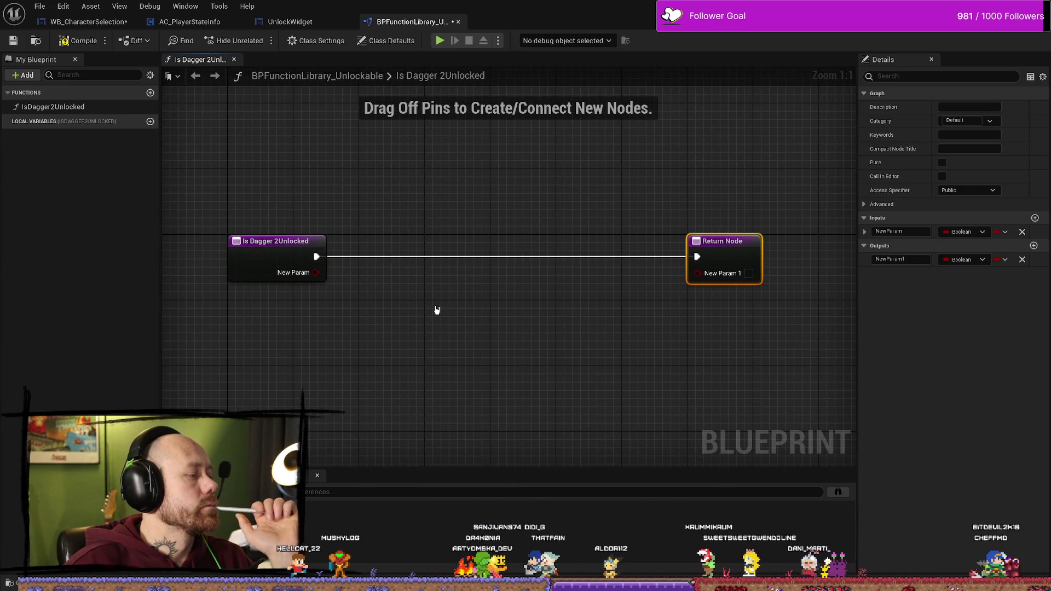
{"action": "left_click", "coordinate": [238, 277]}
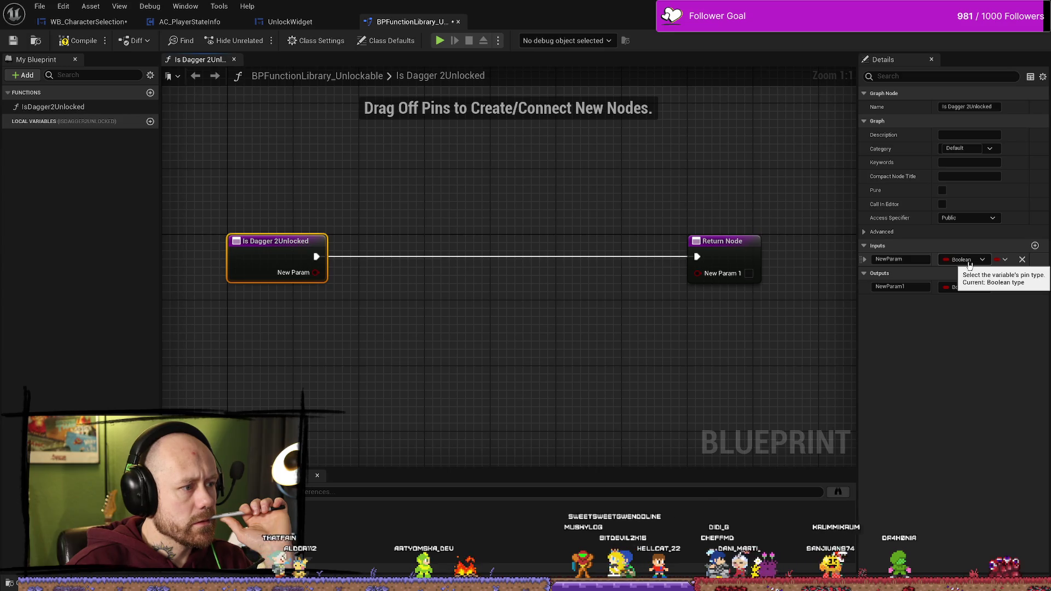
Search the NewParam input's type list for 'save' and set it to Save Game Structure
{"action": "left_click", "coordinate": [969, 261]}
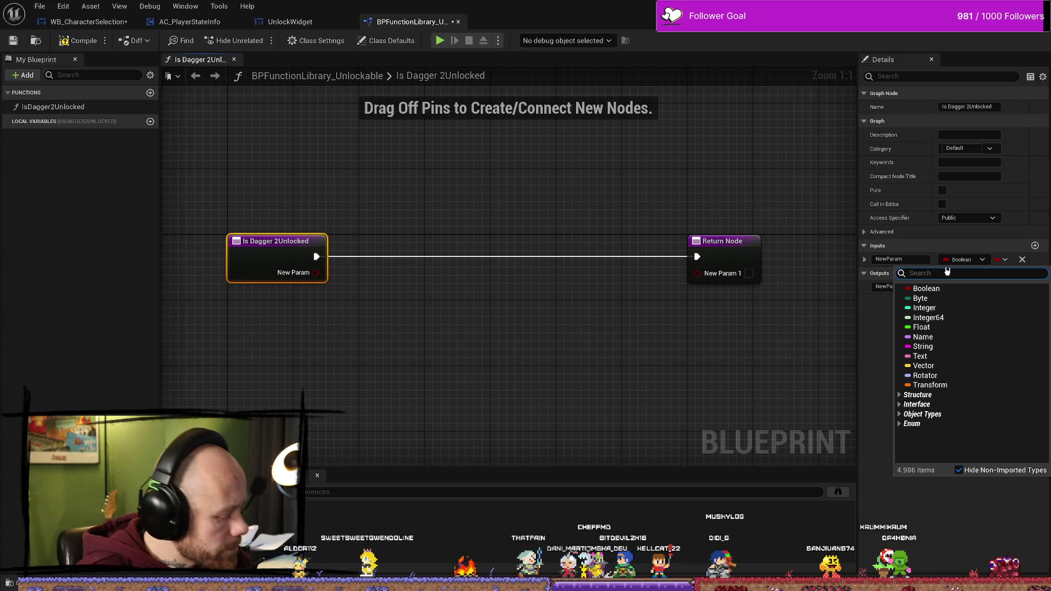
{"action": "type", "text": "SA"}
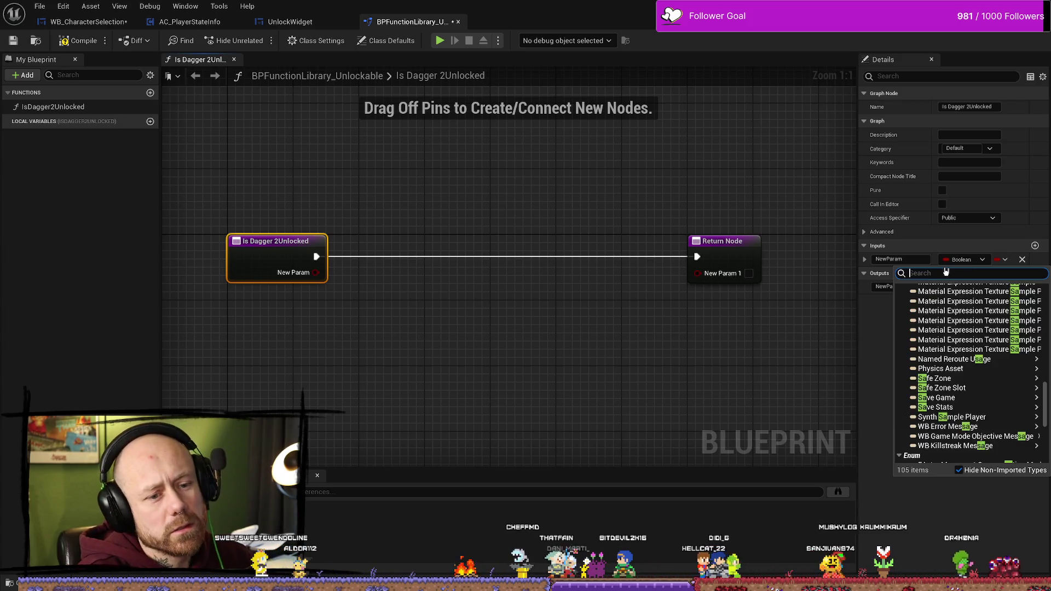
{"action": "type", "text": "save"}
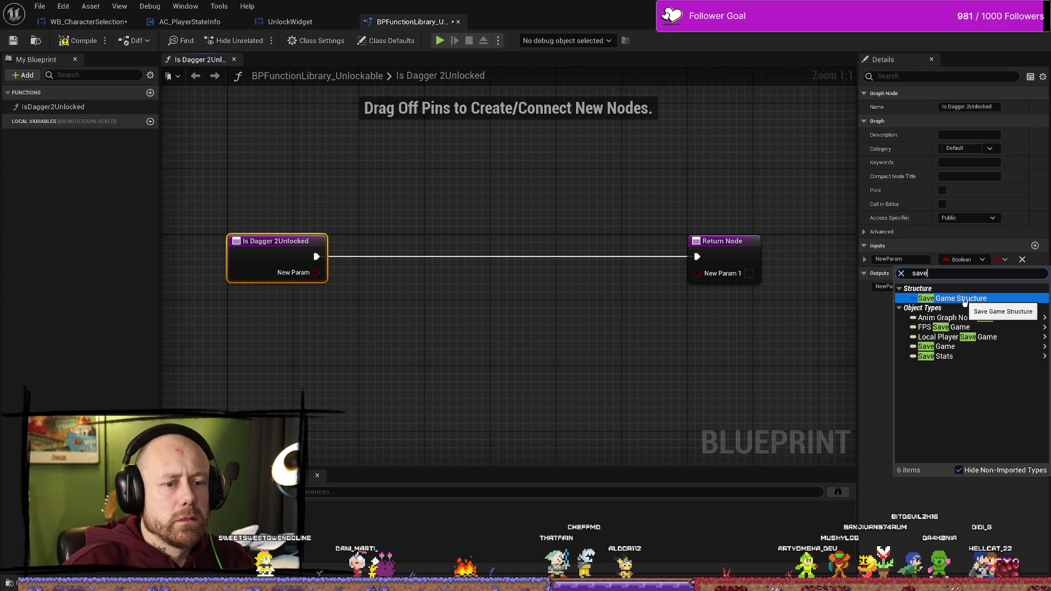
{"action": "left_click", "coordinate": [965, 302]}
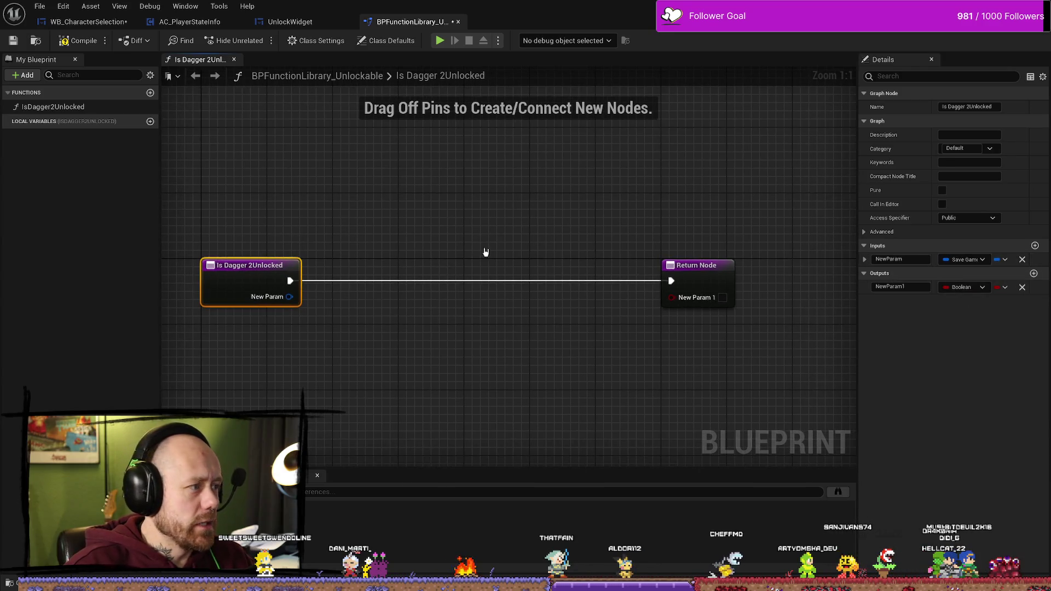
{"action": "left_click", "coordinate": [296, 21]}
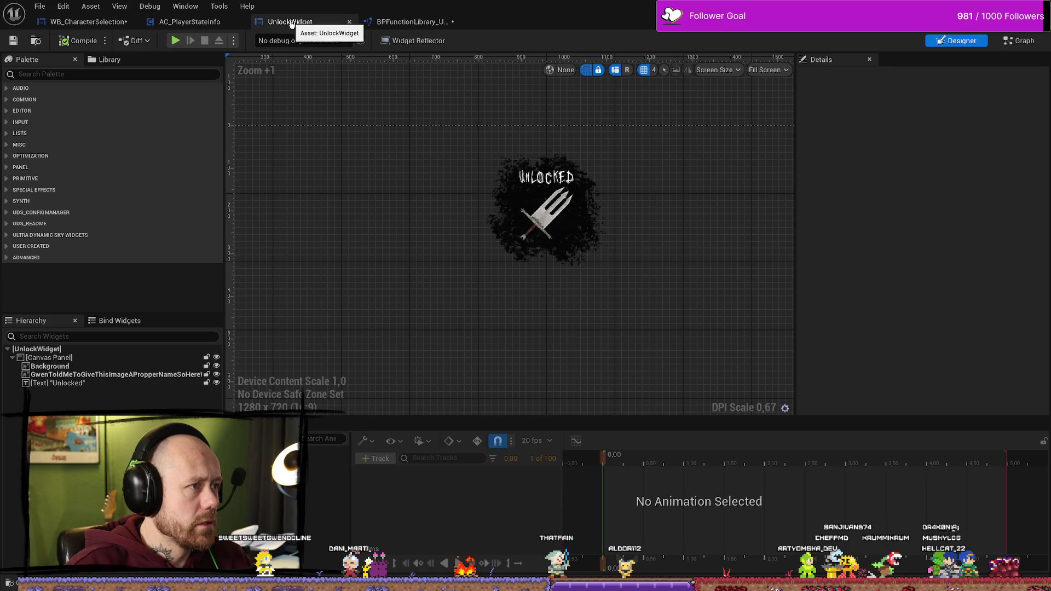
{"action": "left_click", "coordinate": [191, 22]}
{"action": "left_click", "coordinate": [202, 231]}
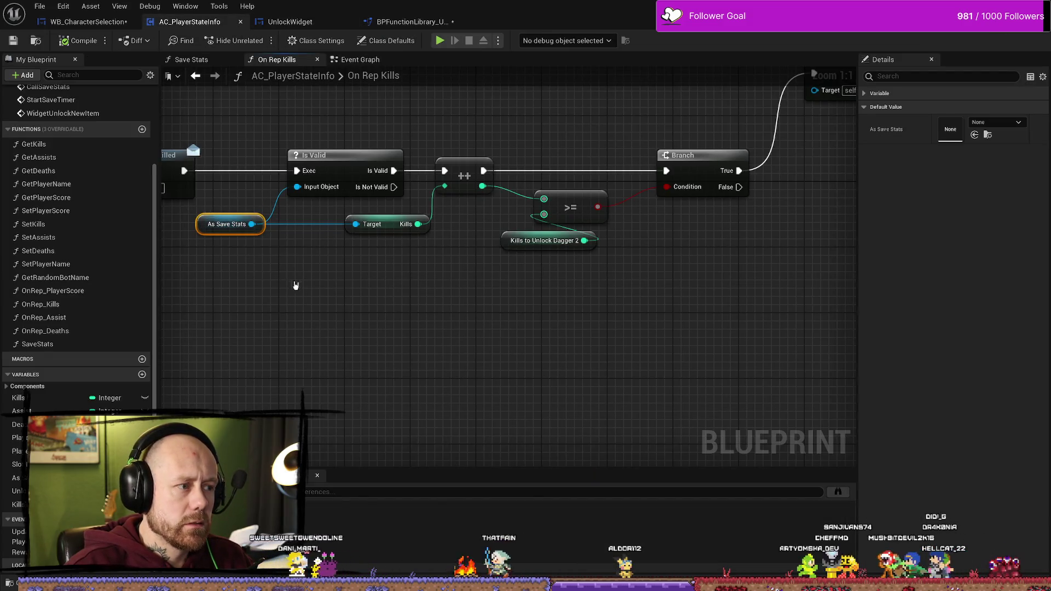
{"action": "left_click_drag", "start_coordinate": [290, 286], "coordinate": [429, 295]}
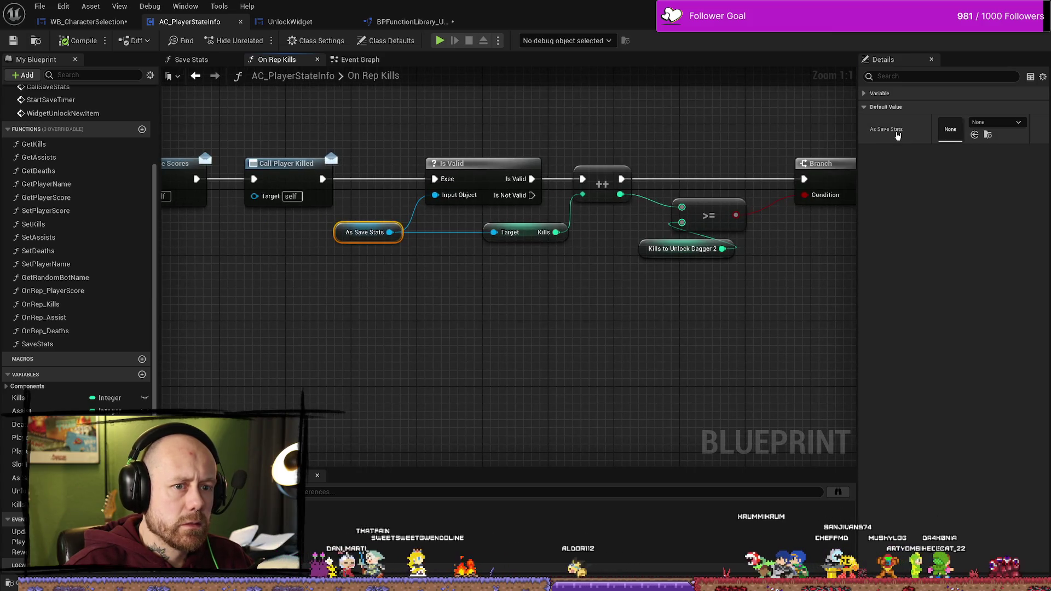
{"action": "scroll", "coordinate": [417, 258], "scroll_direction": "down", "scroll_amount": 2}
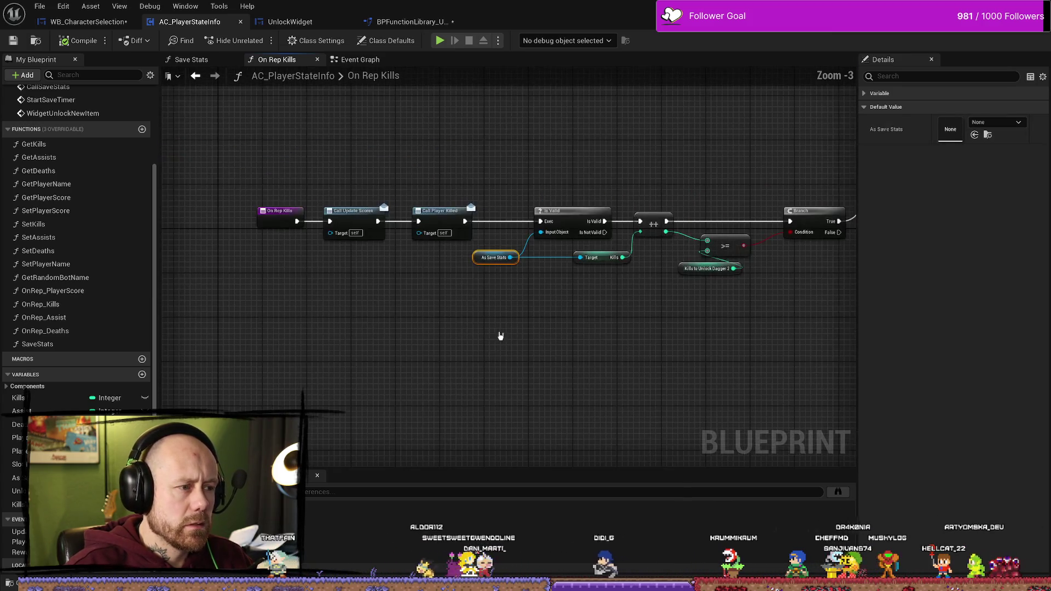
{"action": "left_click", "coordinate": [357, 59]}
{"action": "scroll", "coordinate": [469, 199], "scroll_direction": "down", "scroll_amount": 4}
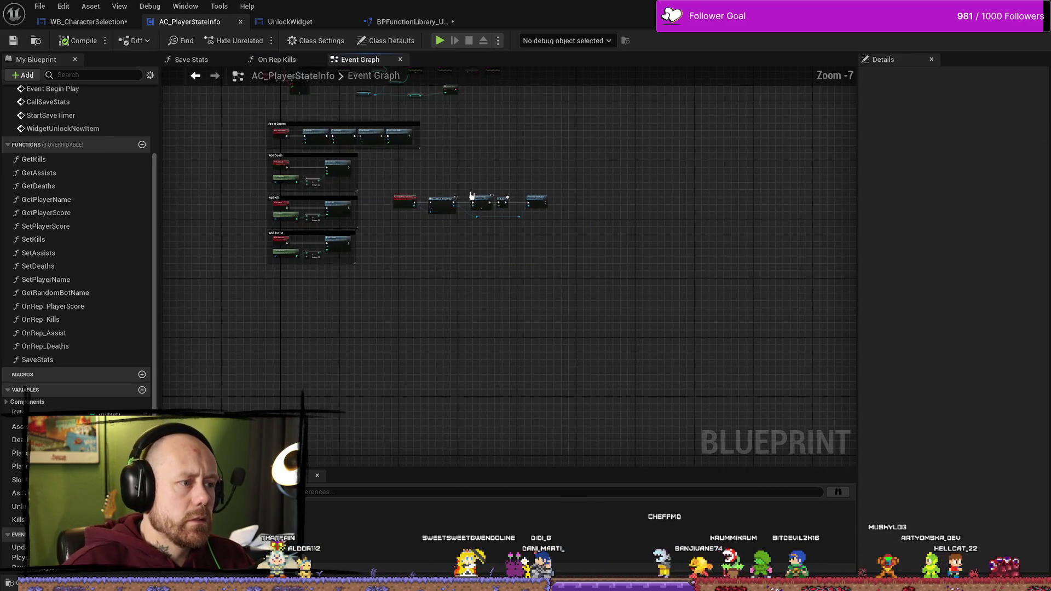
{"action": "scroll", "coordinate": [404, 213], "scroll_direction": "up", "scroll_amount": 6}
{"action": "mouse_move", "coordinate": [532, 265]}
{"action": "left_mouse_down"}
{"action": "mouse_move", "coordinate": [443, 277]}
{"action": "mouse_move", "coordinate": [503, 287]}
{"action": "left_mouse_up"}
{"action": "mouse_move", "coordinate": [472, 319]}
{"action": "left_mouse_down"}
{"action": "mouse_move", "coordinate": [685, 318]}
{"action": "mouse_move", "coordinate": [561, 307]}
{"action": "left_mouse_up"}
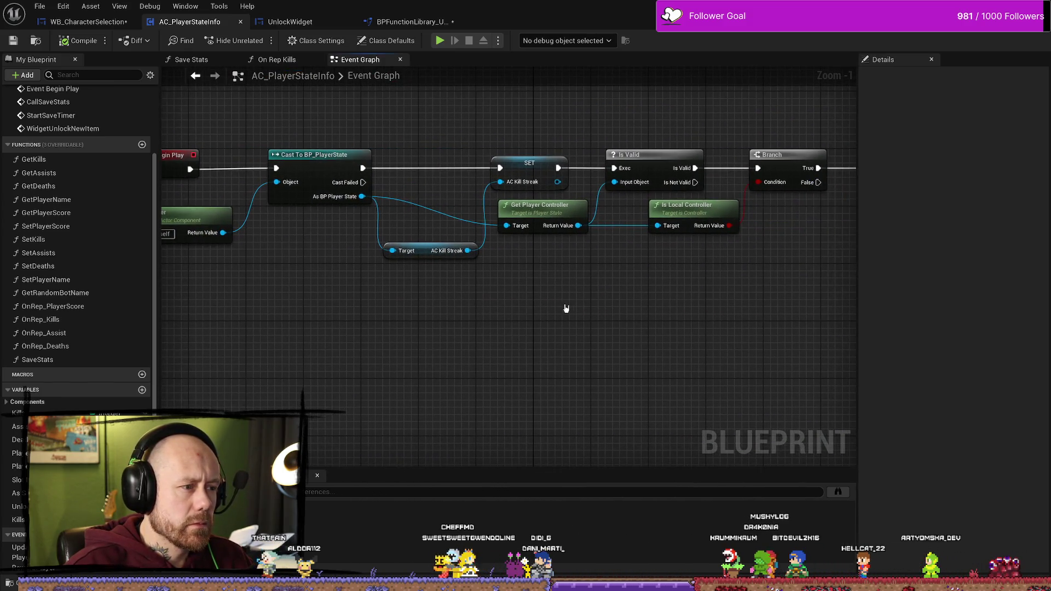
{"action": "mouse_move", "coordinate": [854, 312]}
{"action": "left_mouse_down"}
{"action": "mouse_move", "coordinate": [552, 317]}
{"action": "mouse_move", "coordinate": [411, 301]}
{"action": "left_mouse_up"}
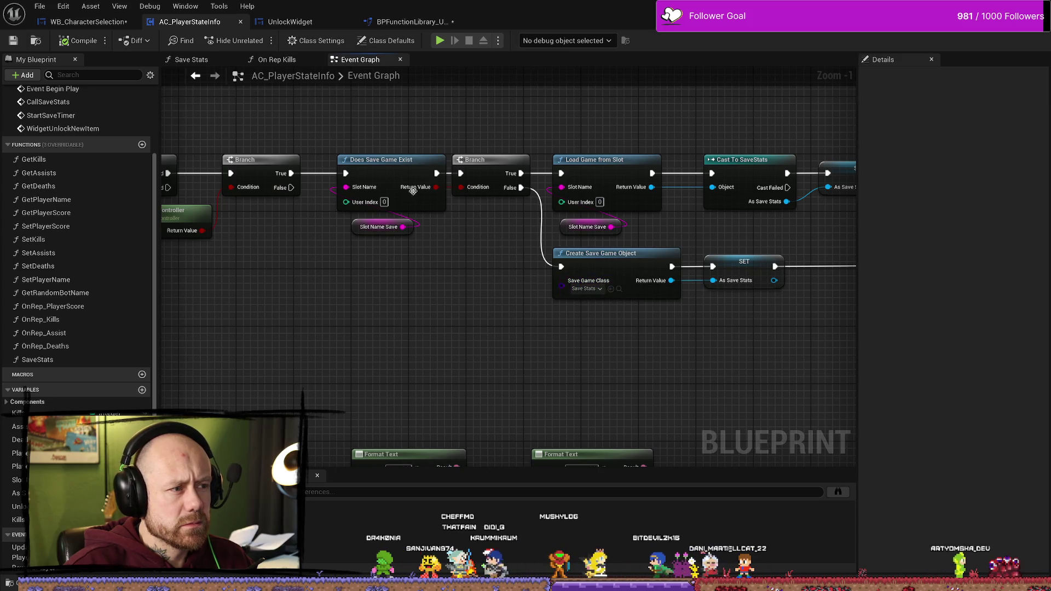
{"action": "left_click_drag", "start_coordinate": [528, 289], "coordinate": [451, 288]}
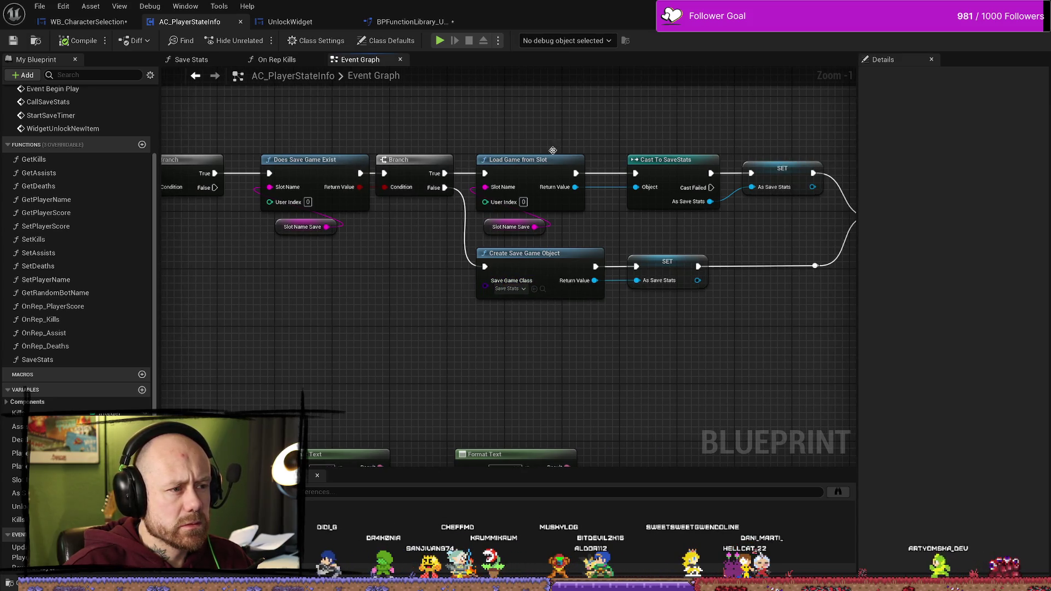
{"action": "left_click", "coordinate": [540, 284]}
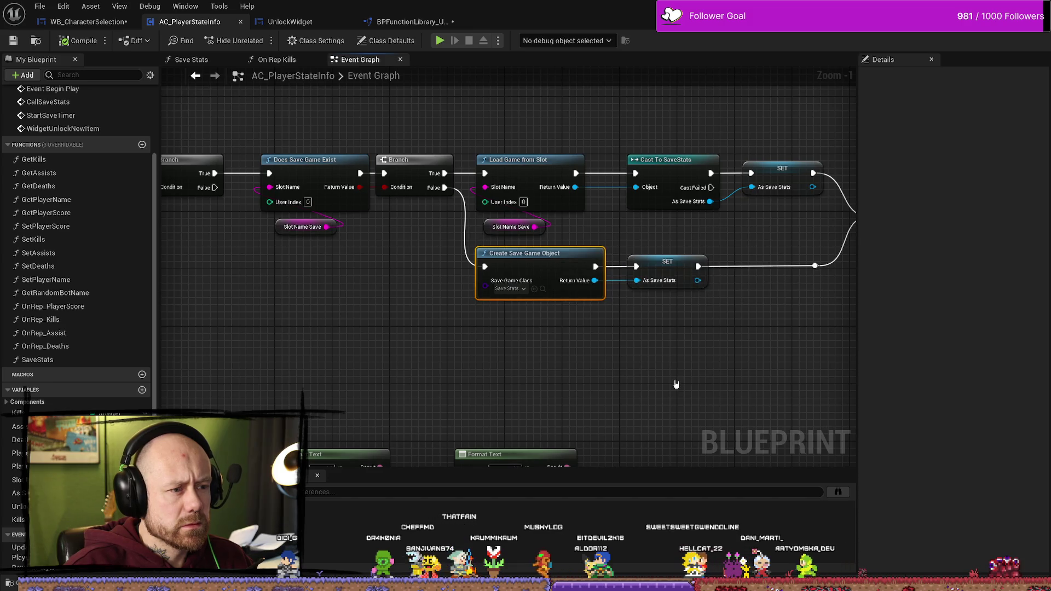
{"action": "left_click_drag", "start_coordinate": [675, 332], "coordinate": [579, 316]}
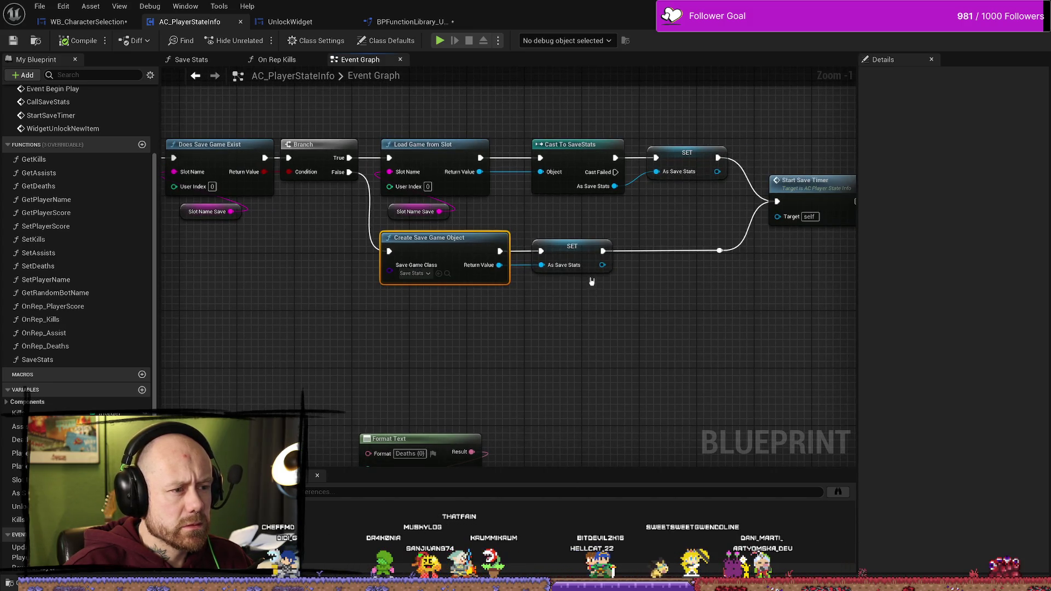
{"action": "left_click", "coordinate": [420, 25]}
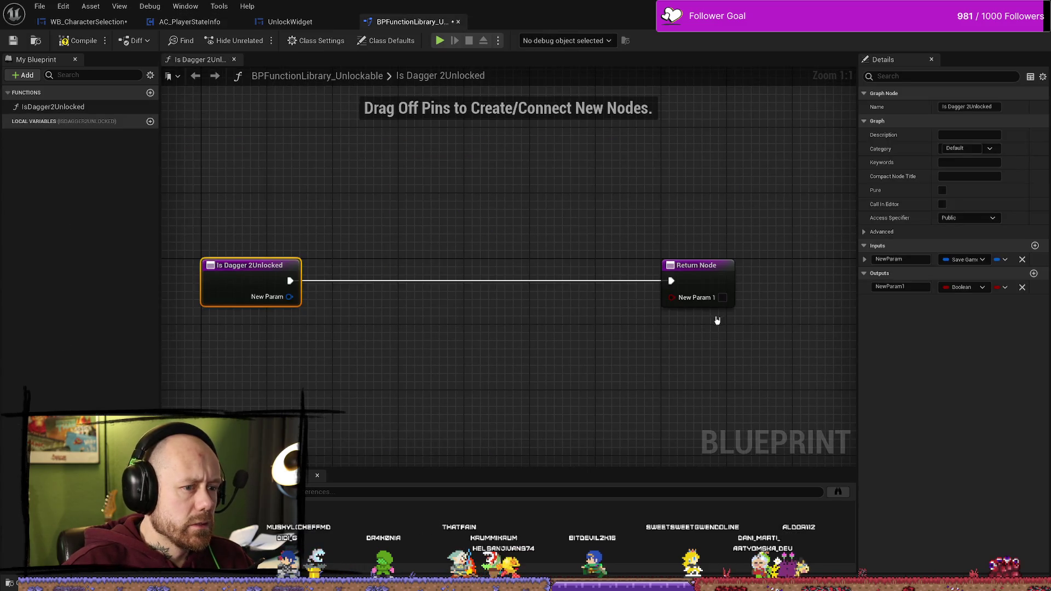
Search the NewParam input's type list for a save game type, then dismiss it unchanged
{"action": "left_click", "coordinate": [964, 259]}
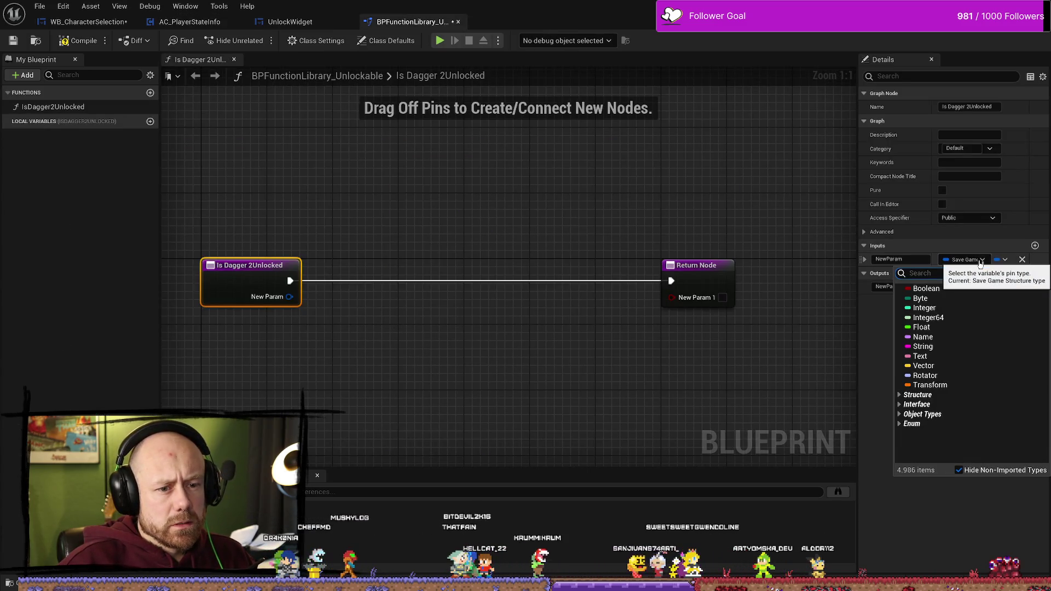
{"action": "type", "text": "saven game"}
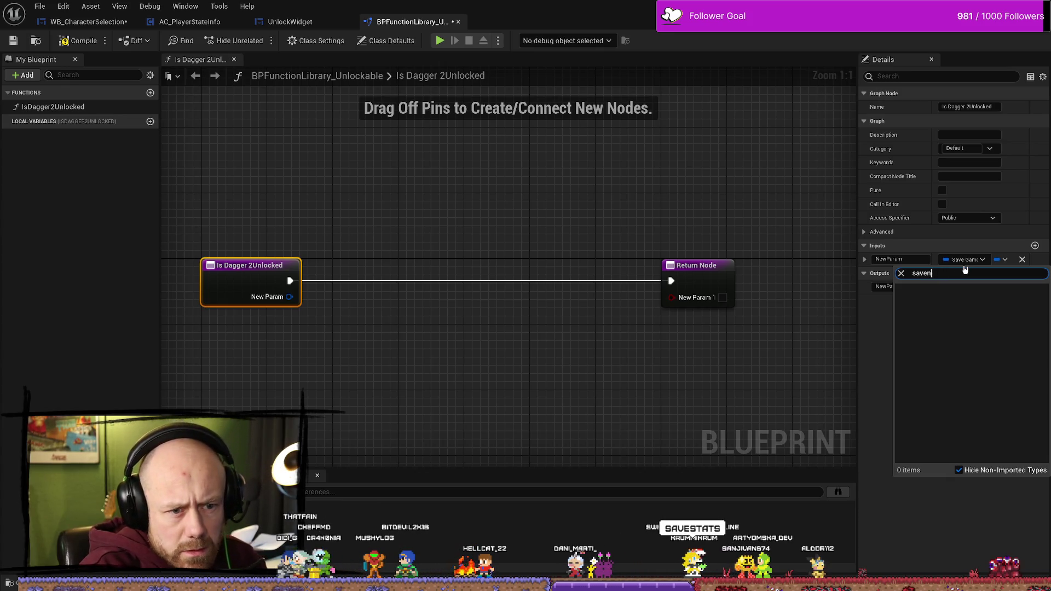
{"action": "key", "text": "BackSpace"}
{"action": "key", "text": "BackSpace"}
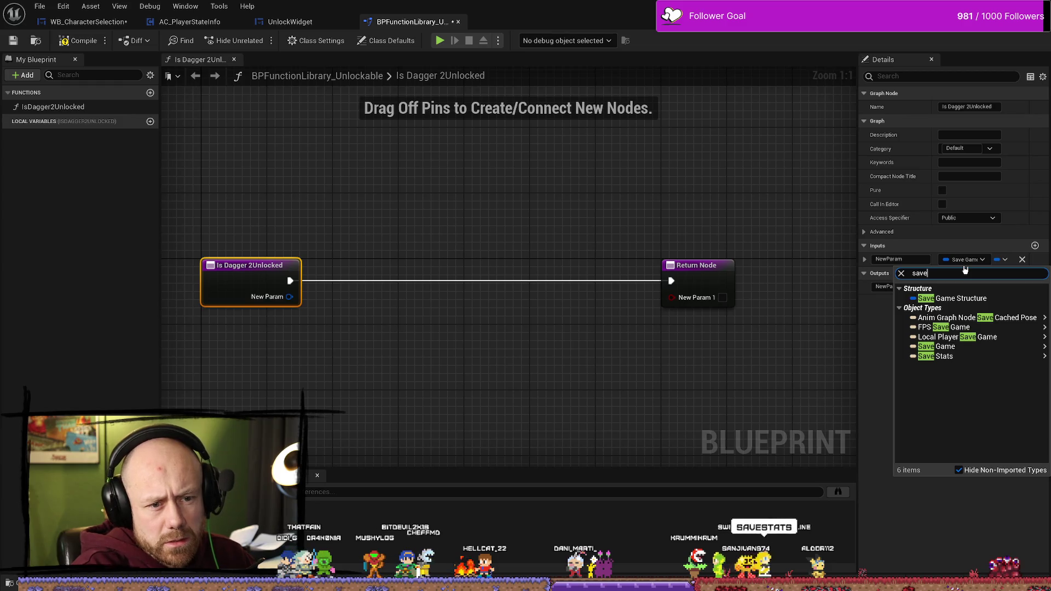
{"action": "key", "text": "BackSpace"}
{"action": "key", "text": "BackSpace"}
{"action": "key", "text": "BackSpace"}
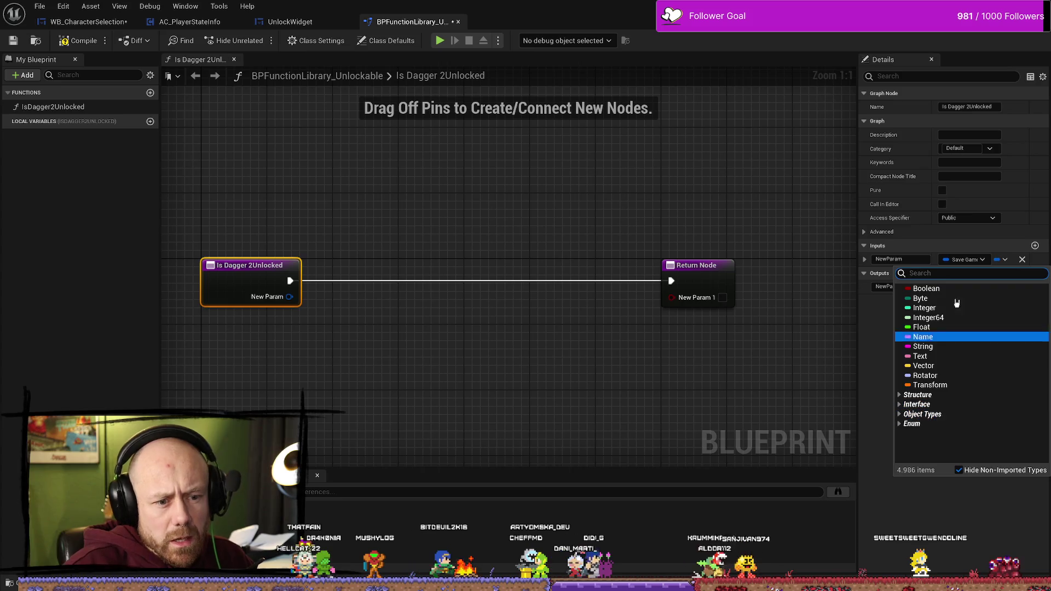
{"action": "left_click", "coordinate": [781, 387]}
Delete the NewParam input and NewParam1 output, then add a fresh input parameter
{"action": "left_click", "coordinate": [272, 301]}
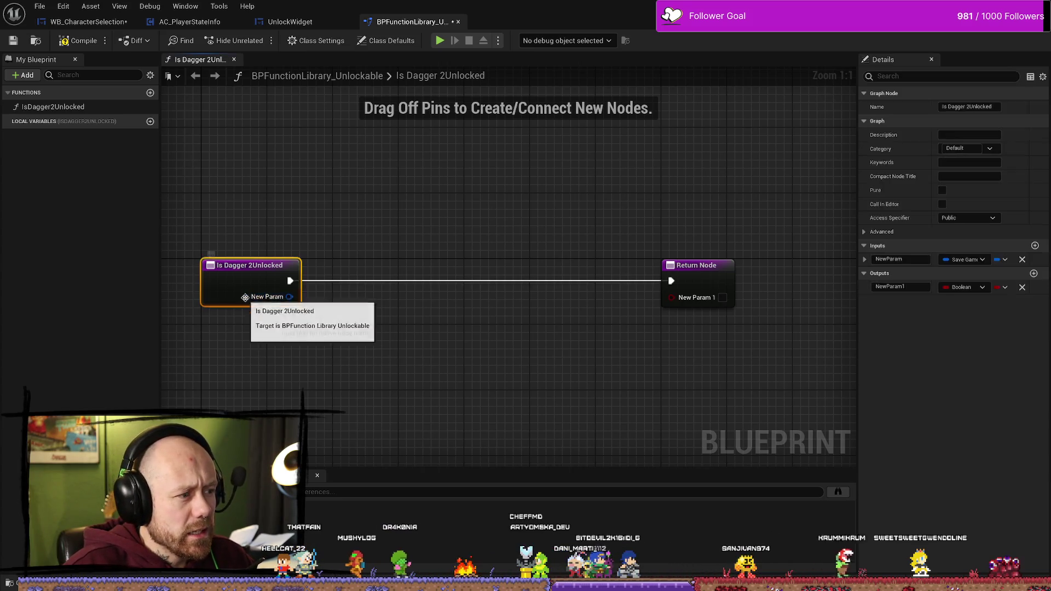
{"action": "left_click", "coordinate": [1022, 261]}
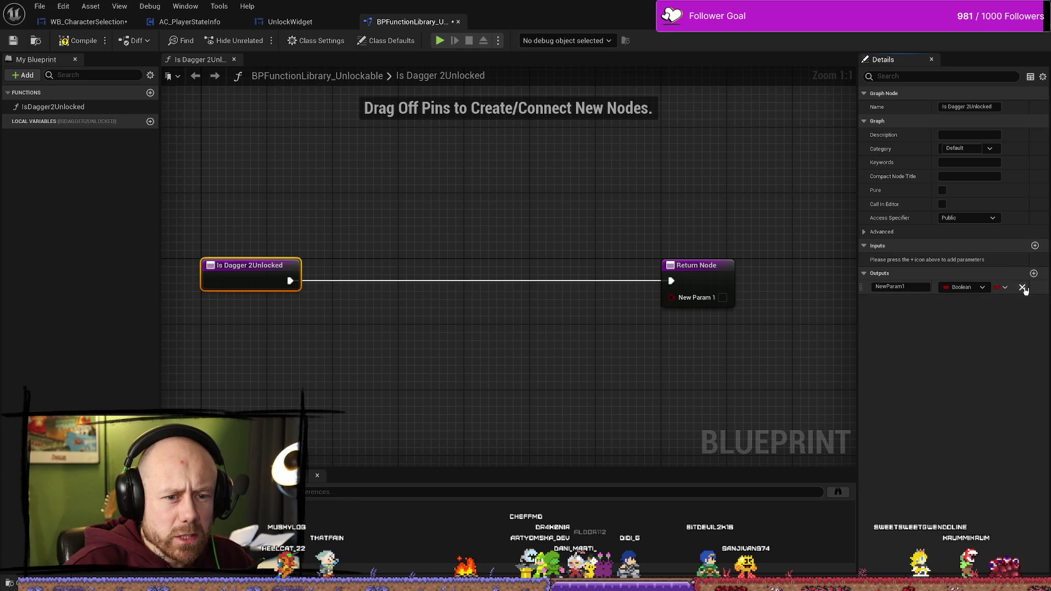
{"action": "left_click", "coordinate": [1022, 288]}
{"action": "left_click", "coordinate": [1035, 246]}
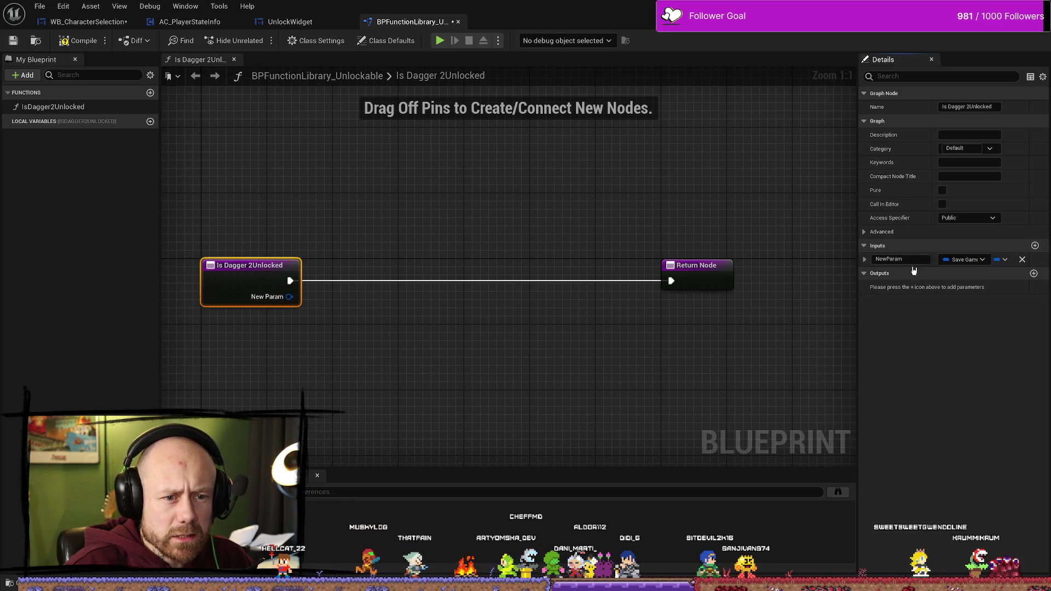
Browse the object types category in the new input's type list
{"action": "left_click", "coordinate": [984, 261]}
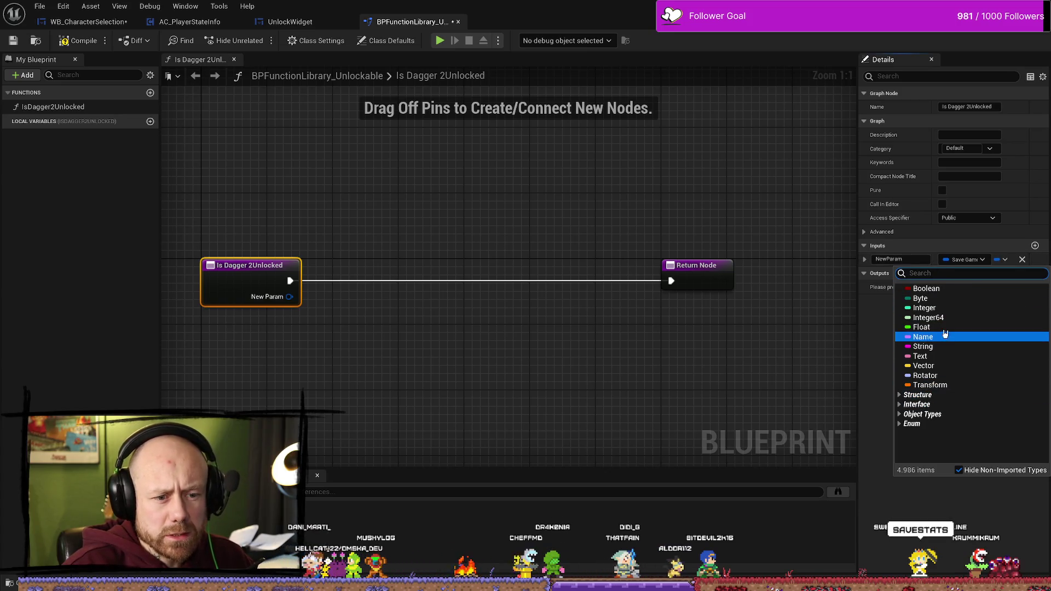
{"action": "left_click", "coordinate": [936, 417]}
{"action": "scroll", "coordinate": [936, 418], "scroll_direction": "down", "scroll_amount": 3}
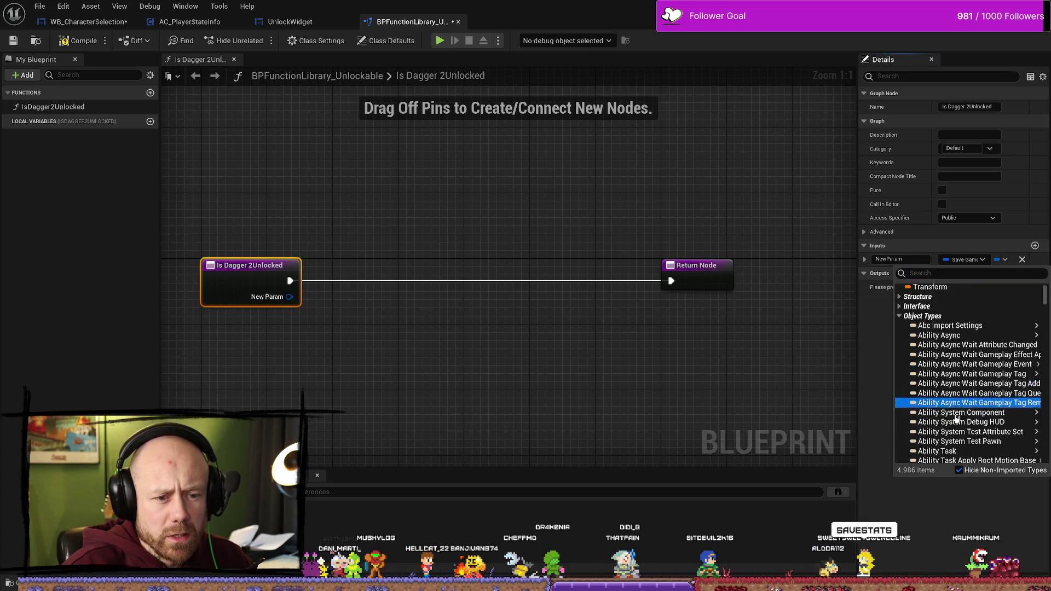
{"action": "mouse_move", "coordinate": [962, 358]}
{"action": "scroll", "coordinate": [962, 359], "scroll_direction": "down", "scroll_amount": 3}
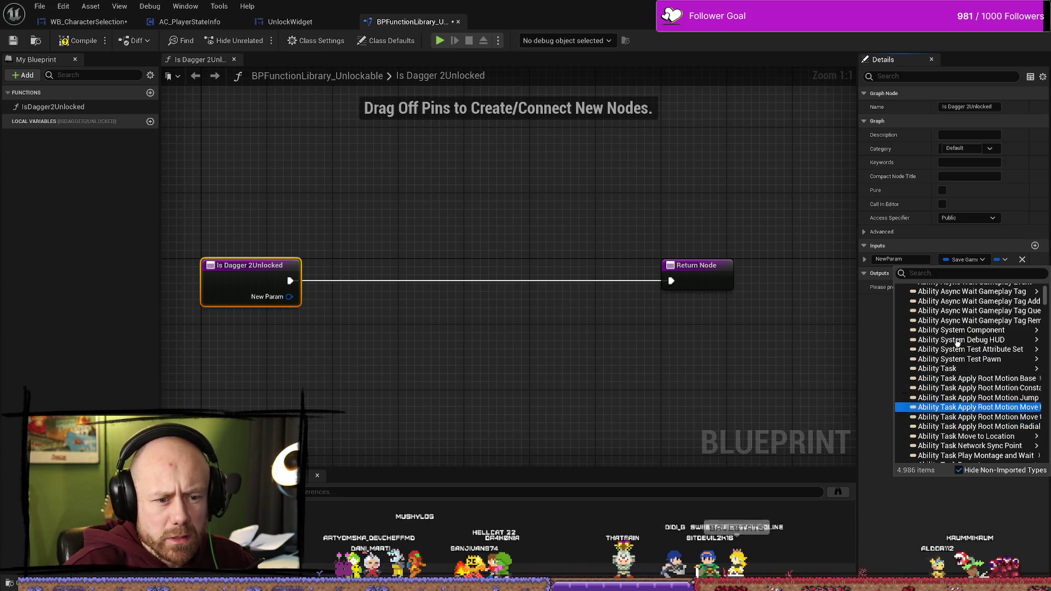
Search the type list for 'save' and make the input a Save Stats object reference
{"action": "left_click", "coordinate": [960, 271]}
{"action": "type", "text": "save game ob"}
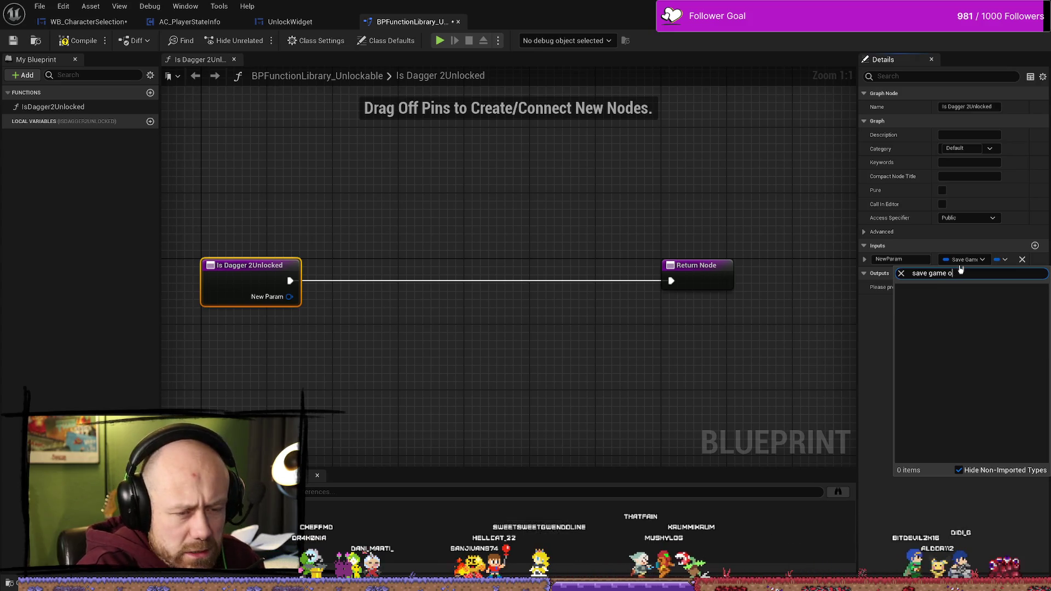
{"action": "key", "text": "BackSpace"}
{"action": "key", "text": "BackSpace"}
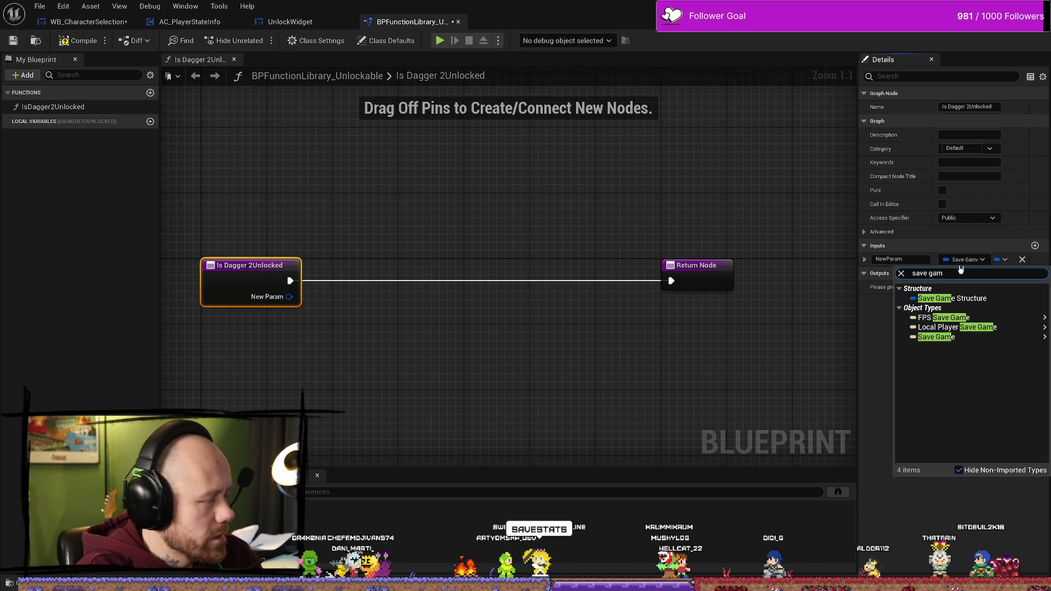
{"action": "key", "text": "BackSpace"}
{"action": "key", "text": "BackSpace"}
{"action": "key", "text": "BackSpace"}
{"action": "key", "text": "BackSpace"}
{"action": "type", "text": "fe"}
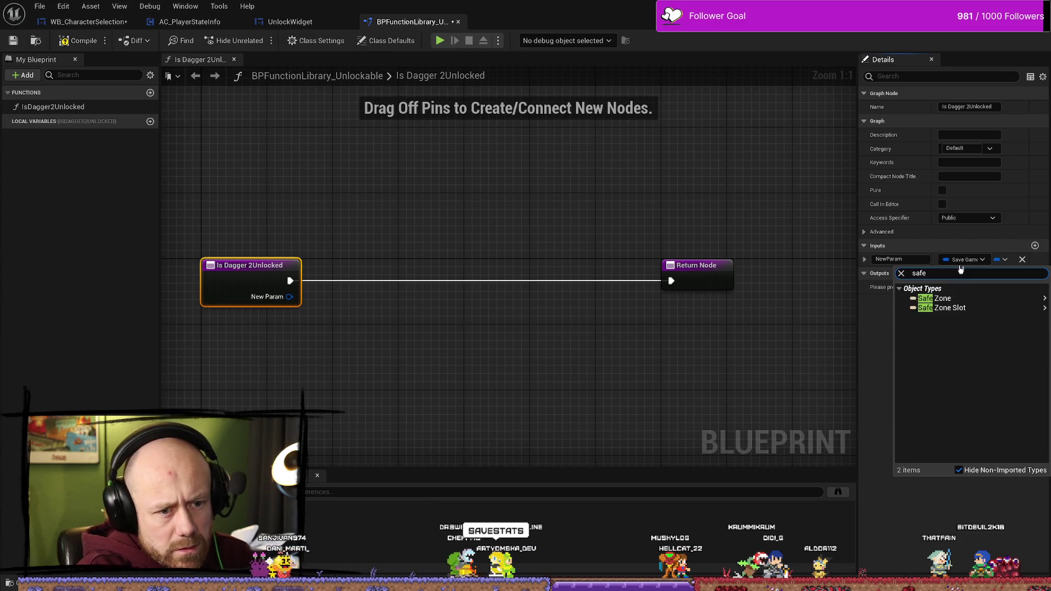
{"action": "key", "text": "BackSpace"}
{"action": "key", "text": "BackSpace"}
{"action": "key", "text": "BackSpace"}
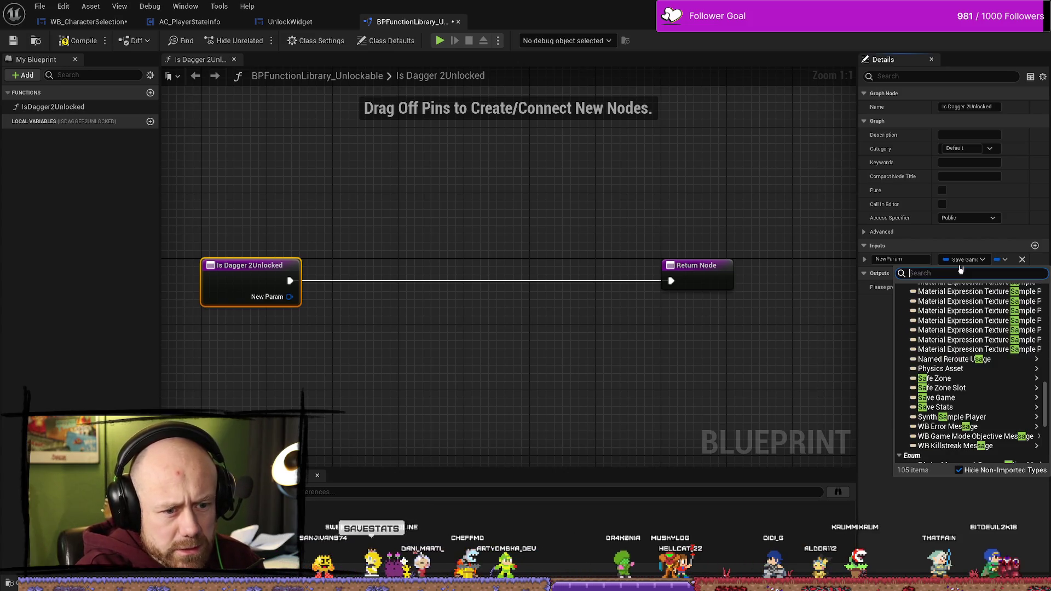
{"action": "type", "text": "savestat"}
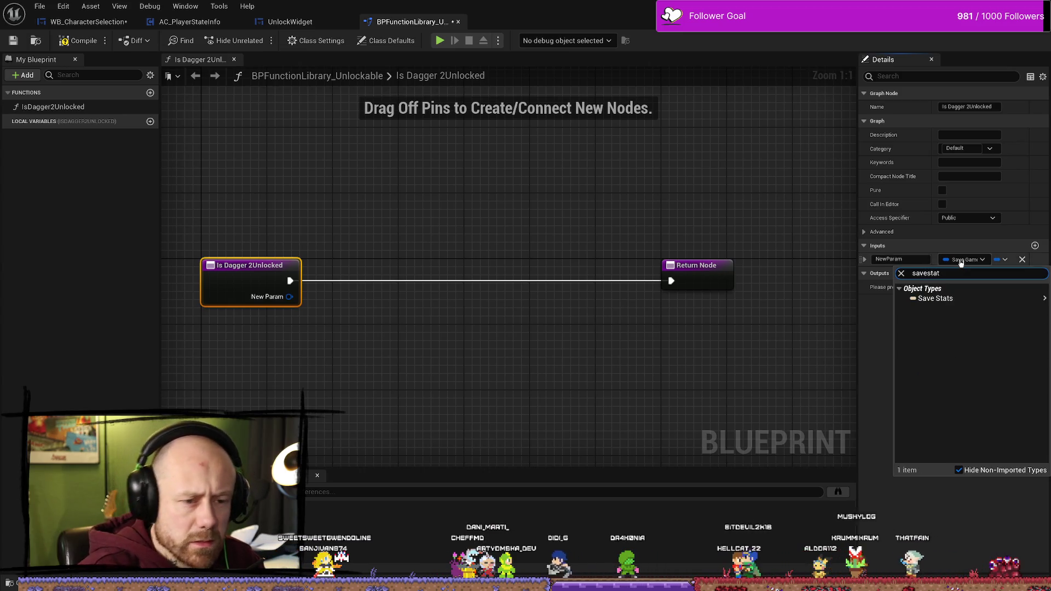
{"action": "mouse_move", "coordinate": [981, 302]}
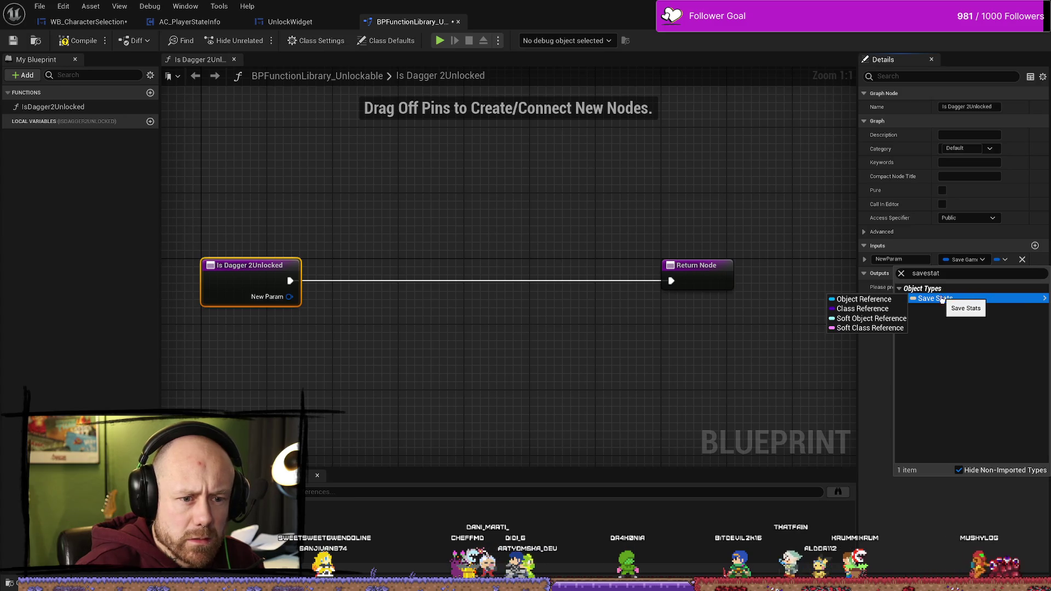
{"action": "left_click", "coordinate": [886, 300]}
{"action": "left_click", "coordinate": [966, 259]}
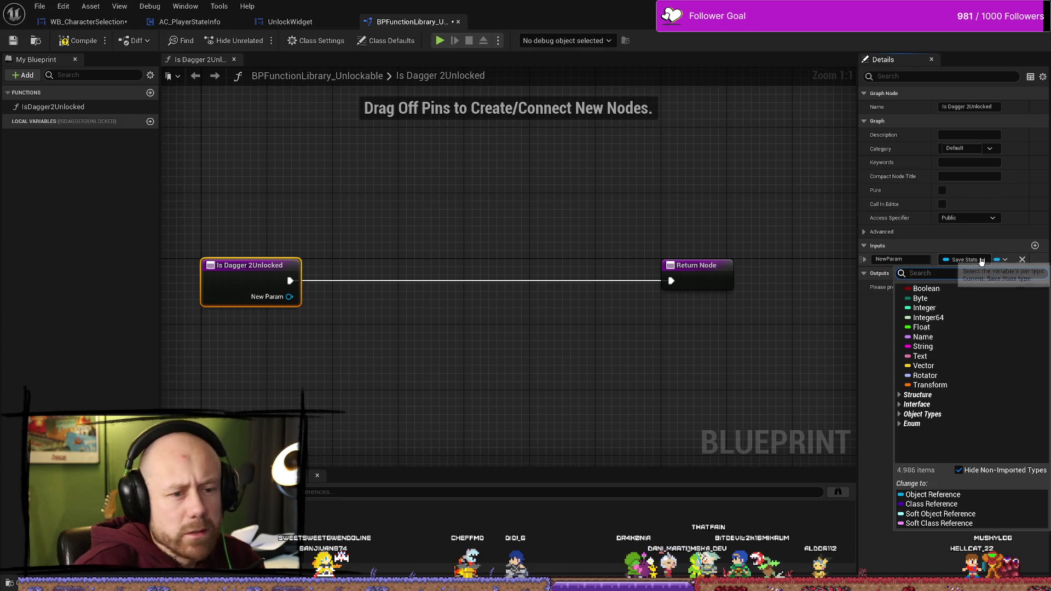
{"action": "left_click", "coordinate": [519, 359]}
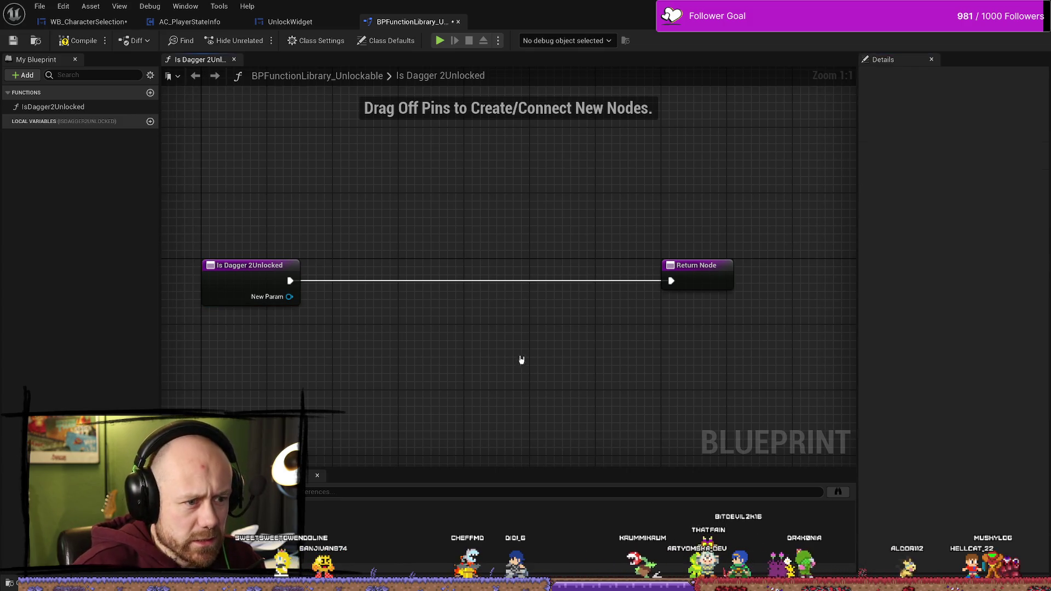
{"action": "left_click", "coordinate": [217, 20]}
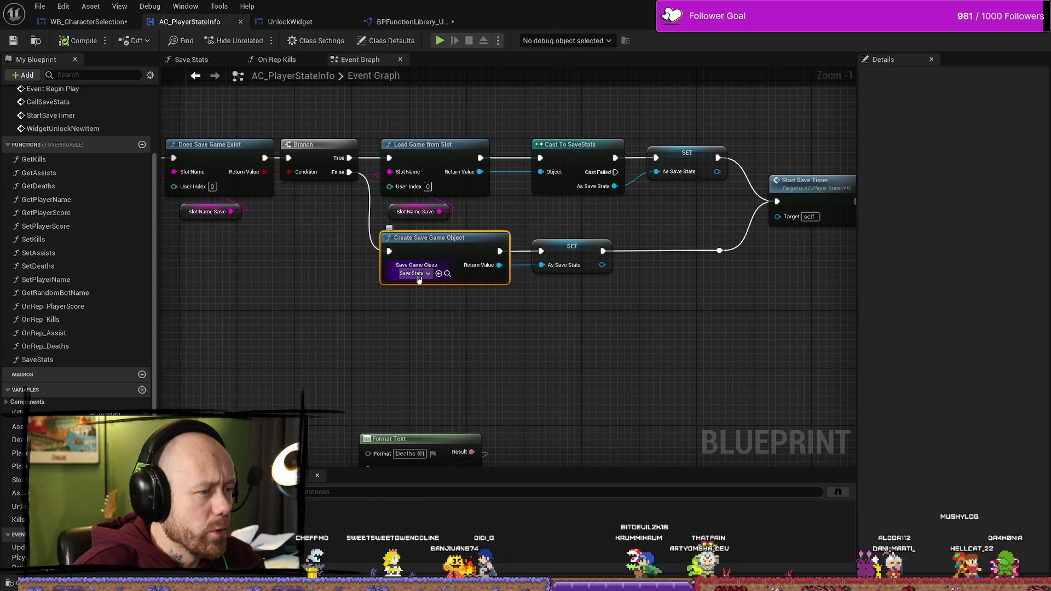
{"action": "left_click", "coordinate": [448, 273]}
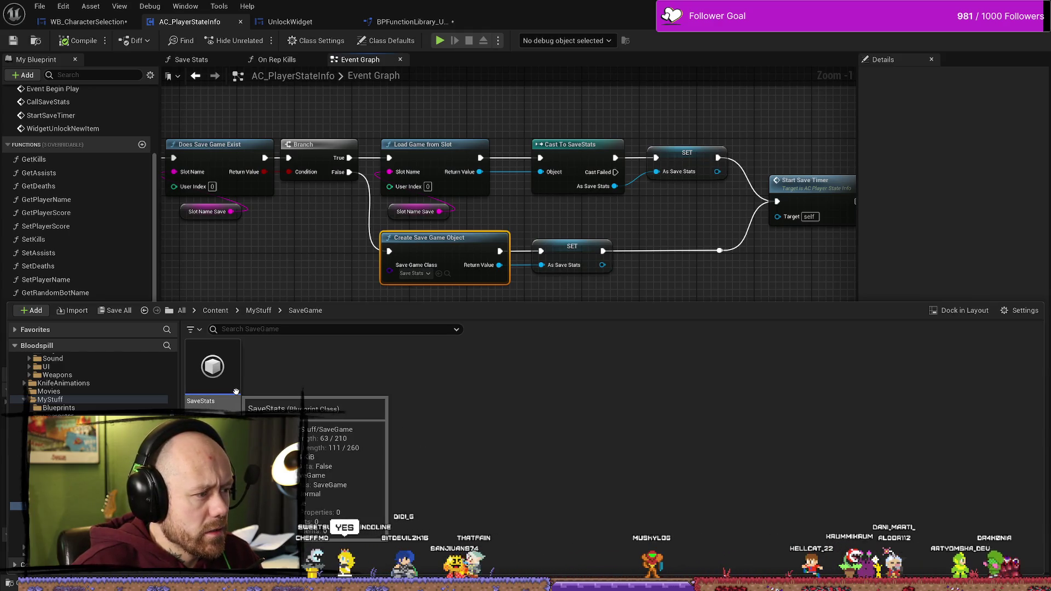
{"action": "left_click", "coordinate": [289, 272]}
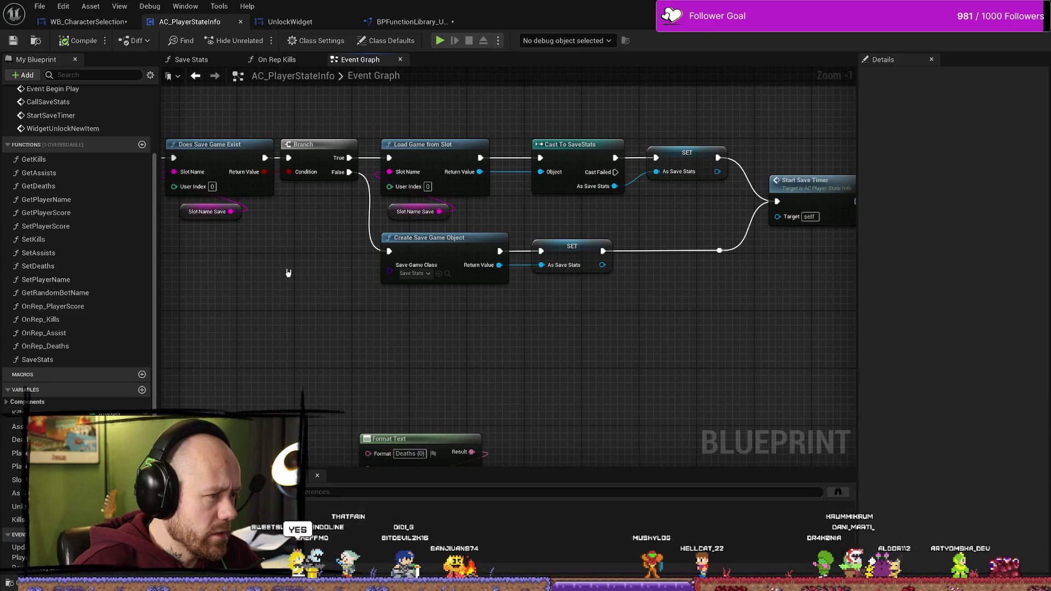
{"action": "left_click", "coordinate": [412, 21]}
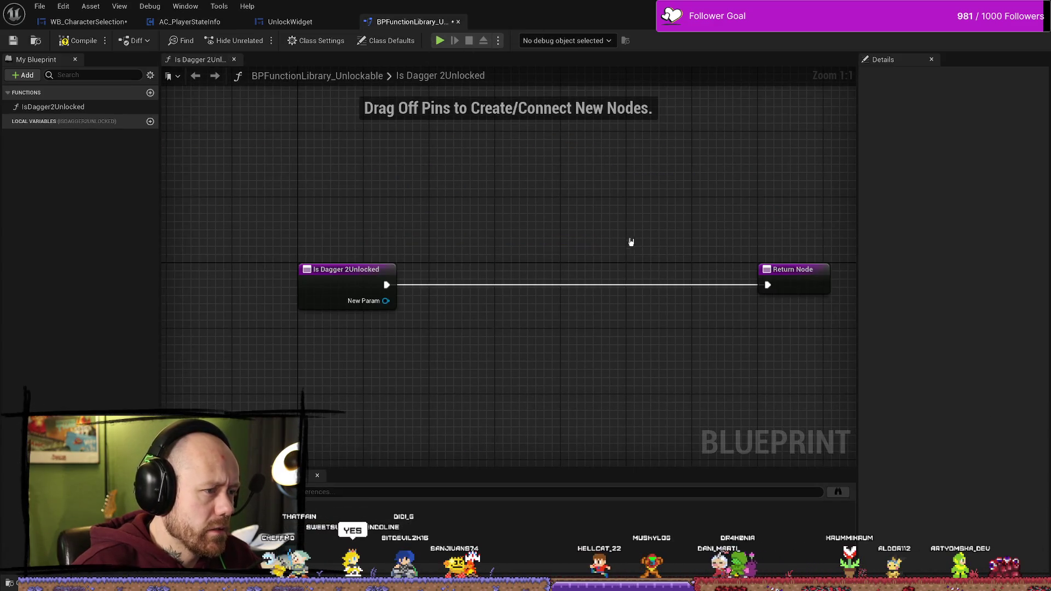
Move the Return Node closer to the entry node and save the function library
{"action": "left_click_drag", "start_coordinate": [748, 264], "coordinate": [559, 255]}
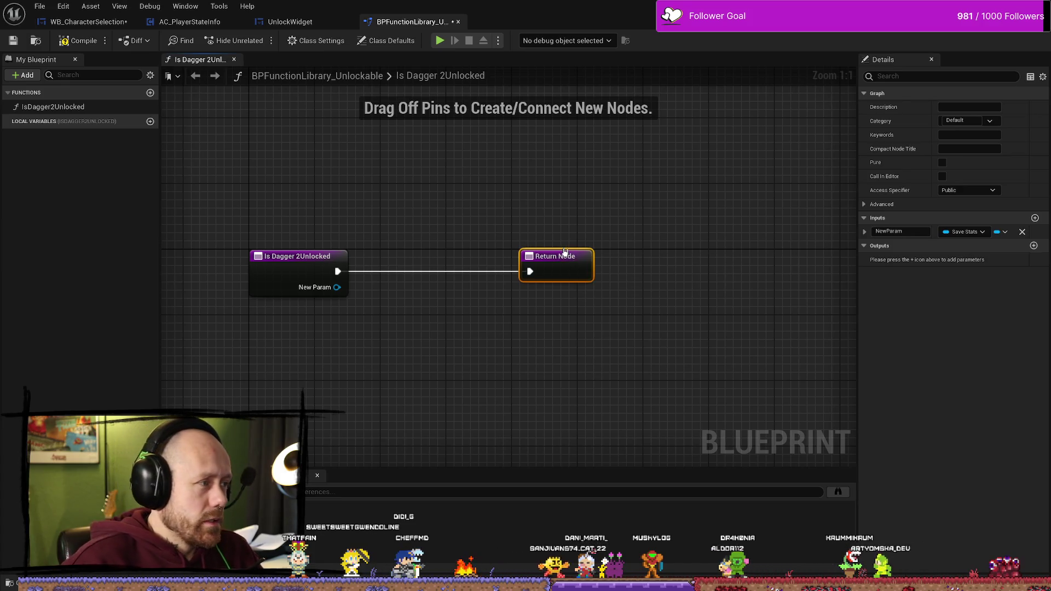
{"action": "left_click_drag", "start_coordinate": [360, 204], "coordinate": [413, 227]}
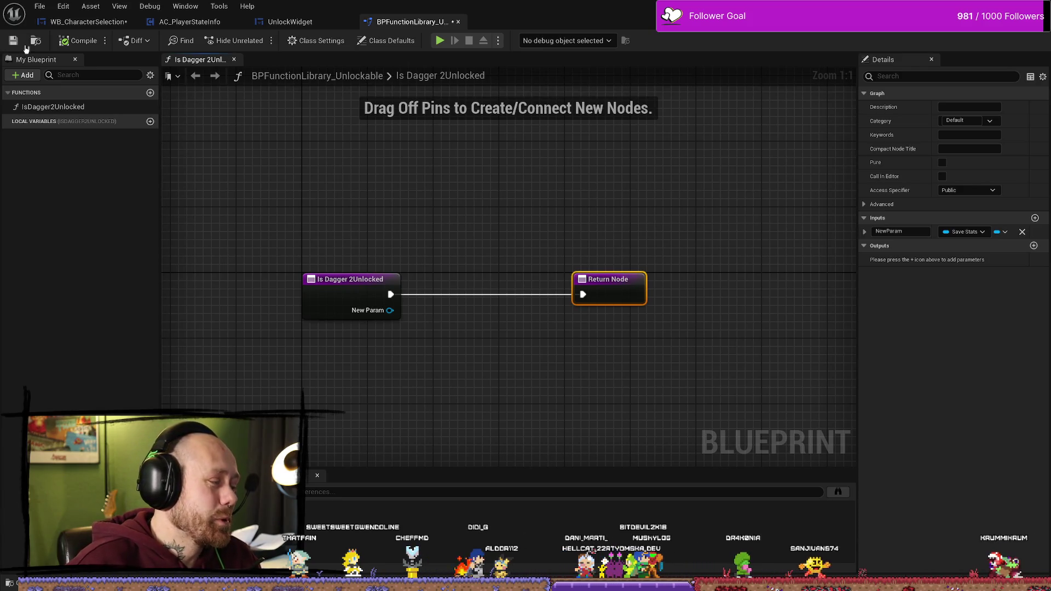
{"action": "left_click", "coordinate": [13, 41]}
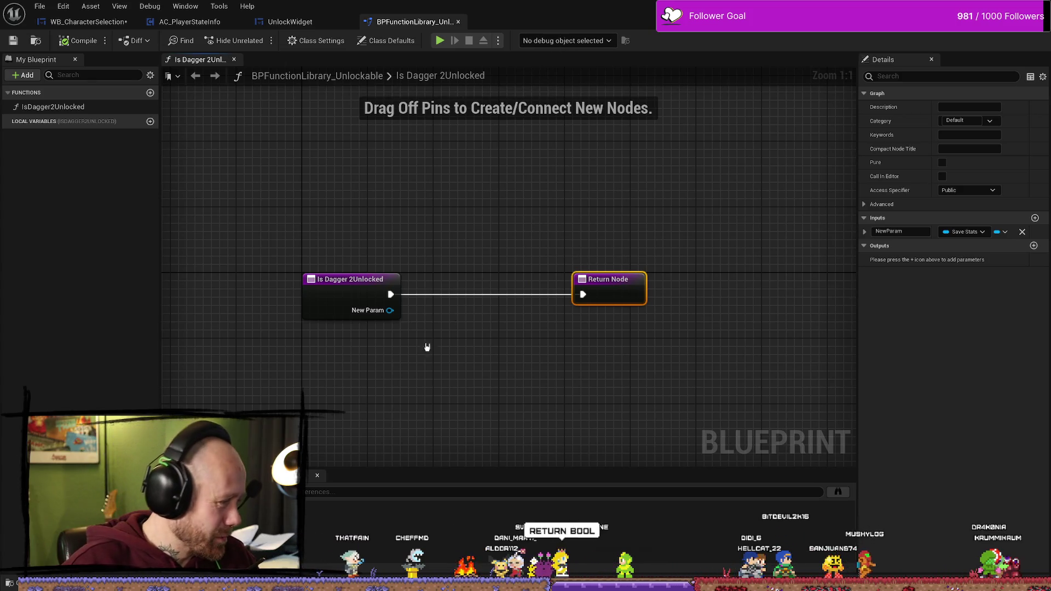
Add a new Boolean output to the function named IsUnlocked
{"action": "left_click", "coordinate": [1034, 246]}
{"action": "left_click", "coordinate": [965, 260]}
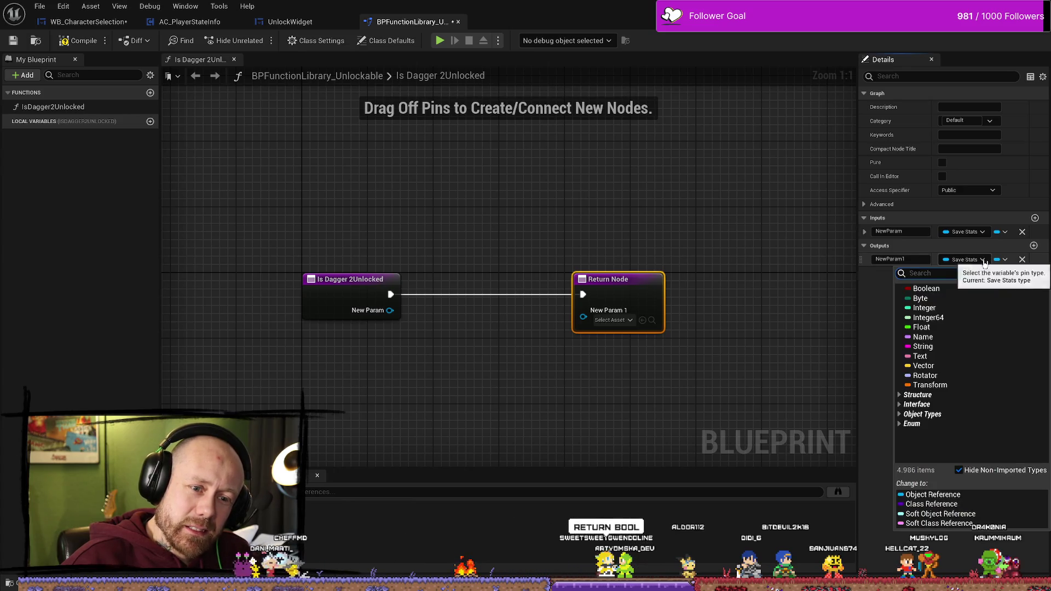
{"action": "left_click", "coordinate": [920, 290]}
{"action": "left_click", "coordinate": [917, 260]}
{"action": "type", "text": "IsUnlocke"}
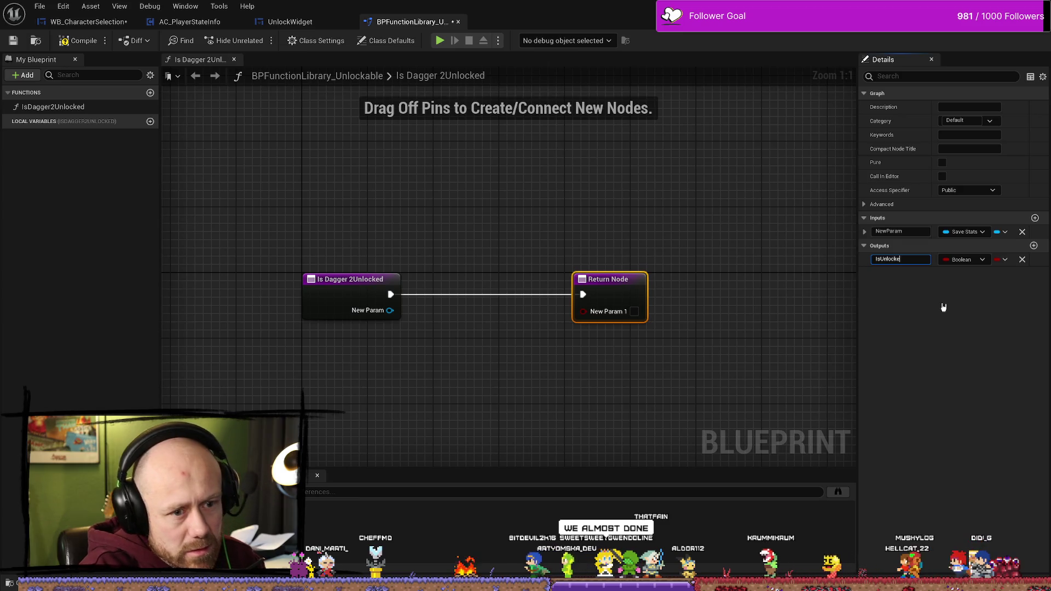
{"action": "type", "text": "d"}
{"action": "key", "text": "Return"}
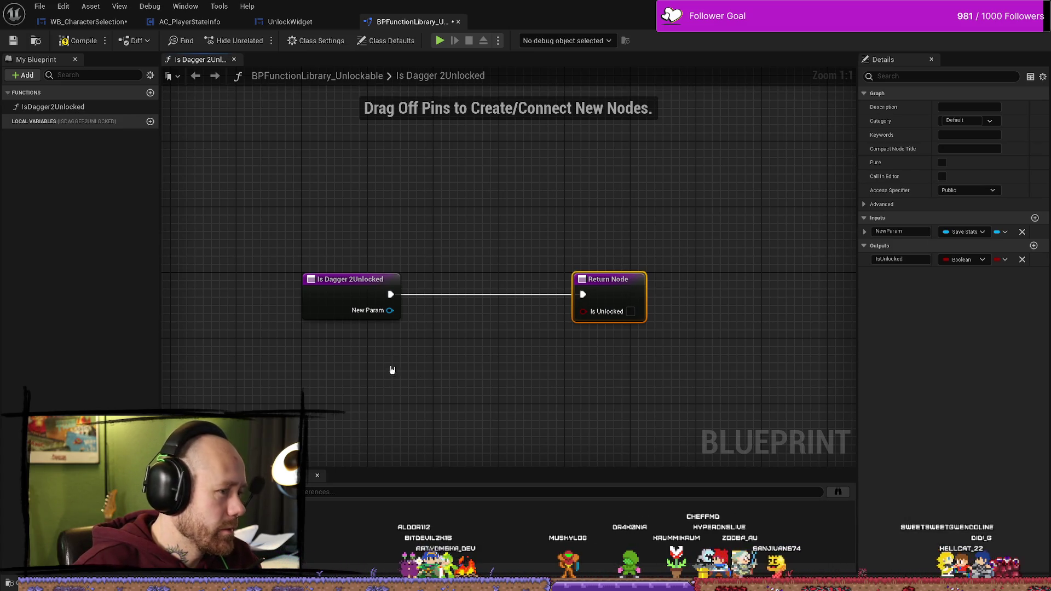
Reposition the Return Node to the right, level with the entry node
{"action": "left_click_drag", "start_coordinate": [609, 299], "coordinate": [751, 284]}
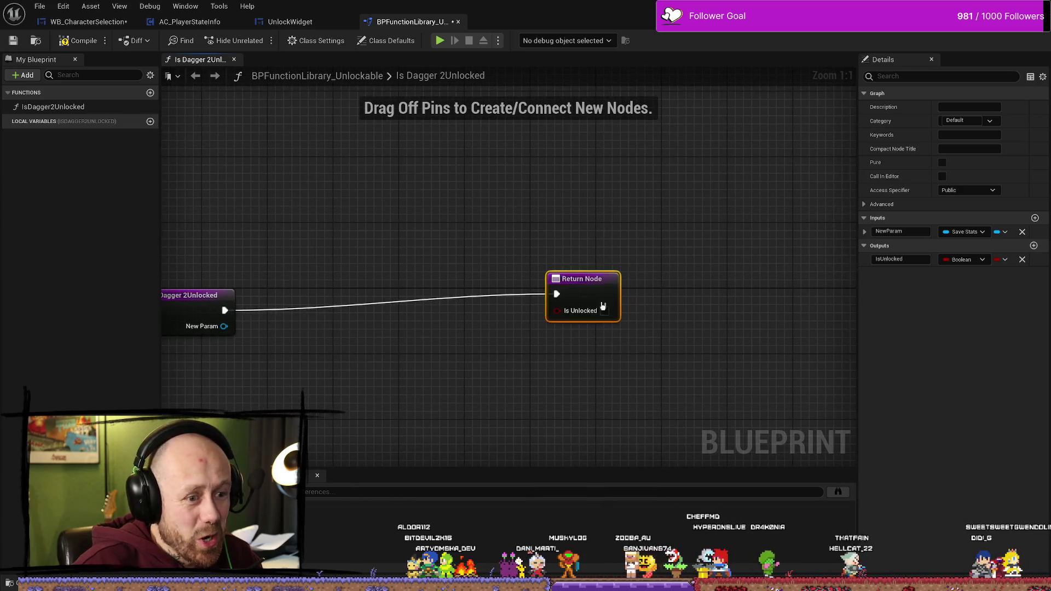
{"action": "left_click_drag", "start_coordinate": [591, 280], "coordinate": [675, 281]}
{"action": "left_click_drag", "start_coordinate": [606, 300], "coordinate": [676, 305]}
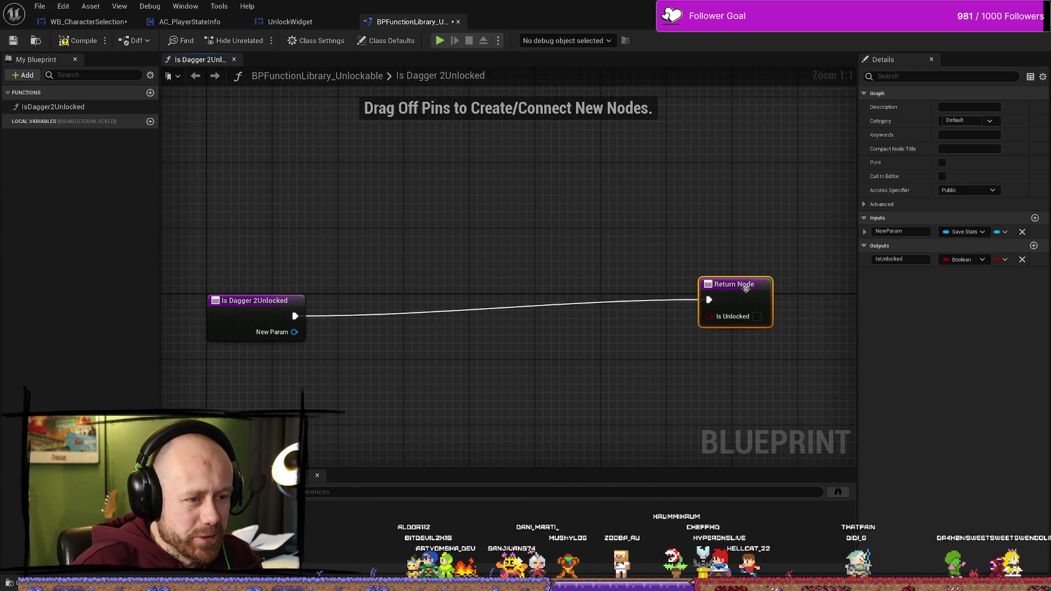
{"action": "left_click_drag", "start_coordinate": [616, 364], "coordinate": [678, 352]}
{"action": "left_click_drag", "start_coordinate": [780, 281], "coordinate": [781, 292]}
{"action": "mouse_move", "coordinate": [387, 348]}
{"action": "left_mouse_down"}
{"action": "mouse_move", "coordinate": [442, 332]}
{"action": "mouse_move", "coordinate": [489, 368]}
{"action": "mouse_move", "coordinate": [374, 293]}
{"action": "mouse_move", "coordinate": [419, 349]}
{"action": "left_mouse_up"}
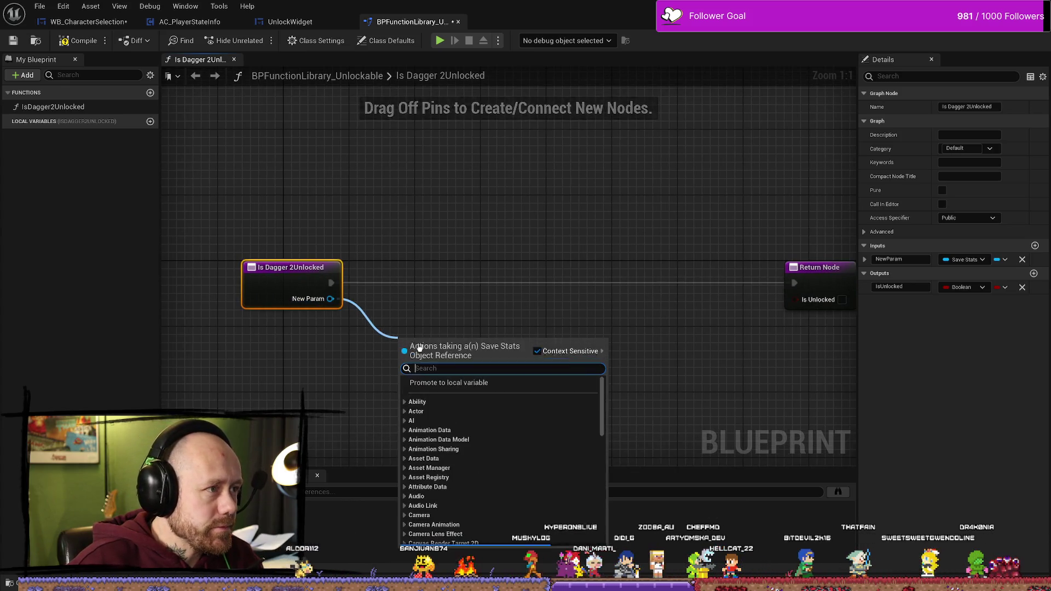
{"action": "left_click", "coordinate": [417, 313]}
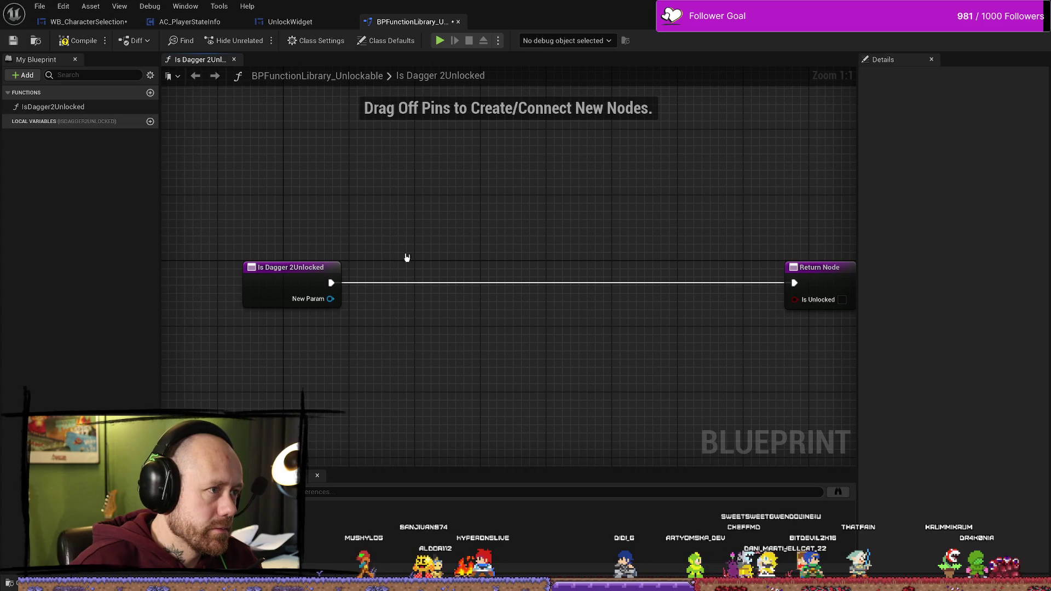
{"action": "left_click", "coordinate": [295, 22]}
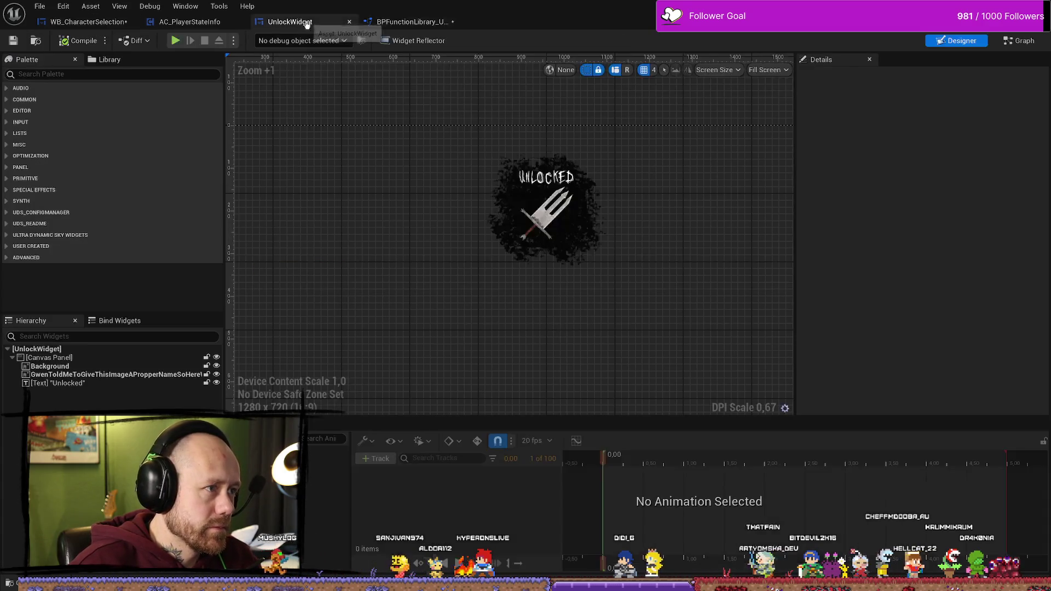
In AC_PlayerStateInfo's On Rep Kills graph, select the ++, >= and Kills to Unlock Dagger 2 nodes to inspect them
{"action": "left_click", "coordinate": [201, 24]}
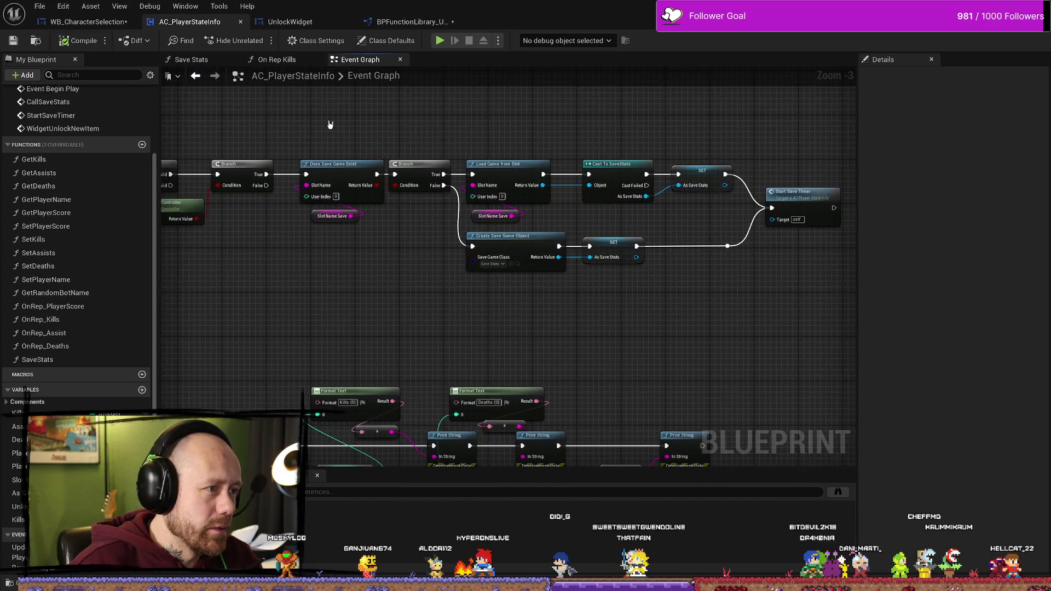
{"action": "left_click", "coordinate": [277, 59]}
{"action": "left_click_drag", "start_coordinate": [462, 228], "coordinate": [602, 329]}
{"action": "left_click", "coordinate": [530, 372]}
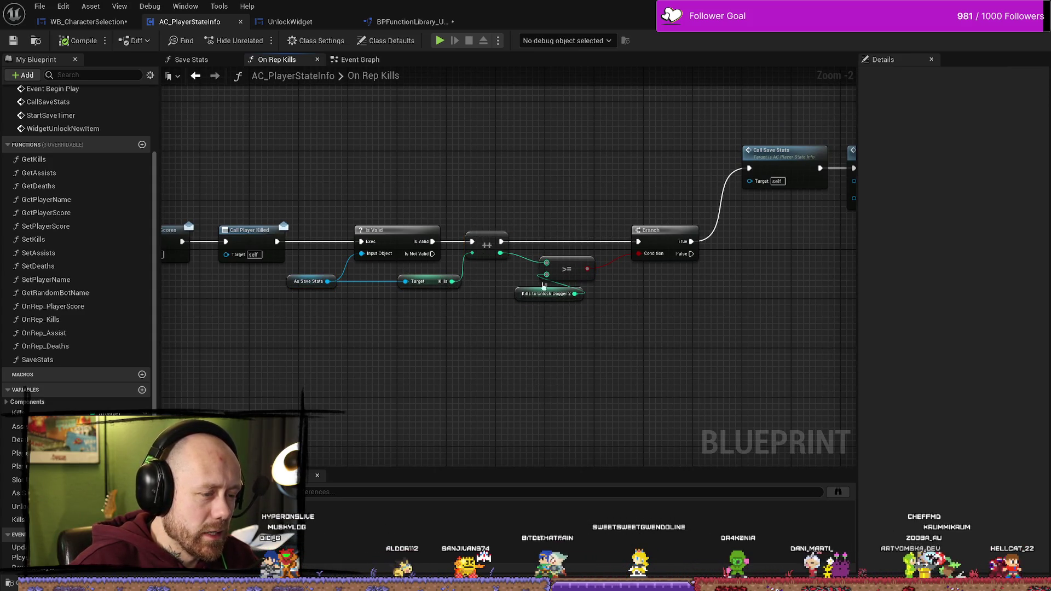
{"action": "left_click_drag", "start_coordinate": [544, 312], "coordinate": [556, 232]}
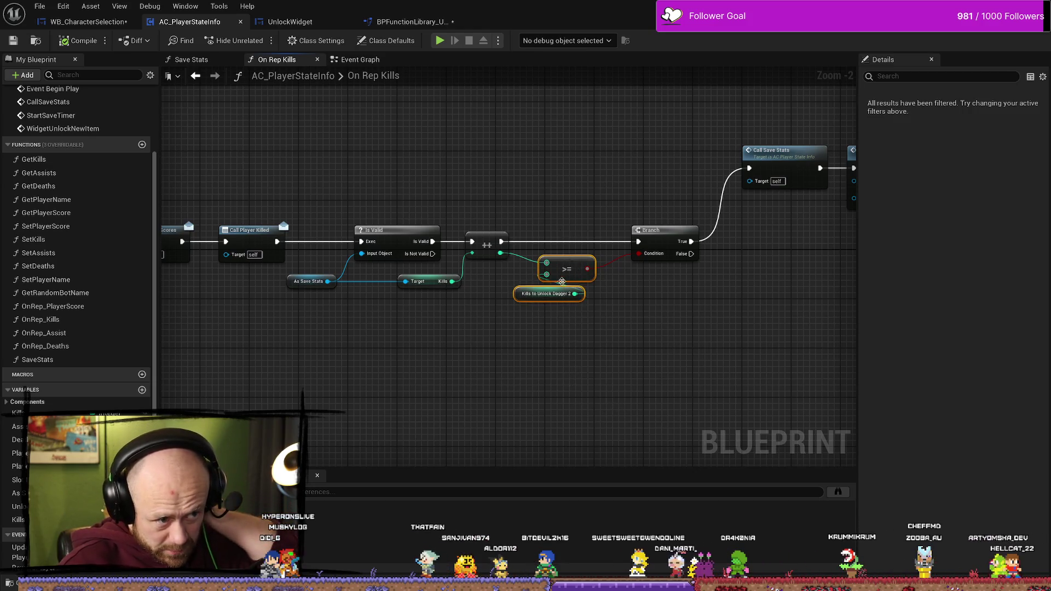
{"action": "left_click", "coordinate": [587, 371]}
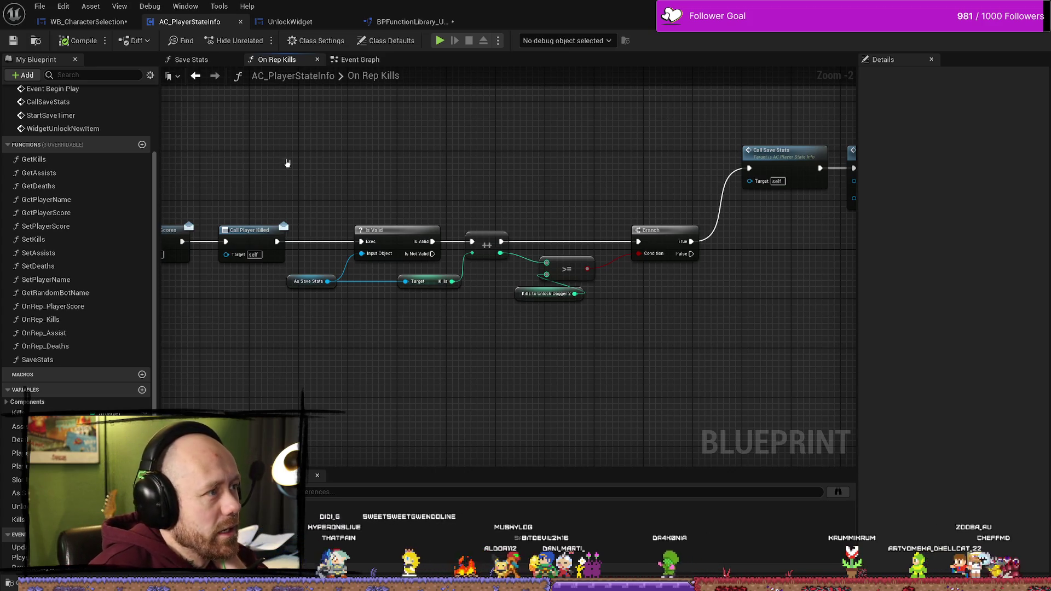
{"action": "left_click_drag", "start_coordinate": [513, 191], "coordinate": [488, 201]}
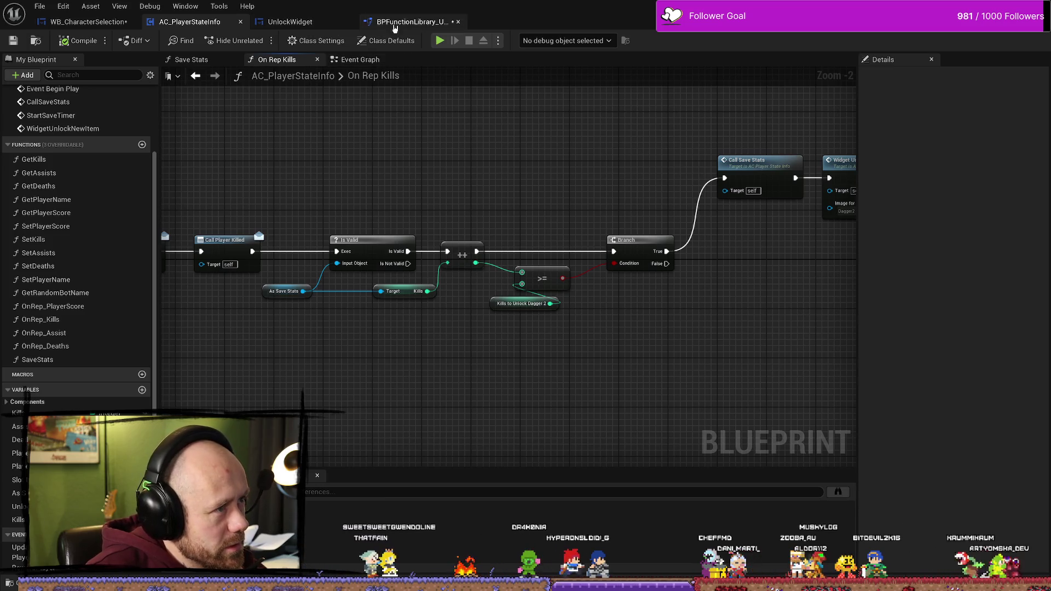
{"action": "left_click", "coordinate": [383, 22]}
Get Kills from New Param, compare it >= 100, and wire the result to Is Unlocked
{"action": "left_click_drag", "start_coordinate": [330, 299], "coordinate": [423, 362]}
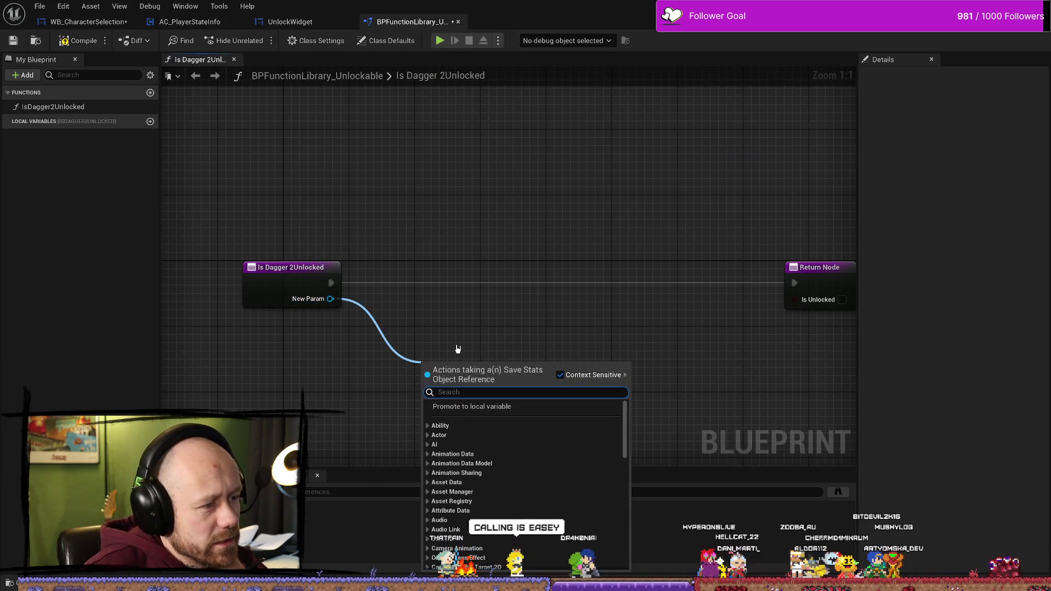
{"action": "type", "text": "kill"}
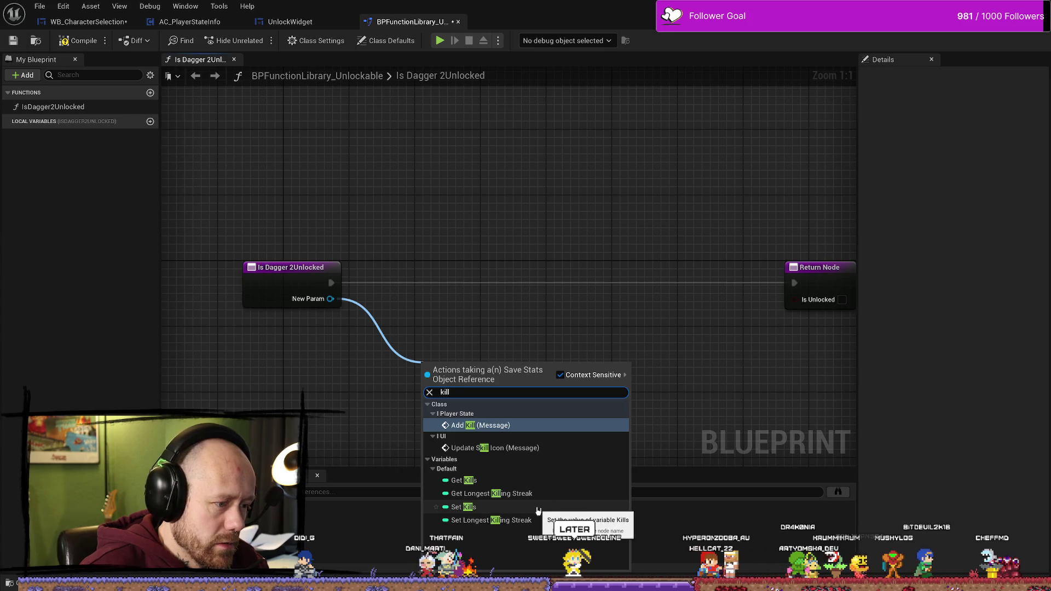
{"action": "left_click", "coordinate": [466, 480]}
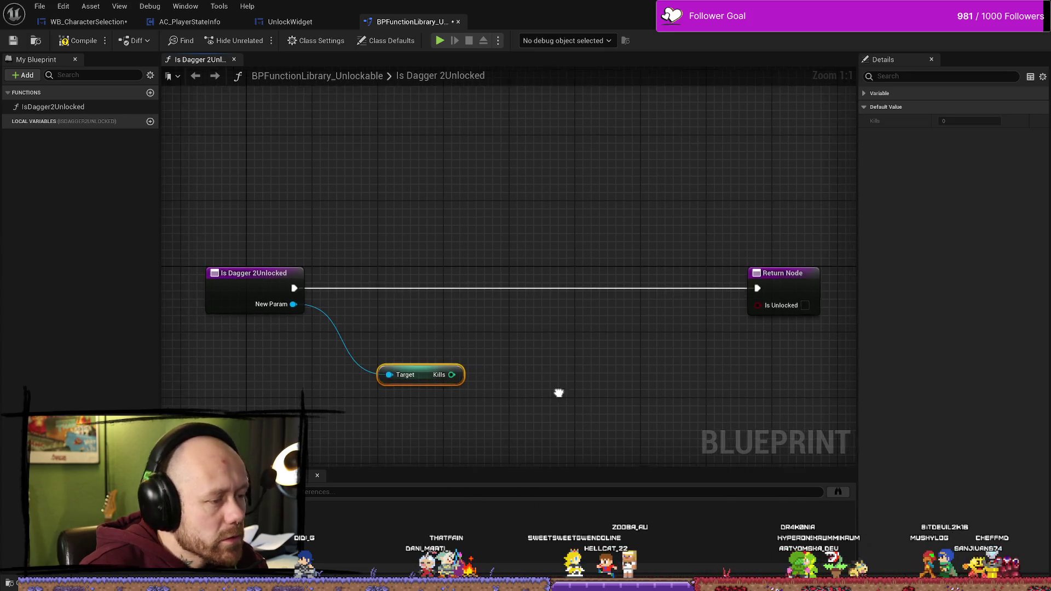
{"action": "left_click_drag", "start_coordinate": [470, 375], "coordinate": [559, 373]}
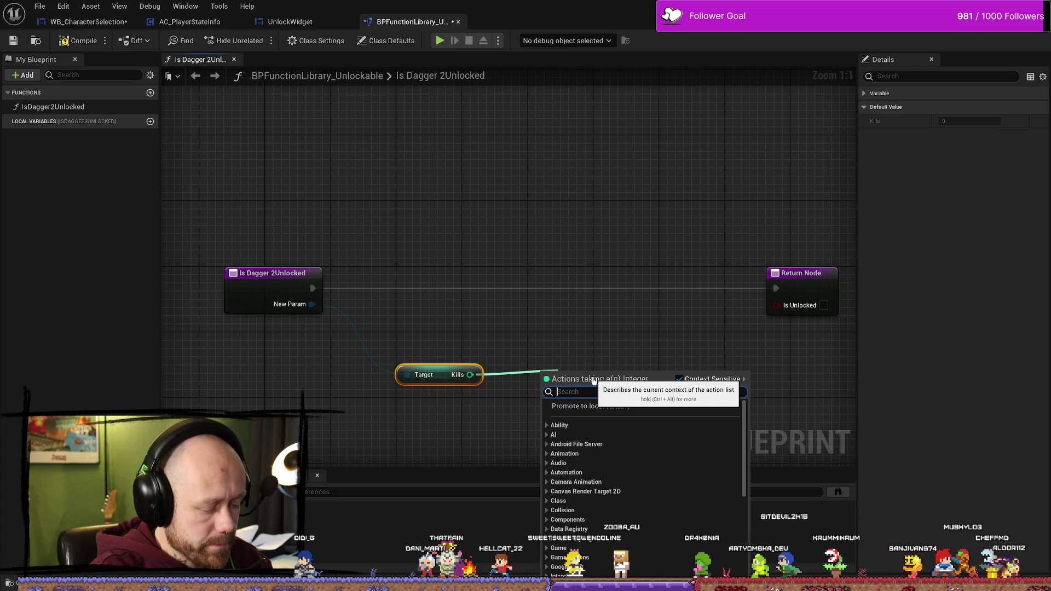
{"action": "type", "text": "great"}
{"action": "left_click", "coordinate": [591, 438]}
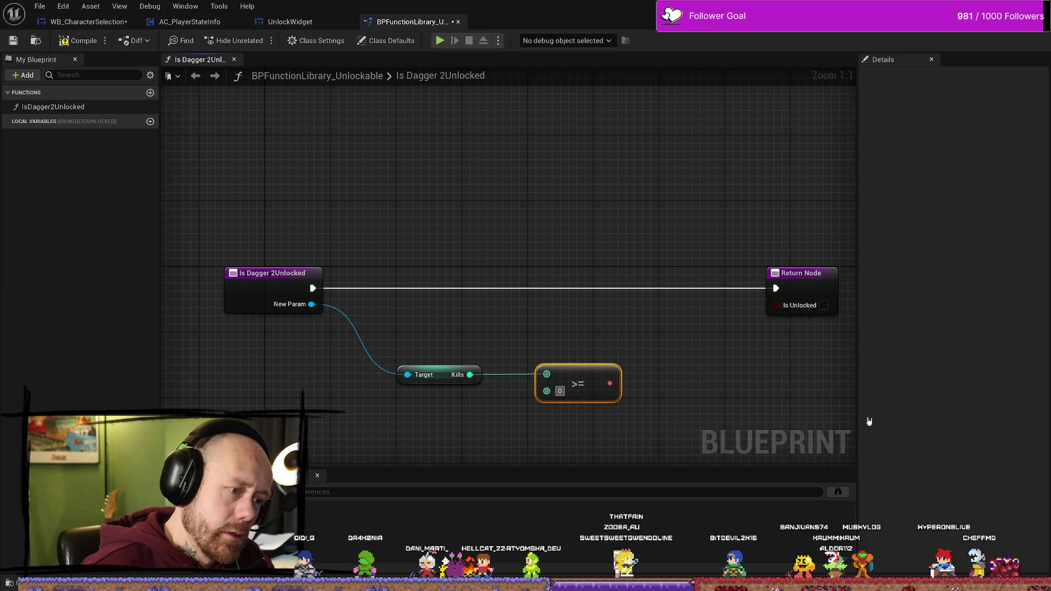
{"action": "type", "text": "100"}
{"action": "key", "text": "ctrl+a"}
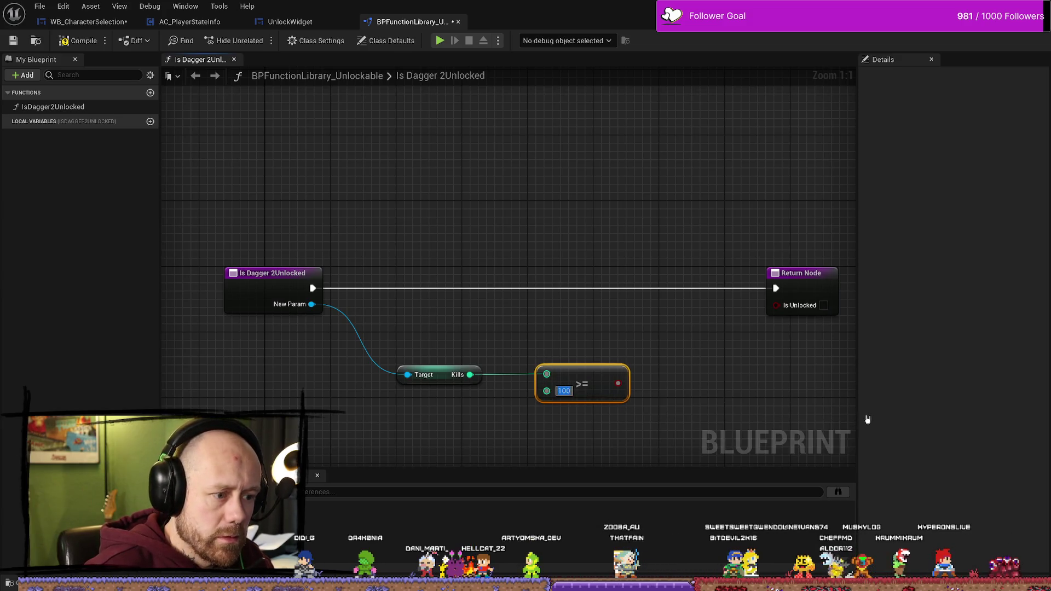
{"action": "left_click_drag", "start_coordinate": [619, 385], "coordinate": [775, 304]}
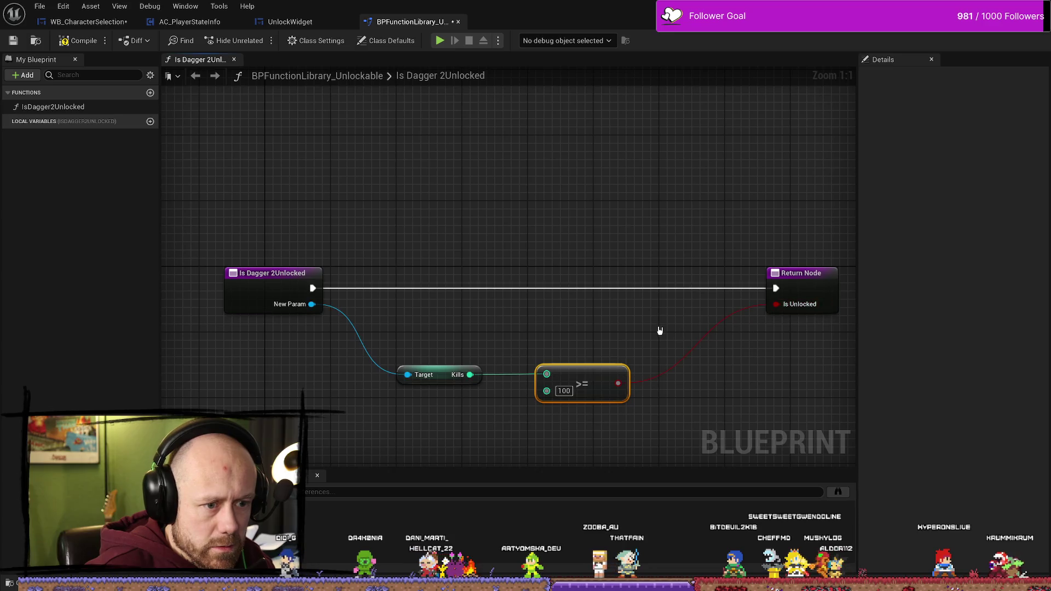
Move the Kills and comparison nodes up, then compile the function library
{"action": "left_click_drag", "start_coordinate": [659, 329], "coordinate": [383, 406]}
{"action": "left_click_drag", "start_coordinate": [584, 383], "coordinate": [584, 325]}
{"action": "left_click", "coordinate": [77, 40]}
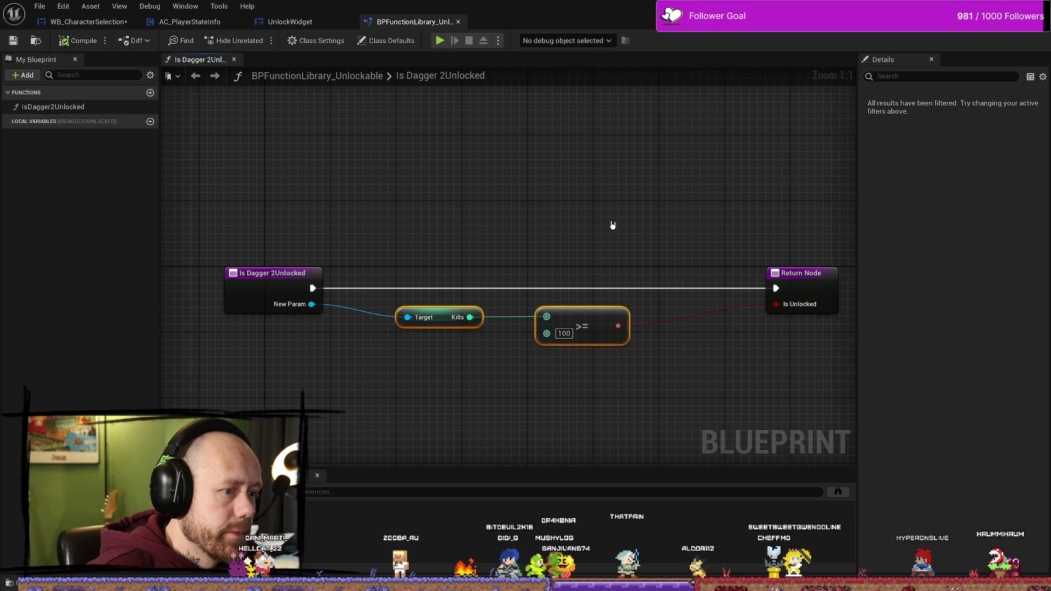
{"action": "key", "text": "Home"}
{"action": "left_click", "coordinate": [319, 24]}
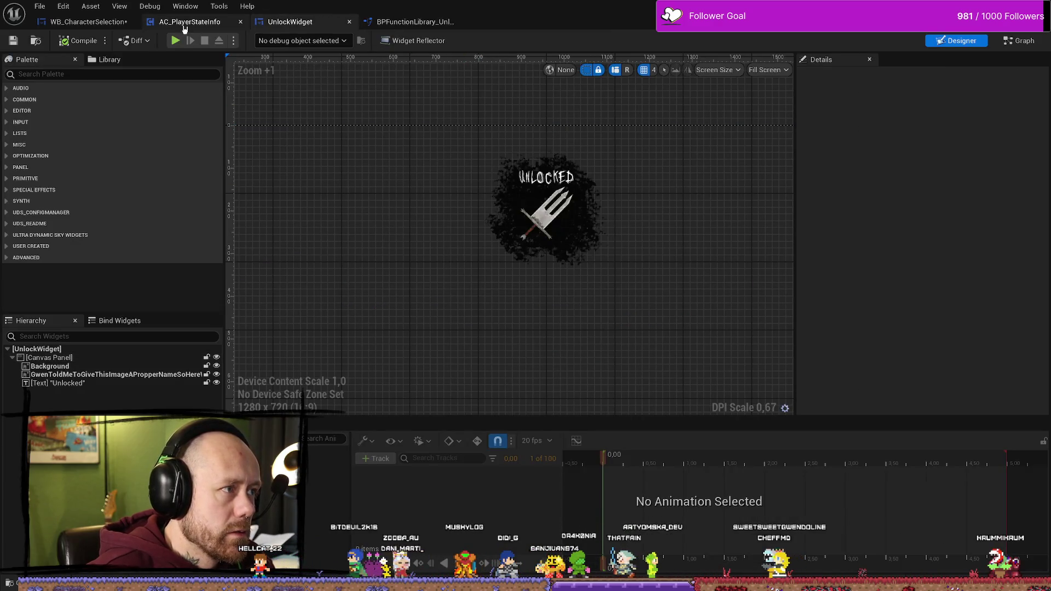
In On Rep Kills, check the KillsToUnlockDagger2 variable's default value of 100
{"action": "left_click", "coordinate": [181, 21]}
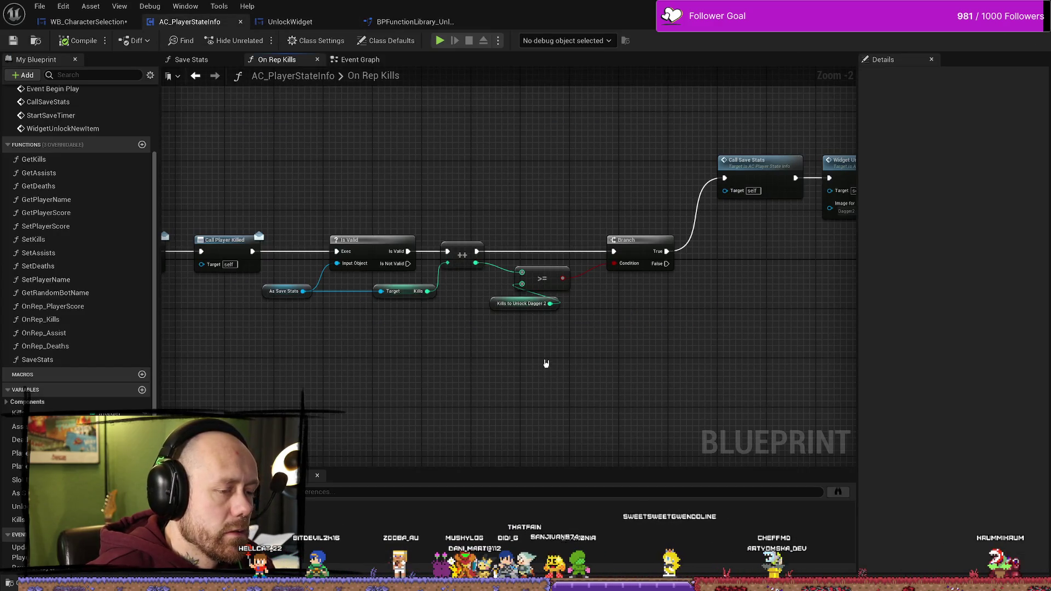
{"action": "left_click", "coordinate": [497, 307]}
{"action": "left_click", "coordinate": [551, 404]}
{"action": "scroll", "coordinate": [77, 246], "scroll_direction": "down", "scroll_amount": 1}
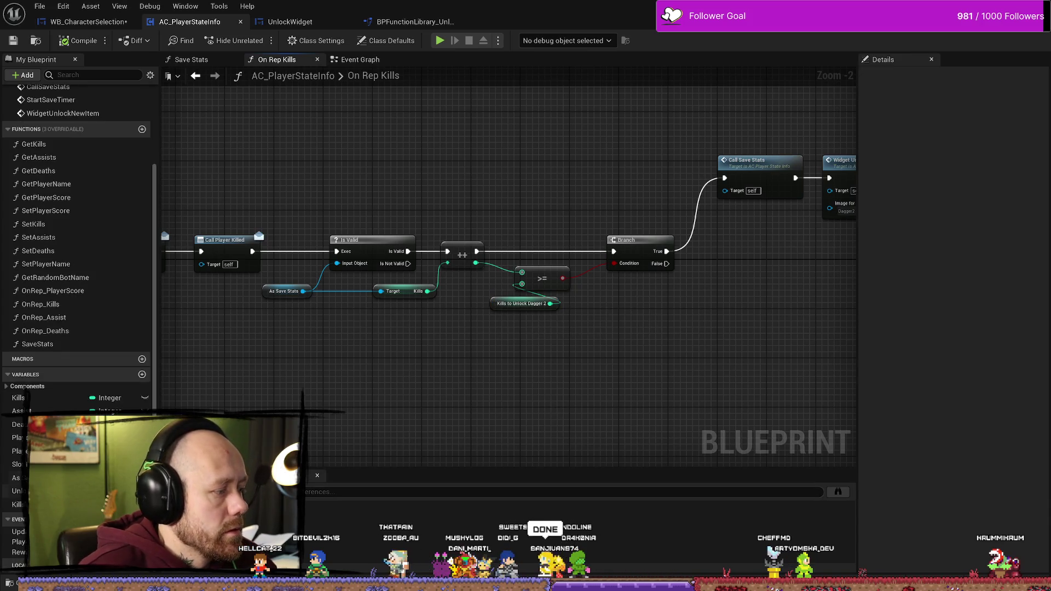
{"action": "left_click", "coordinate": [17, 504]}
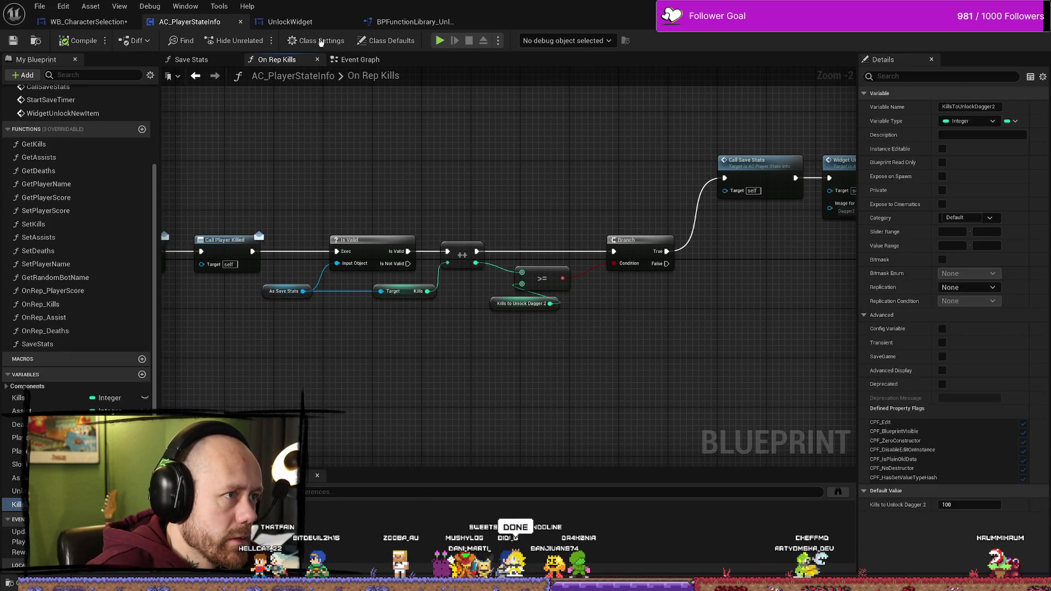
Delete the Kills, Kills to Unlock Dagger 2 and >= nodes from Unlock Side Arms
{"action": "left_click", "coordinate": [87, 21]}
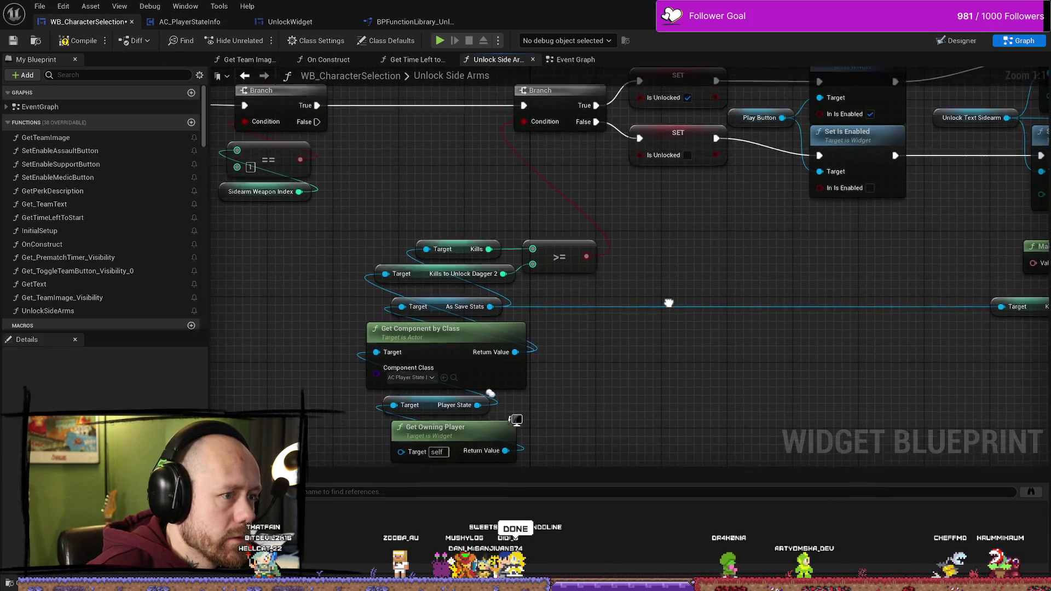
{"action": "left_click", "coordinate": [454, 254]}
{"action": "left_click", "coordinate": [455, 278], "text": "ctrl"}
{"action": "key", "text": "Delete"}
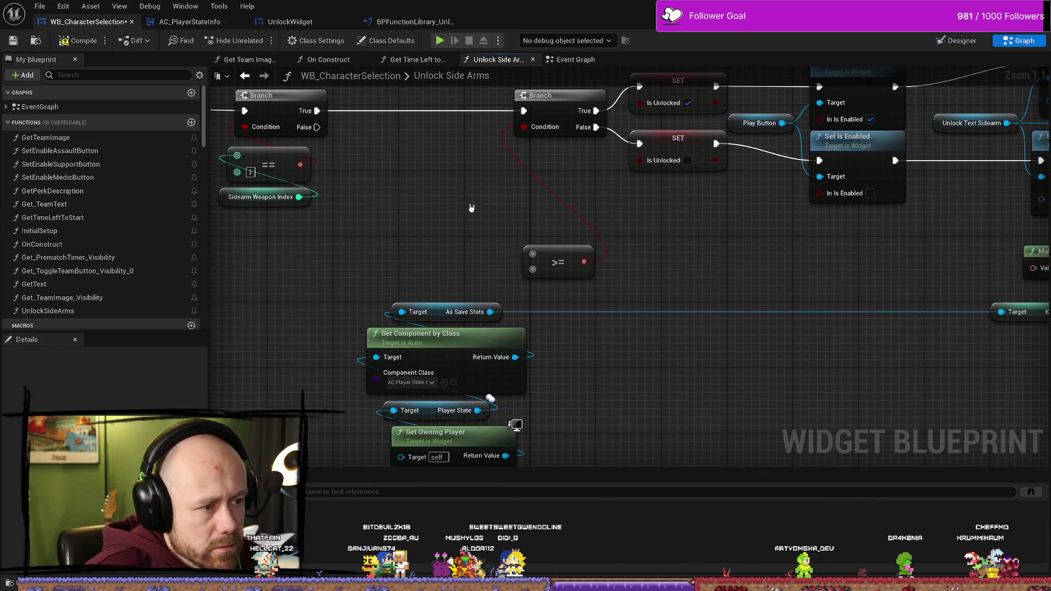
{"action": "mouse_move", "coordinate": [558, 262]}
{"action": "left_mouse_down"}
{"action": "mouse_move", "coordinate": [570, 305]}
{"action": "mouse_move", "coordinate": [476, 211]}
{"action": "left_mouse_up"}
{"action": "key", "text": "Delete"}
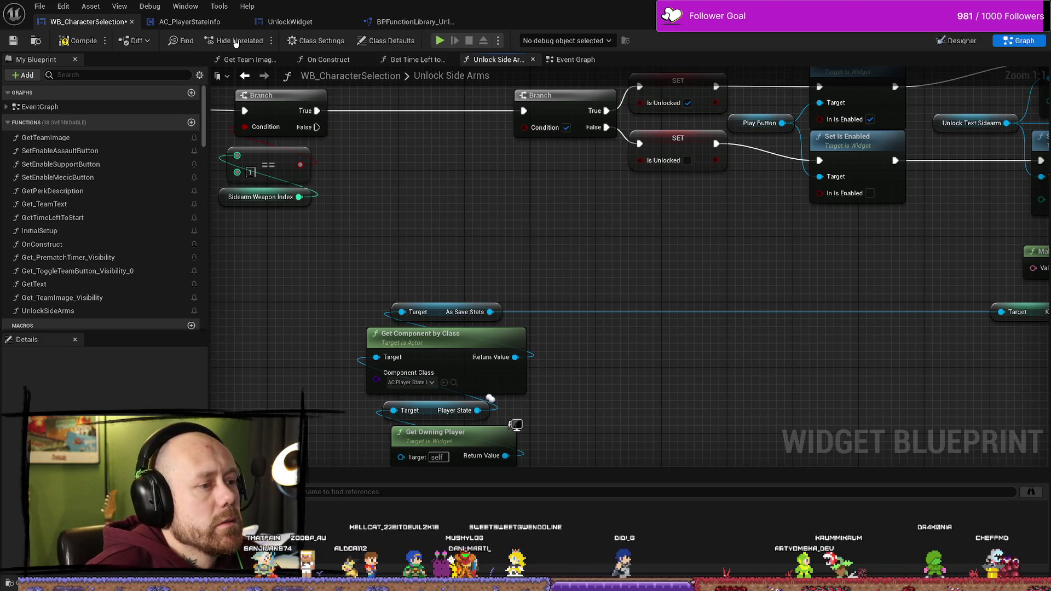
Delete the old >= threshold comparison in On Rep Kills and remove the KillsToUnlockDagger2 variable
{"action": "left_click", "coordinate": [186, 22]}
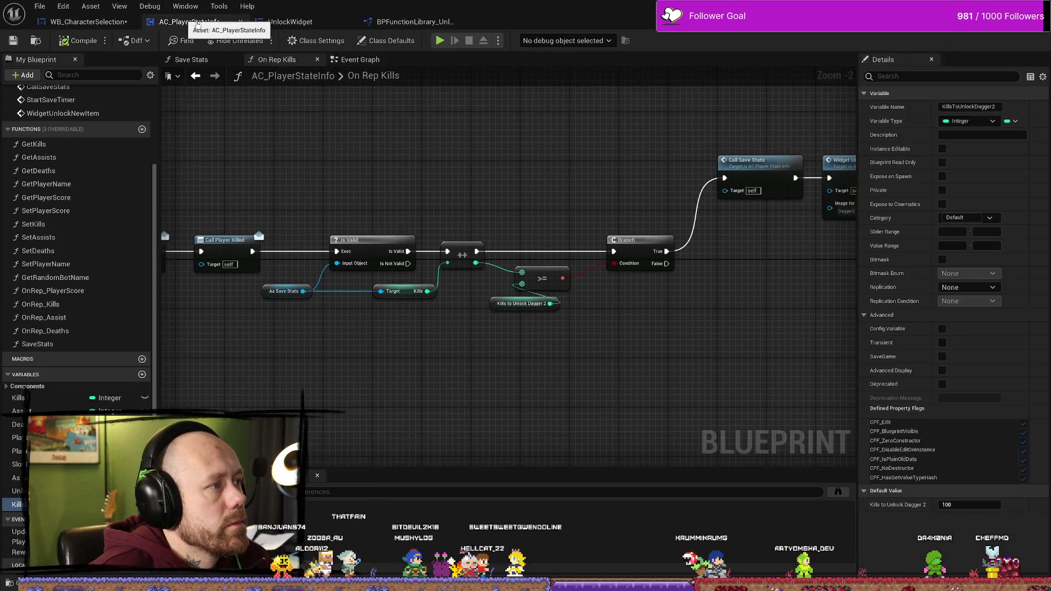
{"action": "left_click_drag", "start_coordinate": [528, 345], "coordinate": [572, 271]}
{"action": "key", "text": "Delete"}
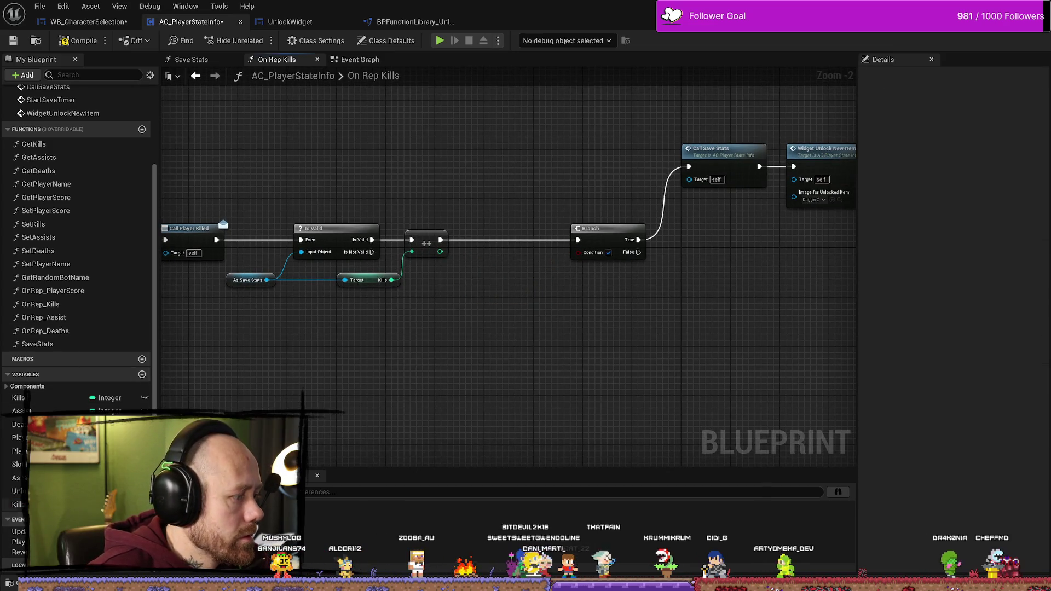
{"action": "left_click", "coordinate": [18, 504]}
{"action": "key", "text": "Delete"}
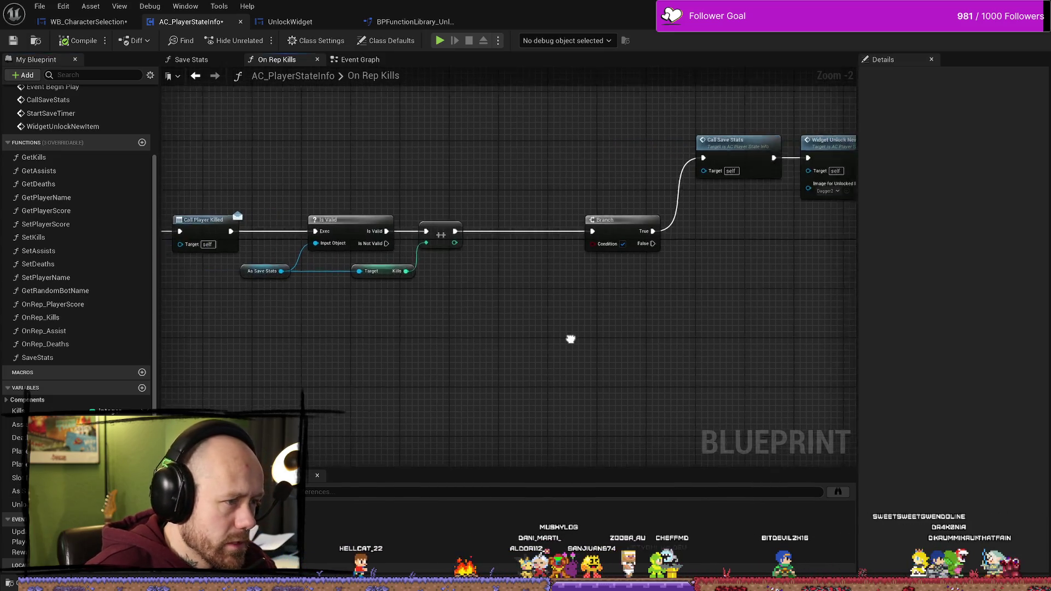
{"action": "right_click", "coordinate": [426, 340]}
Search the action list for 'unlock' and add the Is Dagger 2Unlocked function node
{"action": "type", "text": "blueprin"}
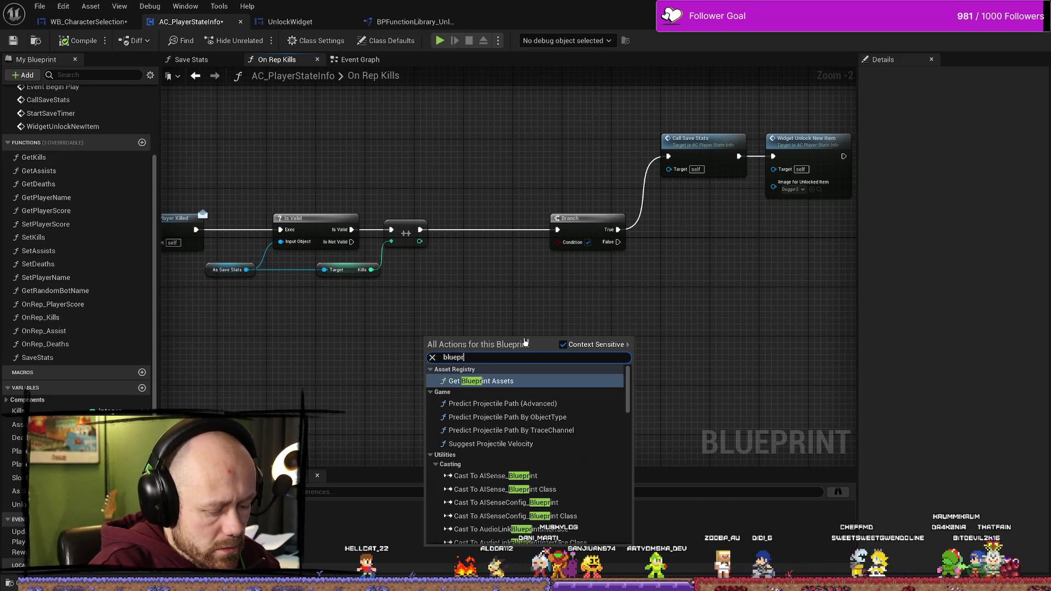
{"action": "type", "text": "tfuin"}
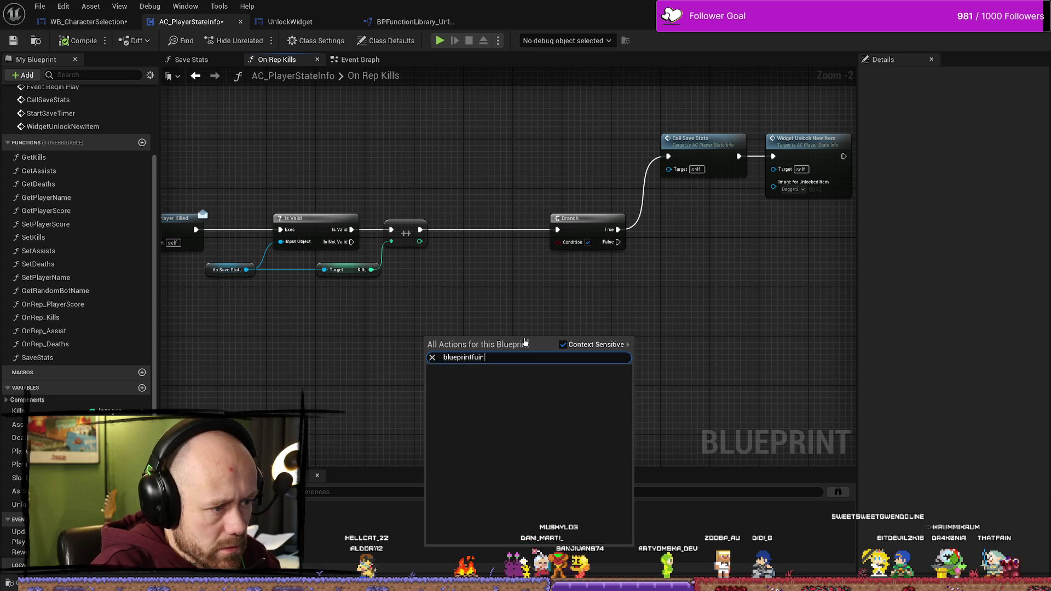
{"action": "key", "text": "BackSpace"}
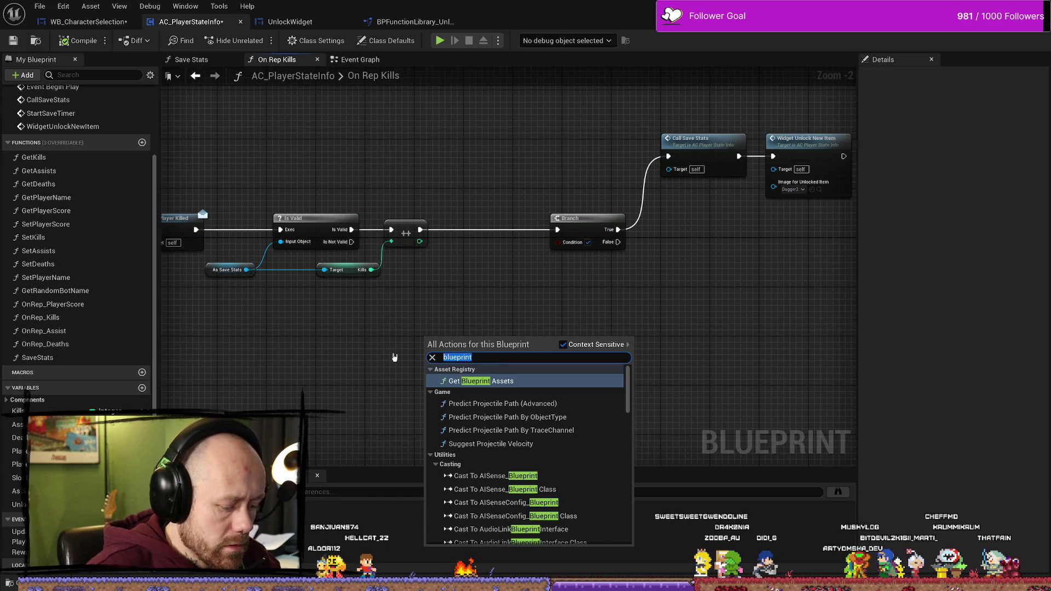
{"action": "type", "text": "function"}
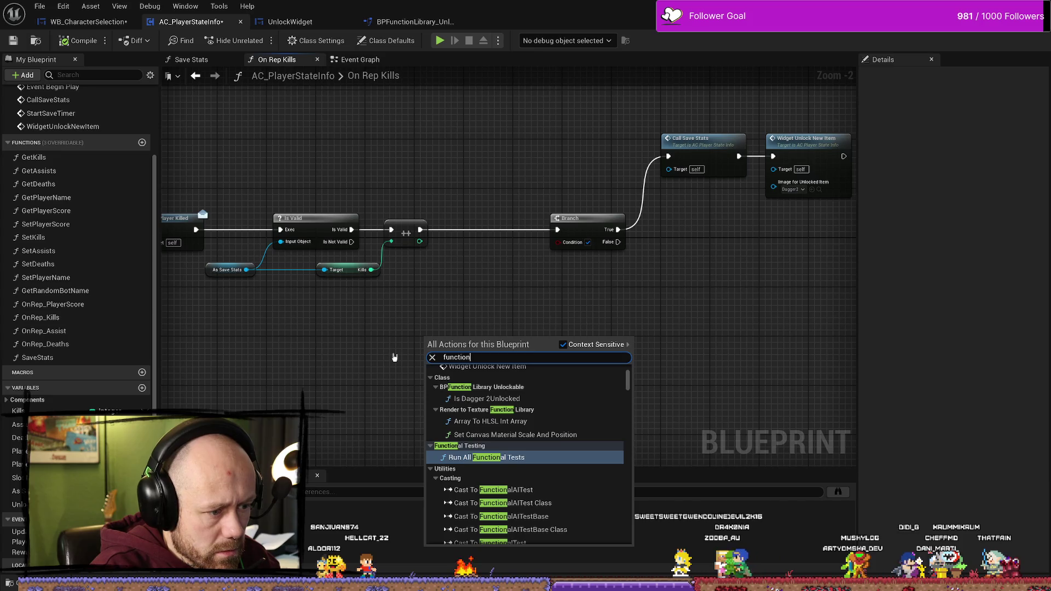
{"action": "key", "text": "ctrl+a"}
{"action": "key", "text": "BackSpace"}
{"action": "type", "text": "unlock"}
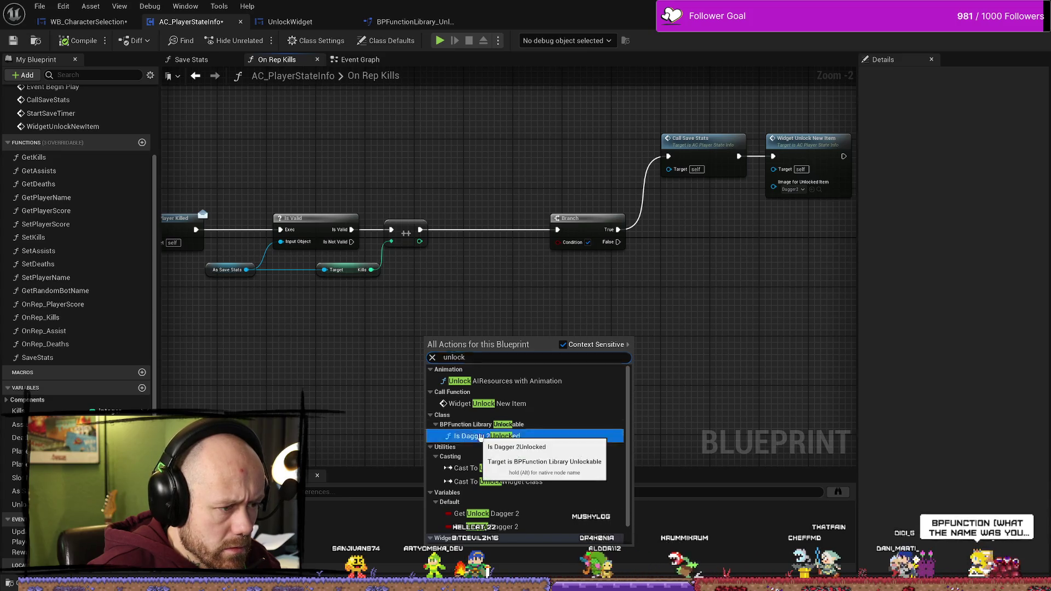
{"action": "left_click", "coordinate": [462, 436]}
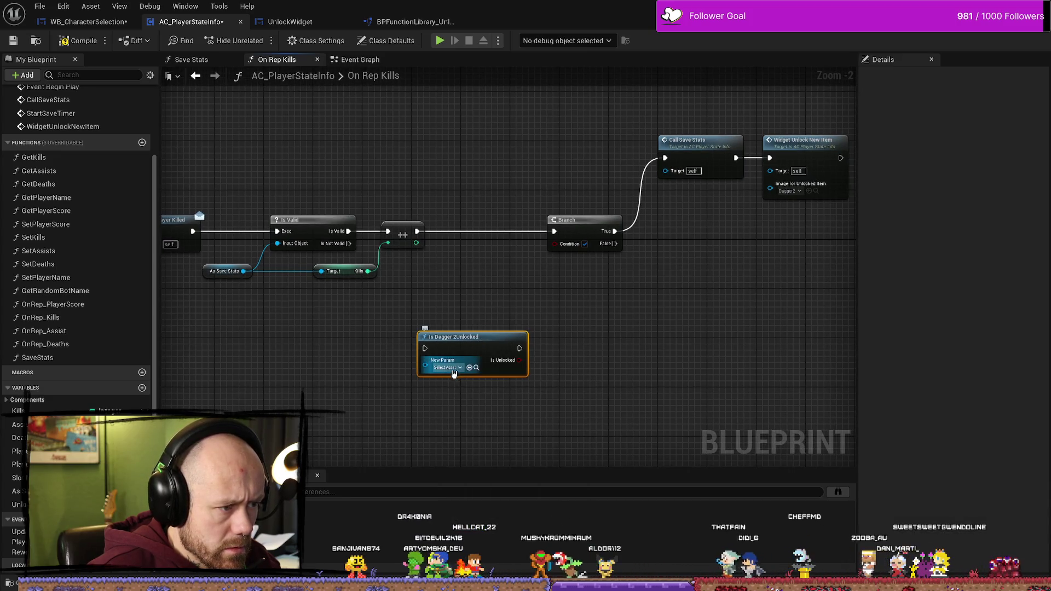
Open New Param's asset picker, search 's', close it unchosen, and move the node into the execution line
{"action": "left_click", "coordinate": [456, 368]}
{"action": "left_click", "coordinate": [504, 291]}
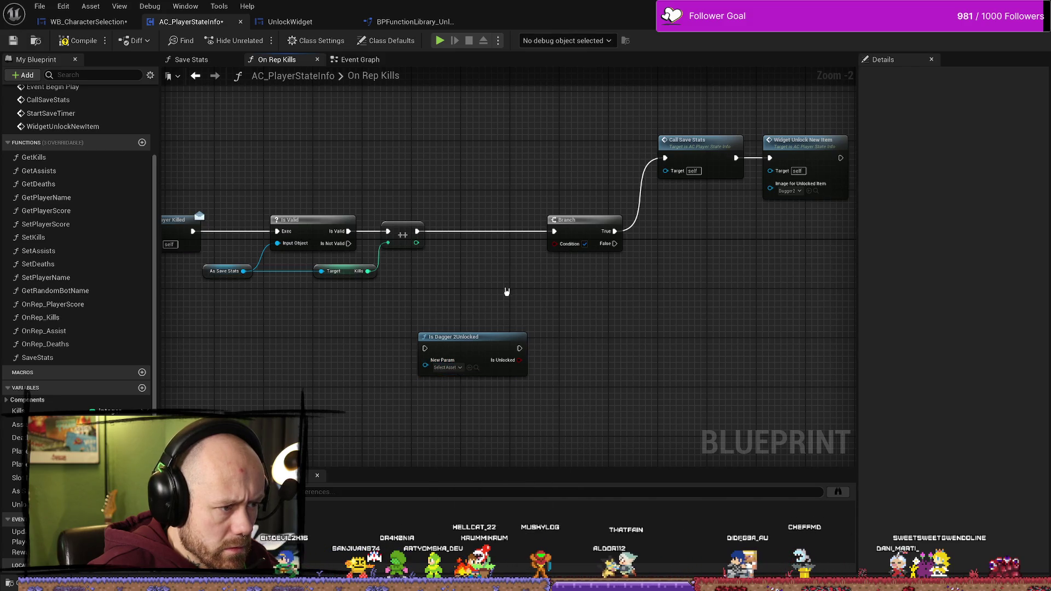
{"action": "left_click", "coordinate": [454, 369]}
{"action": "type", "text": "sa"}
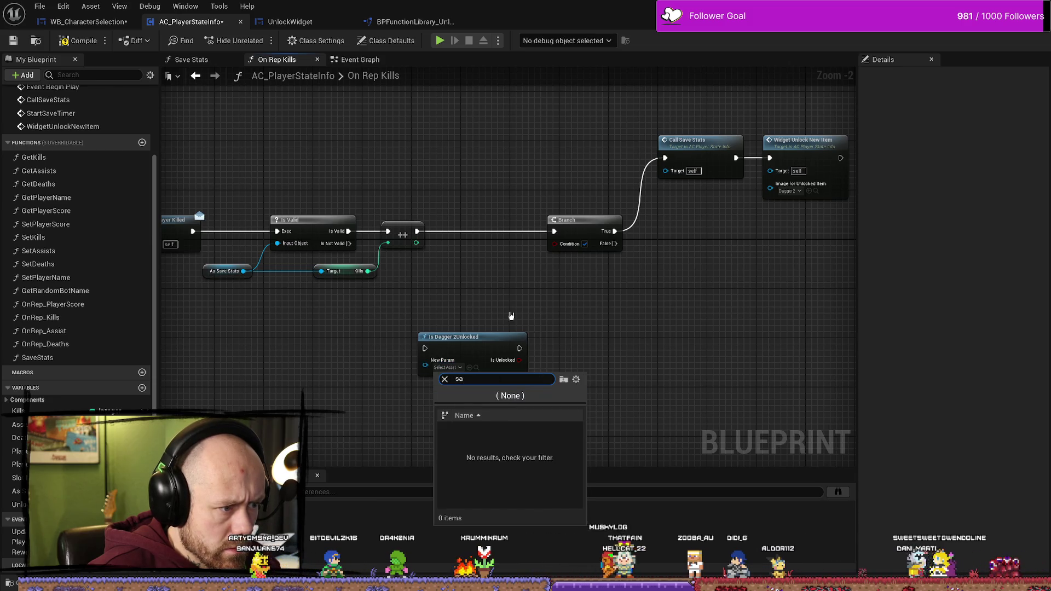
{"action": "left_click", "coordinate": [485, 305]}
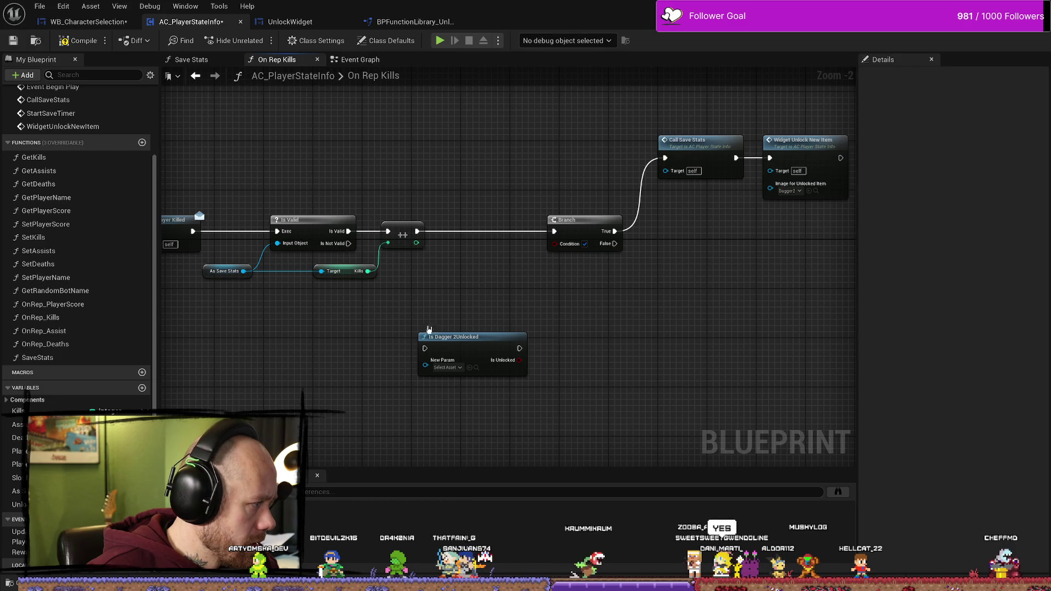
{"action": "left_click_drag", "start_coordinate": [424, 341], "coordinate": [454, 267]}
Wire Is Dagger 2Unlocked's execution output and Is Unlocked result into the Branch
{"action": "mouse_move", "coordinate": [417, 231]}
{"action": "left_mouse_down"}
{"action": "mouse_move", "coordinate": [441, 272]}
{"action": "mouse_move", "coordinate": [458, 276]}
{"action": "left_mouse_up"}
{"action": "left_click_drag", "start_coordinate": [500, 308], "coordinate": [498, 260]}
{"action": "mouse_move", "coordinate": [421, 297]}
{"action": "left_mouse_down"}
{"action": "mouse_move", "coordinate": [421, 261]}
{"action": "mouse_move", "coordinate": [486, 282]}
{"action": "left_mouse_up"}
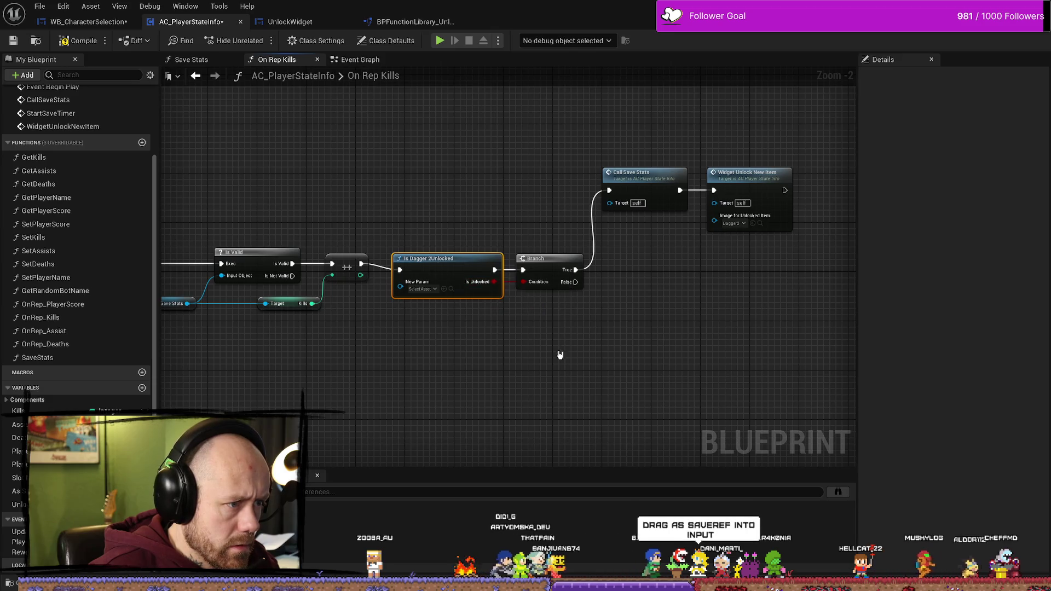
{"action": "scroll", "coordinate": [482, 328], "scroll_direction": "up", "scroll_amount": 2}
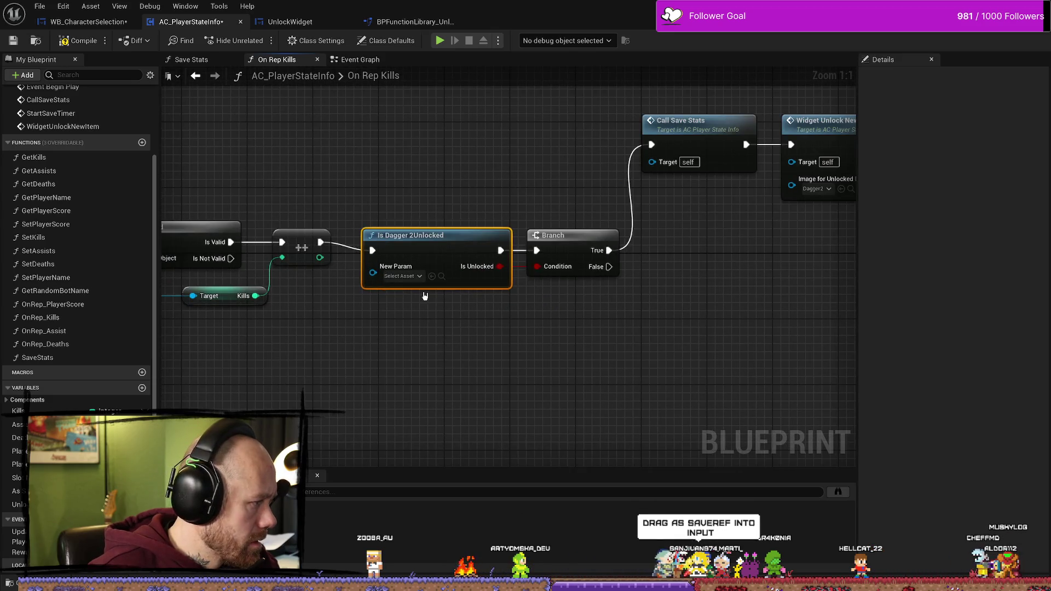
{"action": "scroll", "coordinate": [344, 340], "scroll_direction": "down", "scroll_amount": 1}
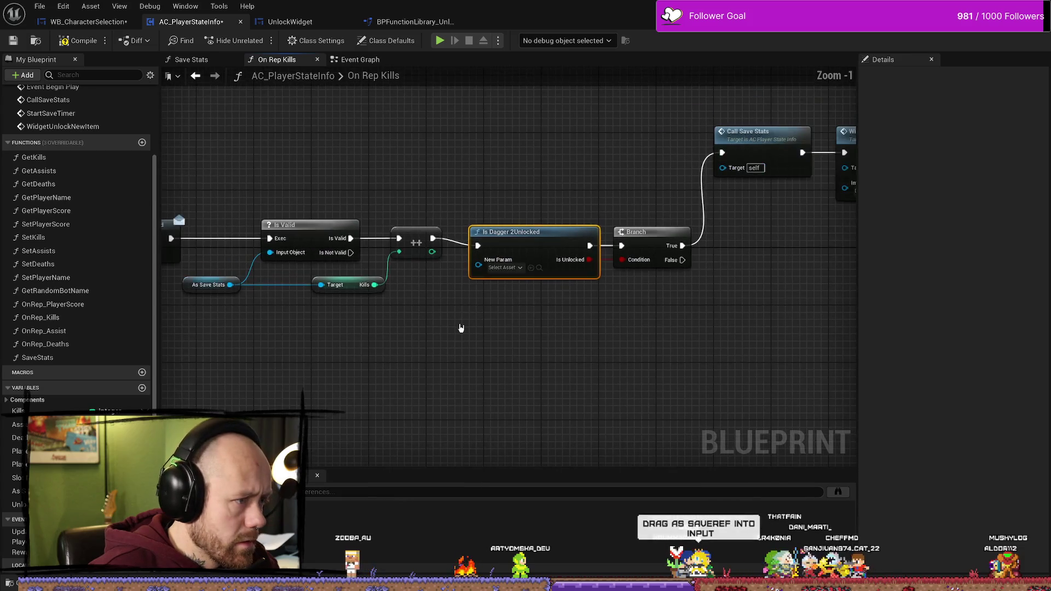
{"action": "key", "text": "q"}
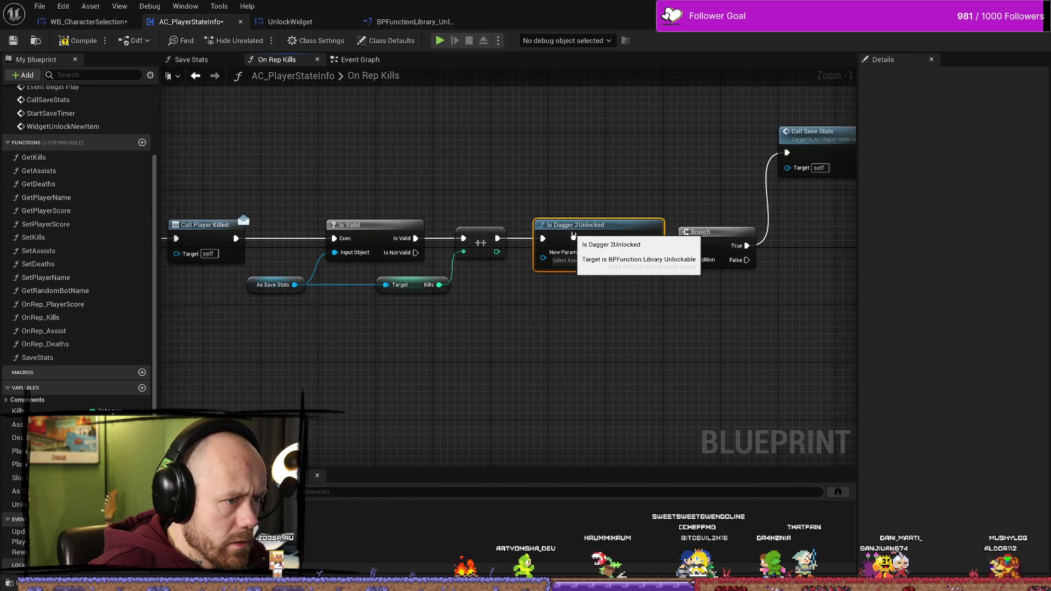
Connect As Save Stats to New Param, routing the wire through two reroute nodes
{"action": "mouse_move", "coordinate": [295, 285]}
{"action": "left_mouse_down"}
{"action": "mouse_move", "coordinate": [550, 262]}
{"action": "mouse_move", "coordinate": [519, 293]}
{"action": "mouse_move", "coordinate": [525, 316]}
{"action": "mouse_move", "coordinate": [516, 322]}
{"action": "mouse_move", "coordinate": [338, 321]}
{"action": "left_mouse_up"}
{"action": "double_click", "coordinate": [512, 256]}
{"action": "double_click", "coordinate": [480, 308]}
{"action": "left_click", "coordinate": [583, 241]}
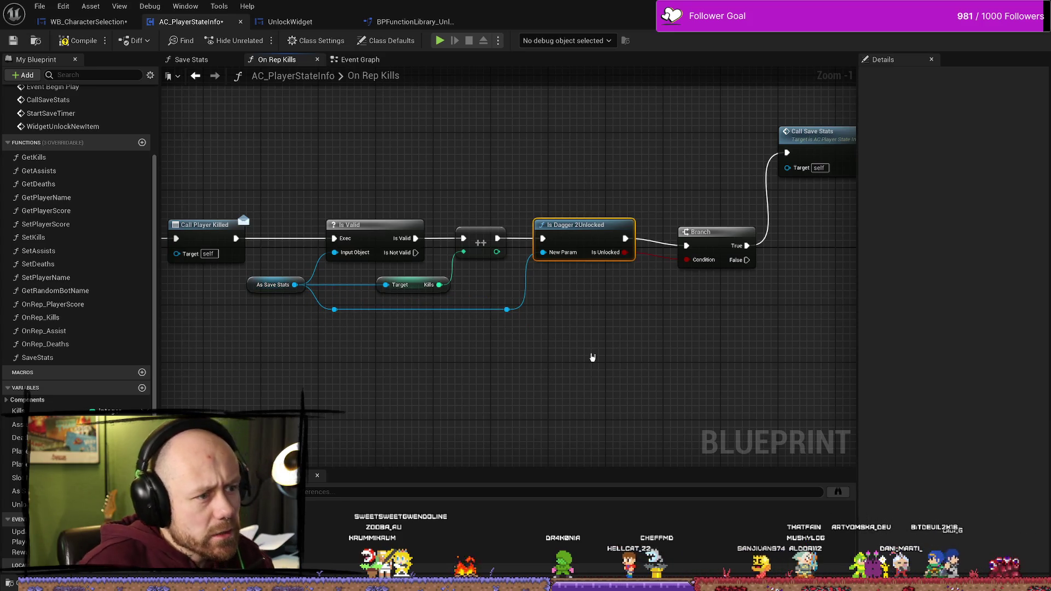
{"action": "left_click_drag", "start_coordinate": [592, 357], "coordinate": [572, 370]}
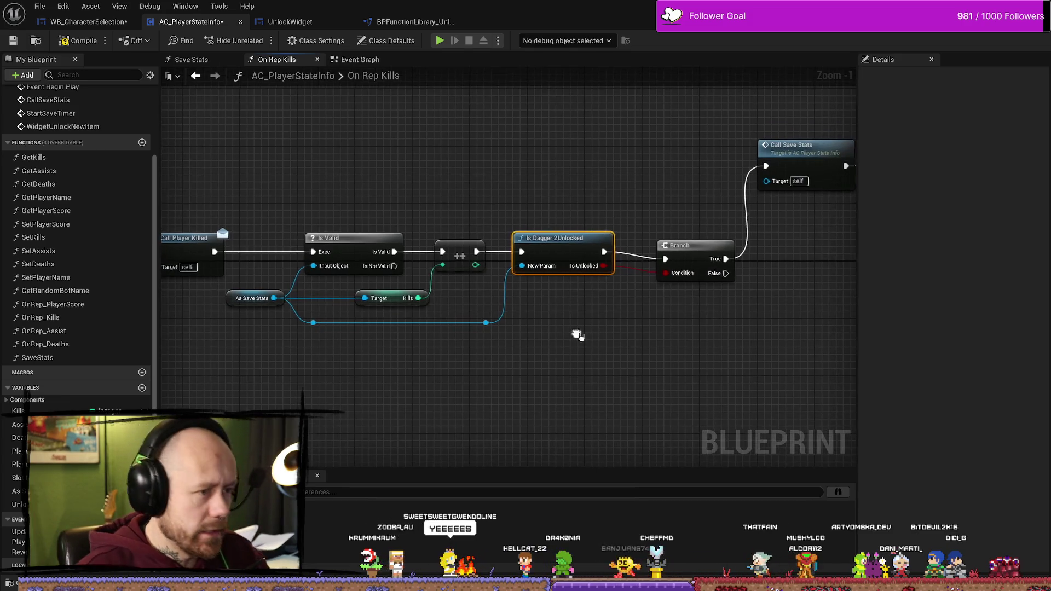
Compile, nudge Branch closer to Is Dagger 2Unlocked, and open the function's own graph
{"action": "left_click", "coordinate": [80, 41]}
{"action": "mouse_move", "coordinate": [584, 180]}
{"action": "left_mouse_down"}
{"action": "mouse_move", "coordinate": [584, 225]}
{"action": "mouse_move", "coordinate": [524, 174]}
{"action": "left_mouse_up"}
{"action": "left_click_drag", "start_coordinate": [636, 234], "coordinate": [622, 234]}
{"action": "left_click_drag", "start_coordinate": [524, 183], "coordinate": [524, 335]}
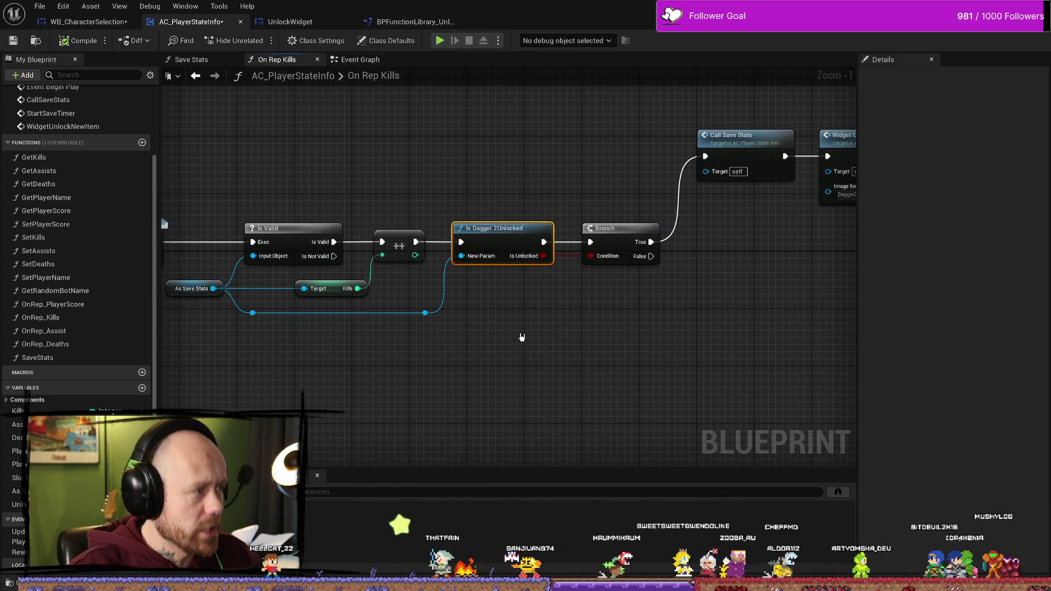
{"action": "left_click_drag", "start_coordinate": [518, 176], "coordinate": [529, 229]}
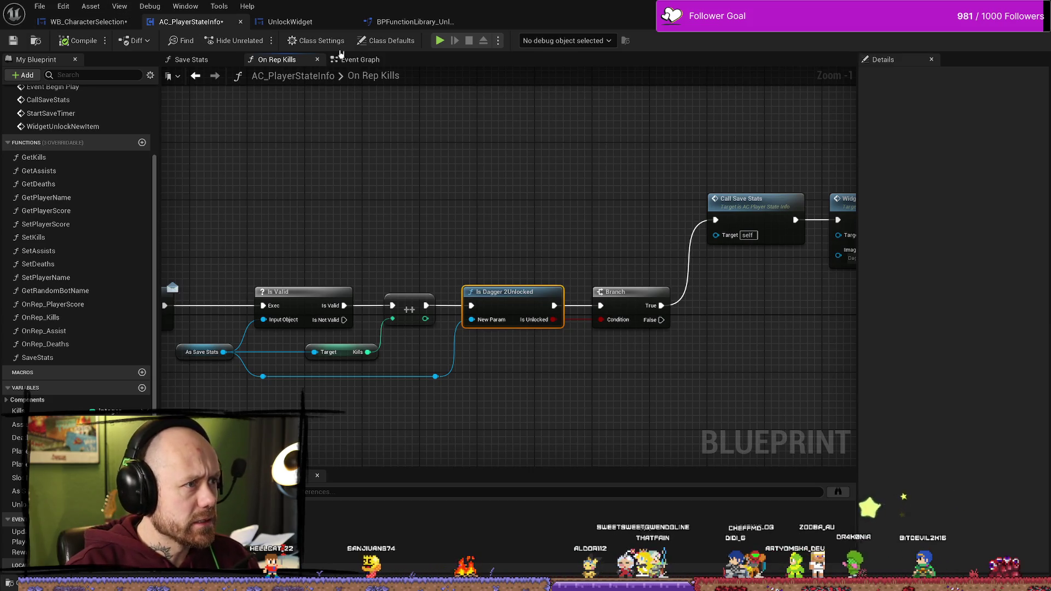
{"action": "double_click", "coordinate": [513, 292]}
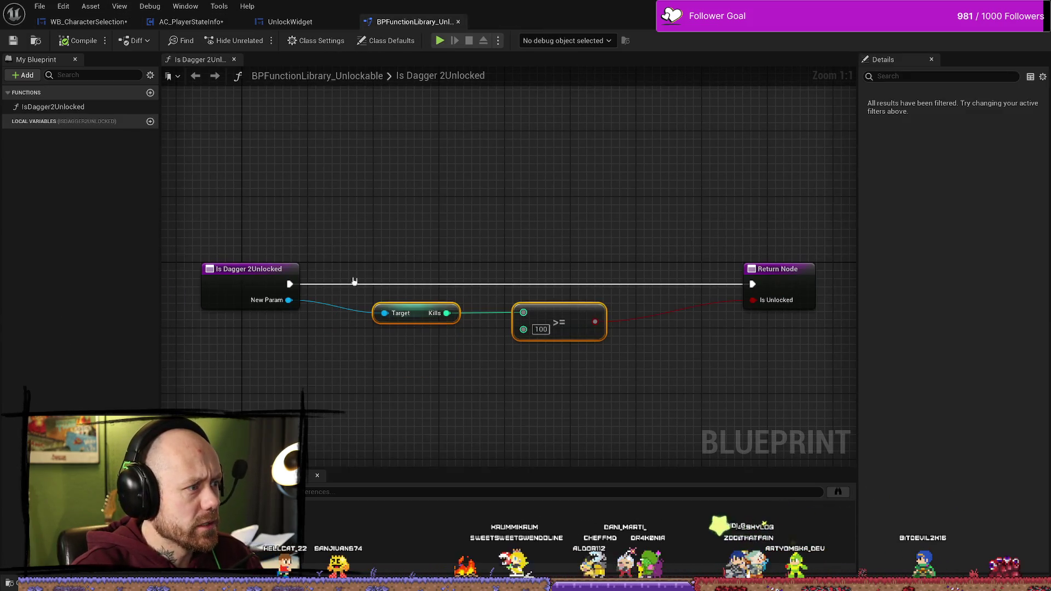
Raise the Target Kills and >= nodes into line between the entry and Return nodes
{"action": "left_click", "coordinate": [255, 276]}
{"action": "left_click", "coordinate": [390, 260]}
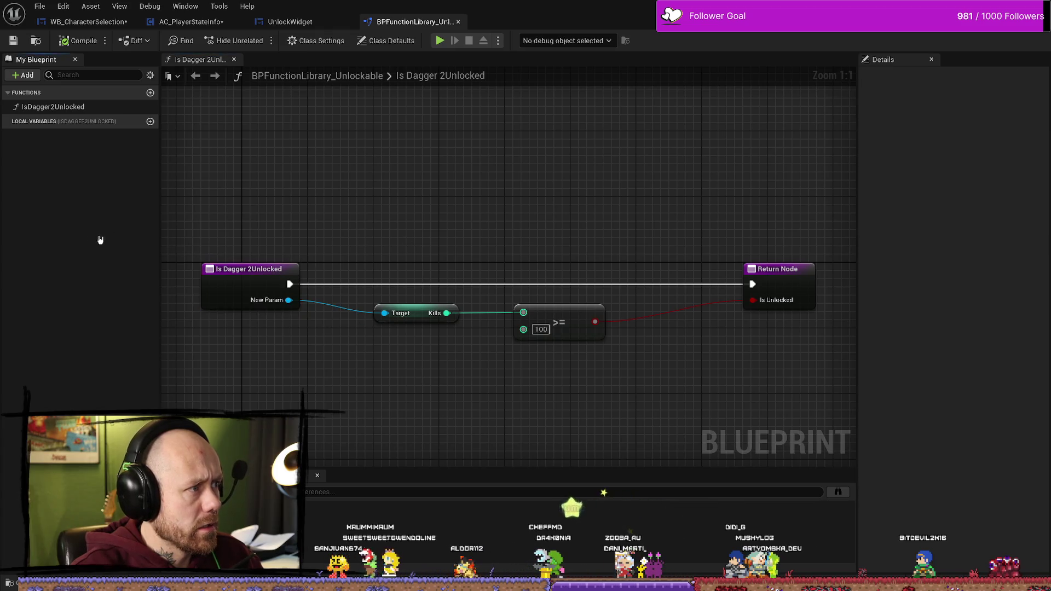
{"action": "left_click_drag", "start_coordinate": [424, 317], "coordinate": [416, 310]}
{"action": "left_click_drag", "start_coordinate": [554, 322], "coordinate": [554, 313]}
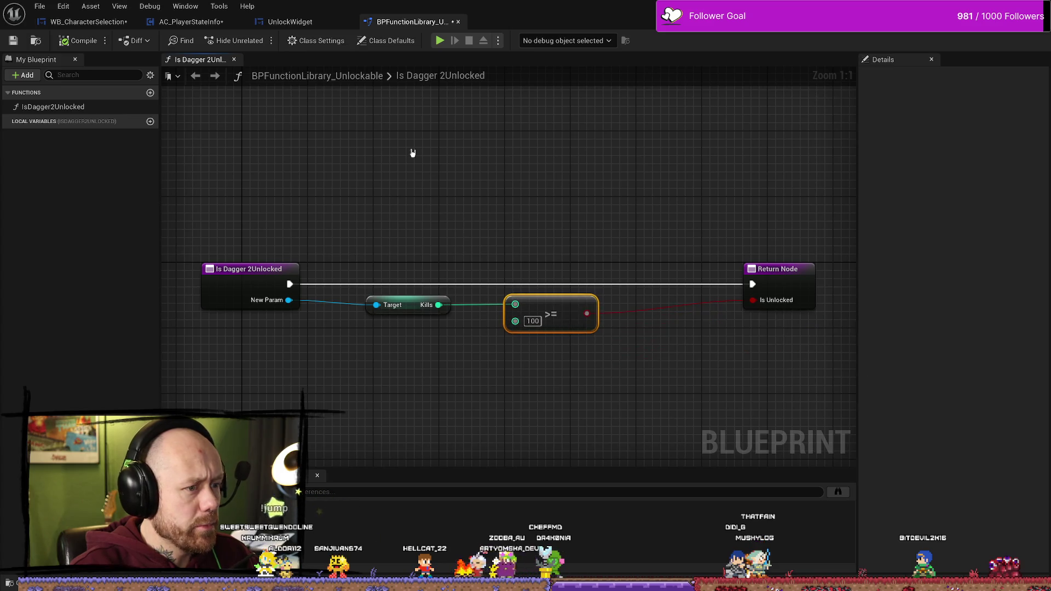
{"action": "left_click_drag", "start_coordinate": [247, 151], "coordinate": [285, 185]}
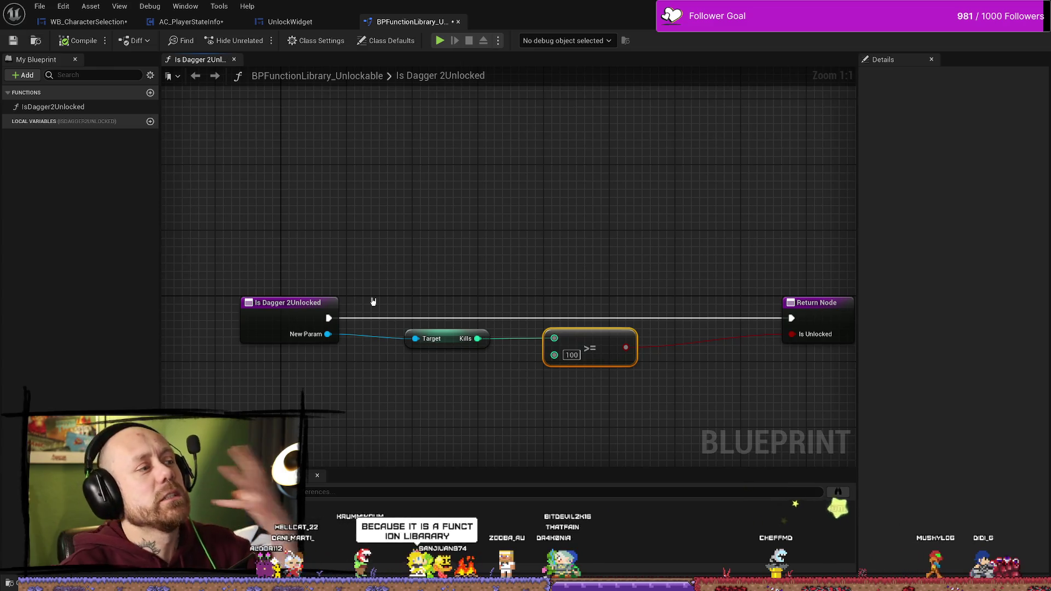
{"action": "left_click", "coordinate": [201, 22]}
Pull the >=, Return and entry nodes closer together in the Is Dagger 2Unlocked graph
{"action": "left_click", "coordinate": [289, 22]}
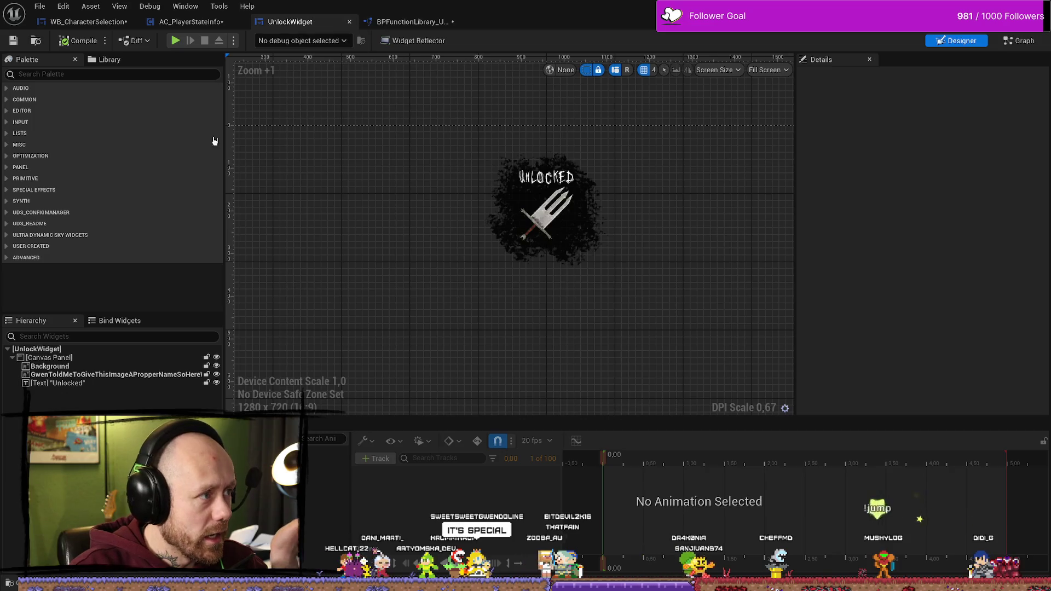
{"action": "left_click", "coordinate": [192, 22]}
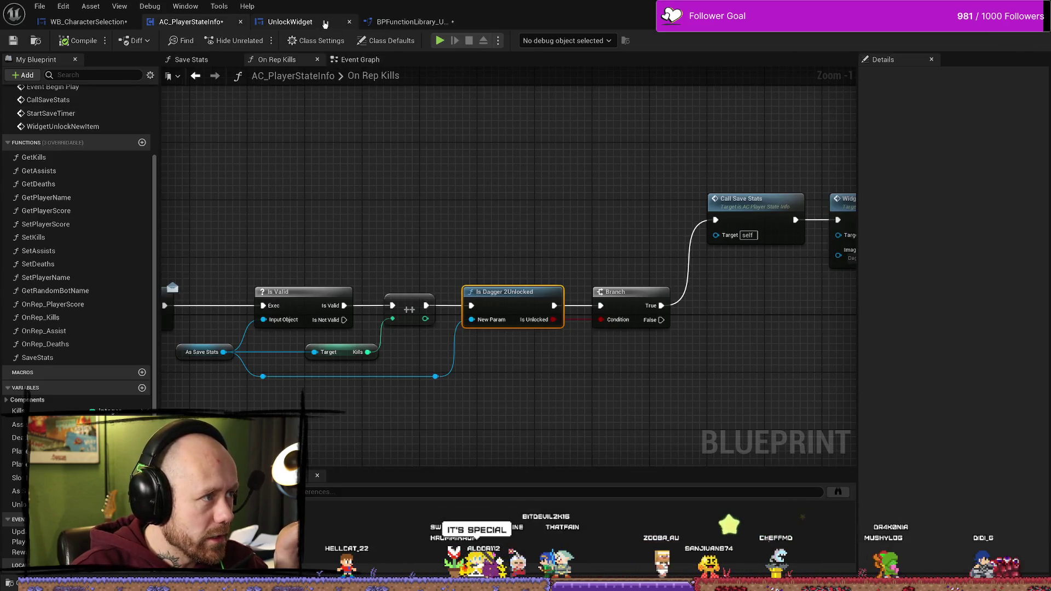
{"action": "left_click", "coordinate": [289, 22]}
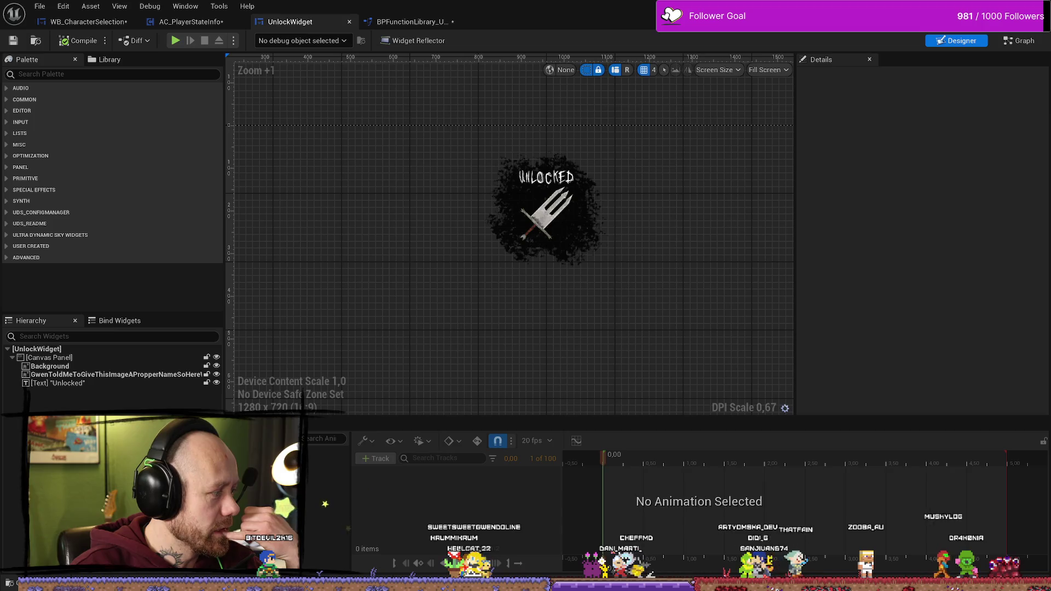
{"action": "left_click", "coordinate": [411, 21]}
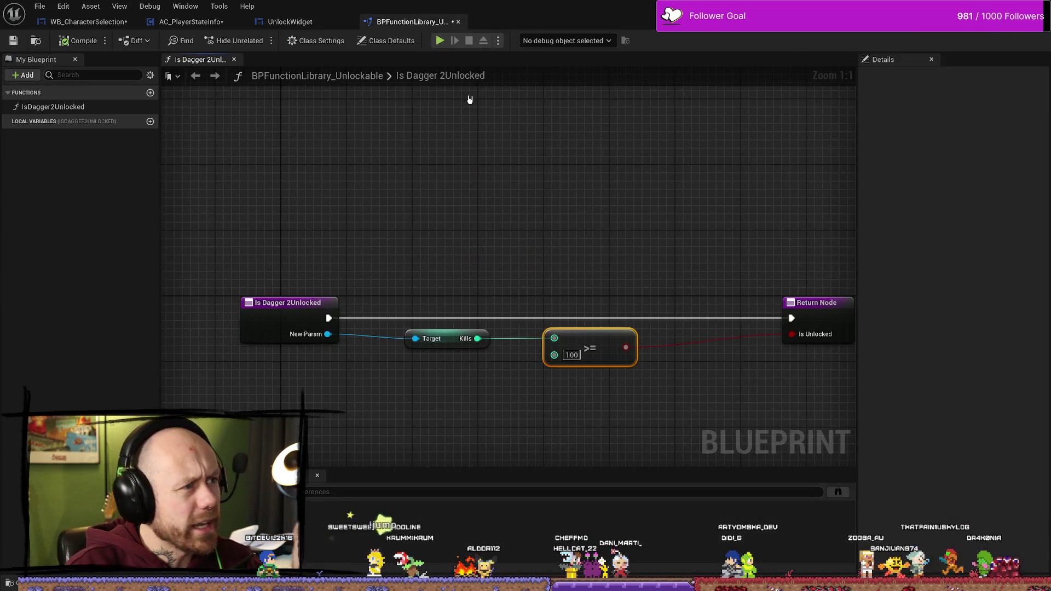
{"action": "left_click", "coordinate": [709, 312]}
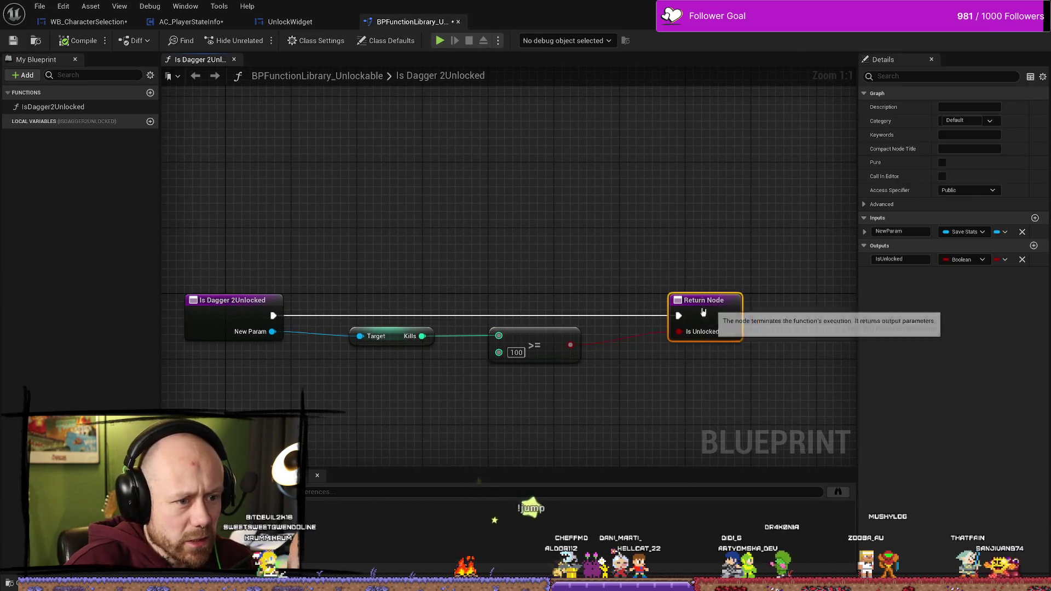
{"action": "left_click_drag", "start_coordinate": [518, 268], "coordinate": [573, 264]}
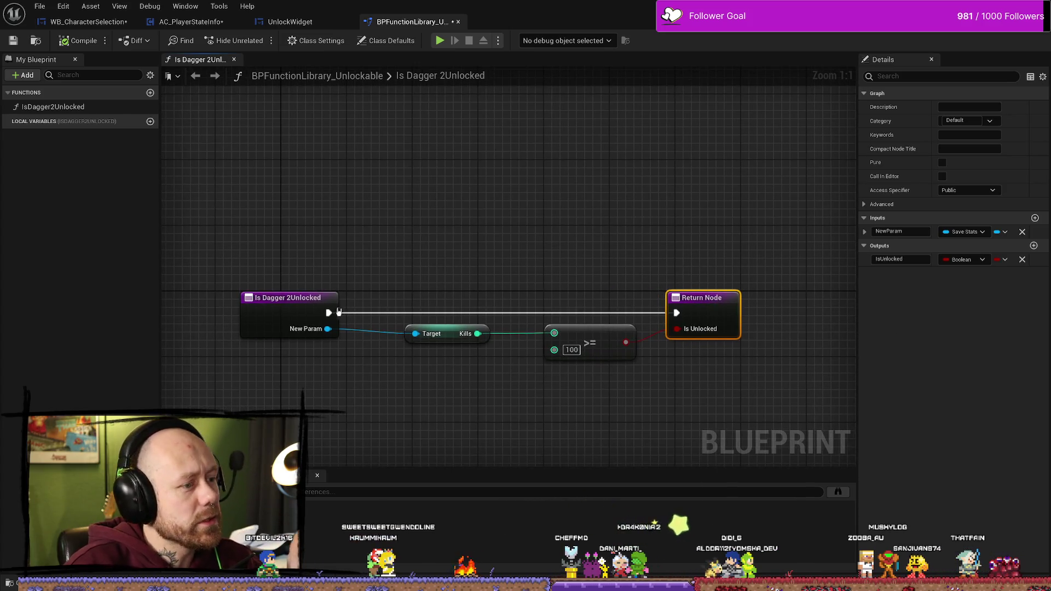
{"action": "left_click_drag", "start_coordinate": [606, 342], "coordinate": [573, 342]}
{"action": "left_click_drag", "start_coordinate": [704, 297], "coordinate": [663, 298]}
{"action": "left_click_drag", "start_coordinate": [290, 307], "coordinate": [348, 306]}
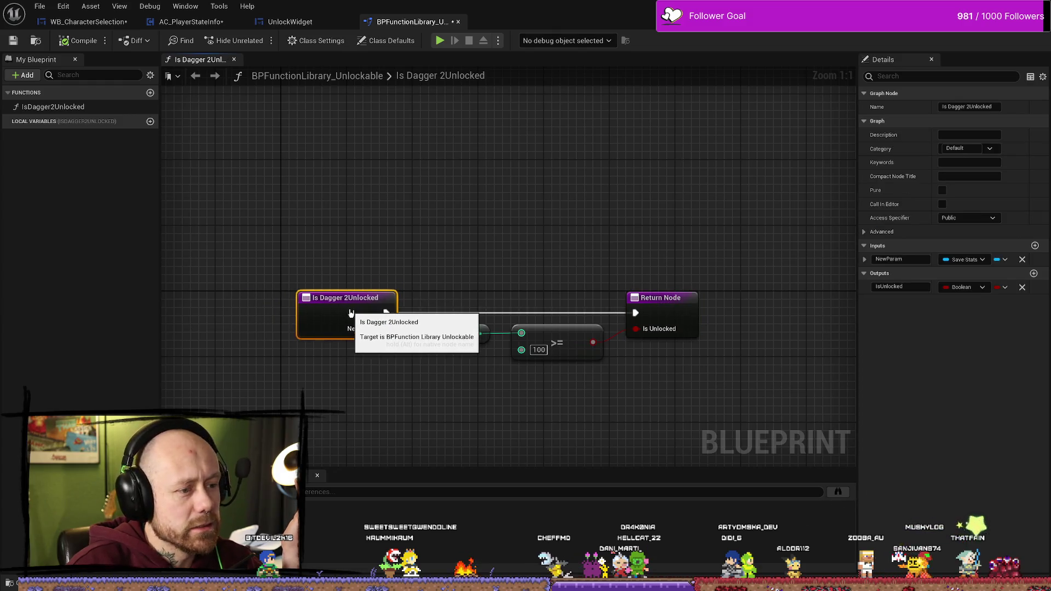
Rename the Is Dagger 2Unlocked function using spaced wording
{"action": "double_click", "coordinate": [338, 299]}
{"action": "left_click", "coordinate": [427, 273]}
{"action": "left_click_drag", "start_coordinate": [268, 245], "coordinate": [553, 360]}
{"action": "left_click", "coordinate": [676, 206]}
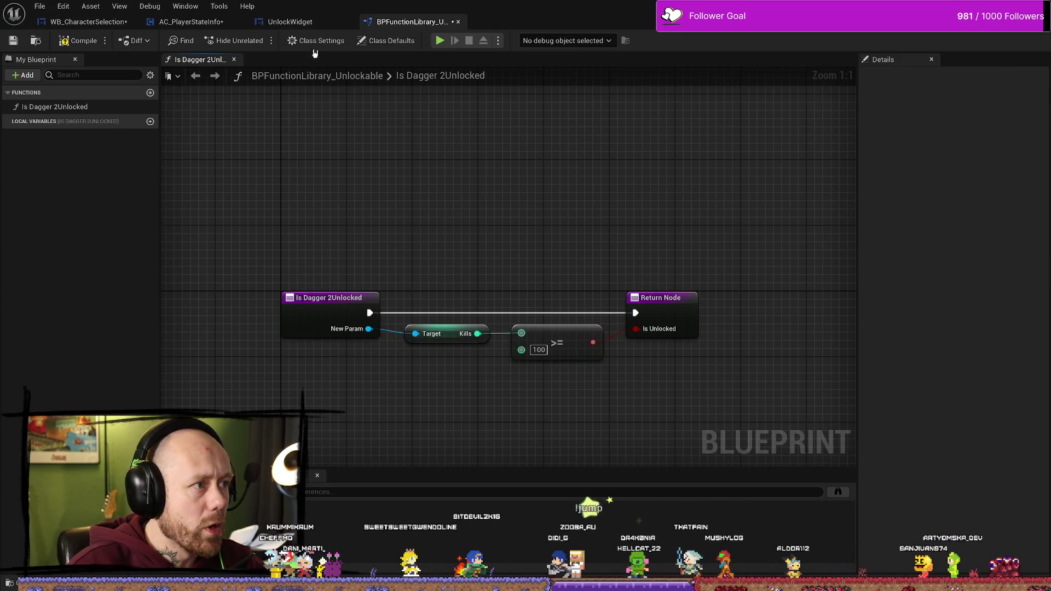
{"action": "left_click", "coordinate": [293, 24]}
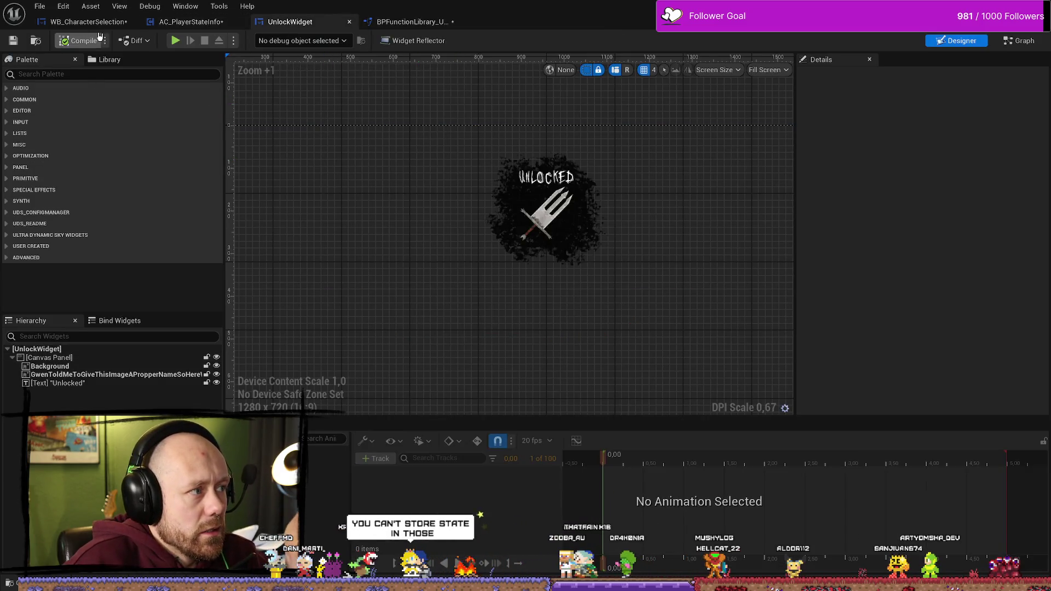
Look over the UnlockWidget canvas and Event Graph, then the On Rep Kills nodes
{"action": "scroll", "coordinate": [365, 126], "scroll_direction": "down", "scroll_amount": 3}
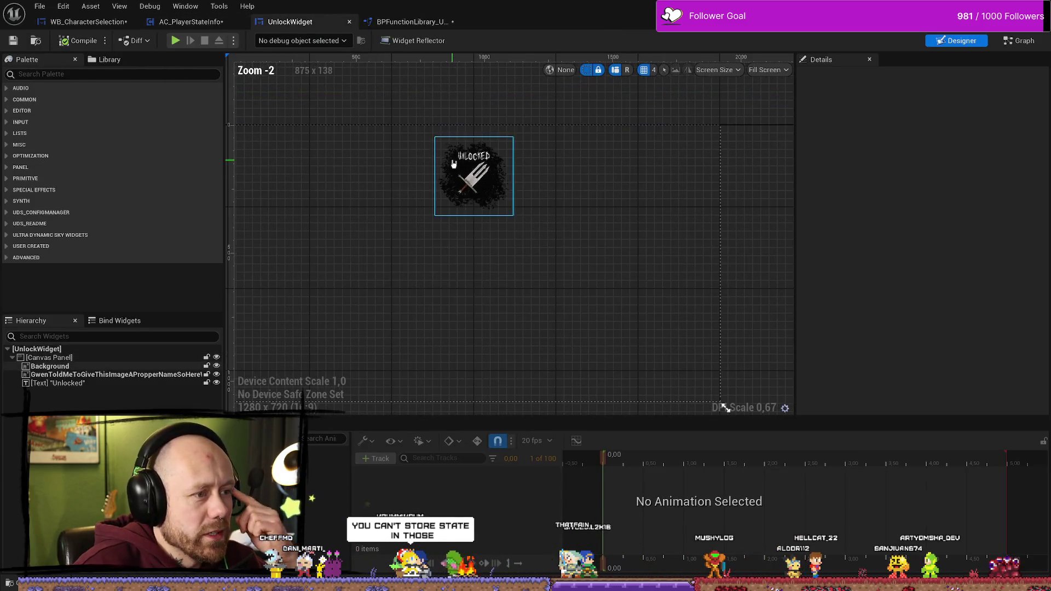
{"action": "left_click_drag", "start_coordinate": [334, 129], "coordinate": [436, 191]}
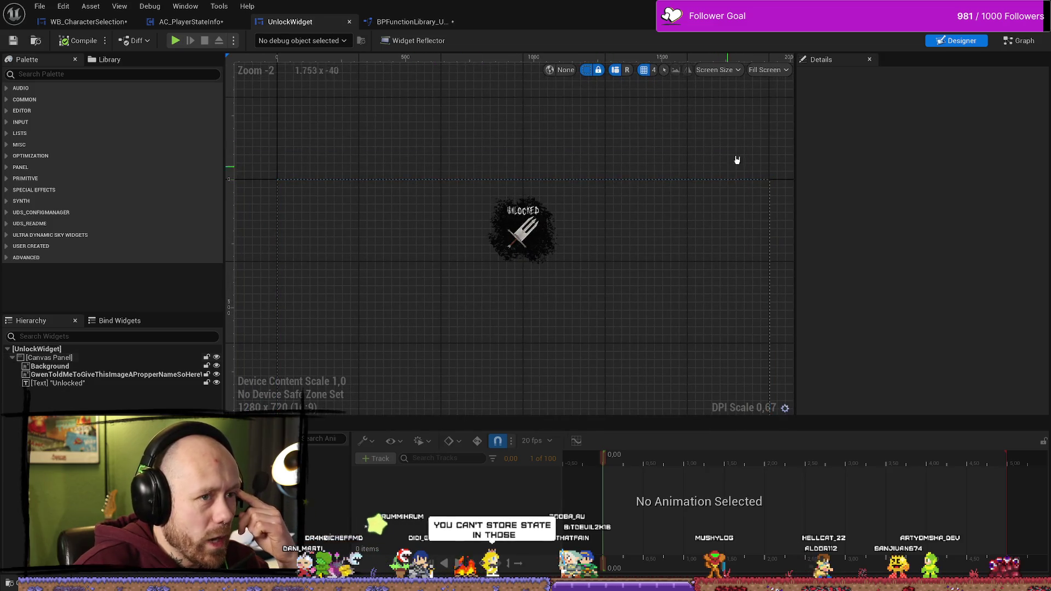
{"action": "left_click", "coordinate": [1020, 41]}
{"action": "mouse_move", "coordinate": [440, 225]}
{"action": "left_mouse_down"}
{"action": "mouse_move", "coordinate": [549, 187]}
{"action": "mouse_move", "coordinate": [567, 198]}
{"action": "mouse_move", "coordinate": [573, 245]}
{"action": "mouse_move", "coordinate": [461, 339]}
{"action": "left_mouse_up"}
{"action": "scroll", "coordinate": [451, 332], "scroll_direction": "down", "scroll_amount": 1}
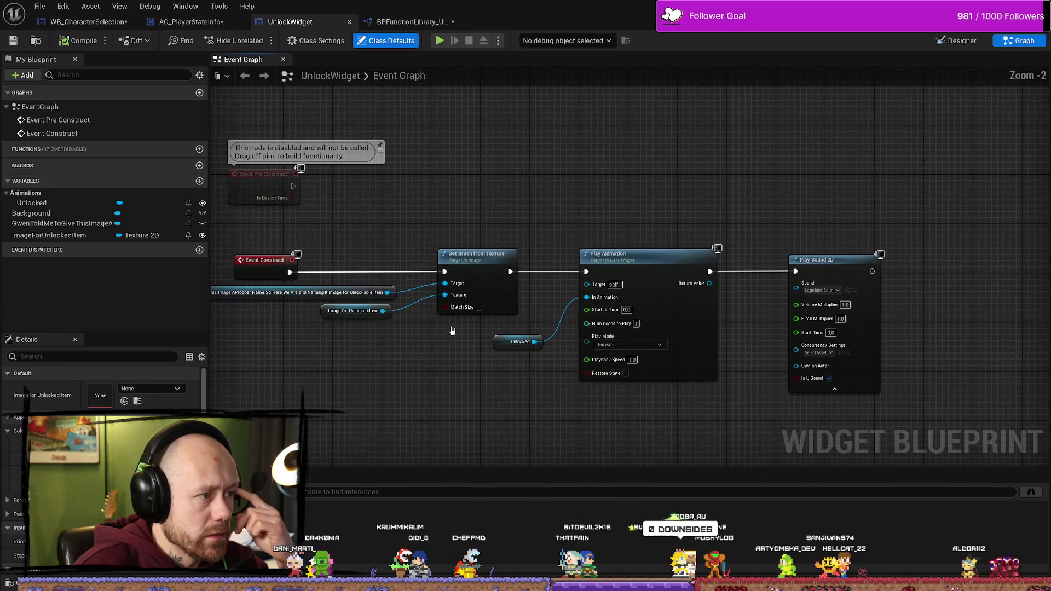
{"action": "left_click", "coordinate": [191, 22]}
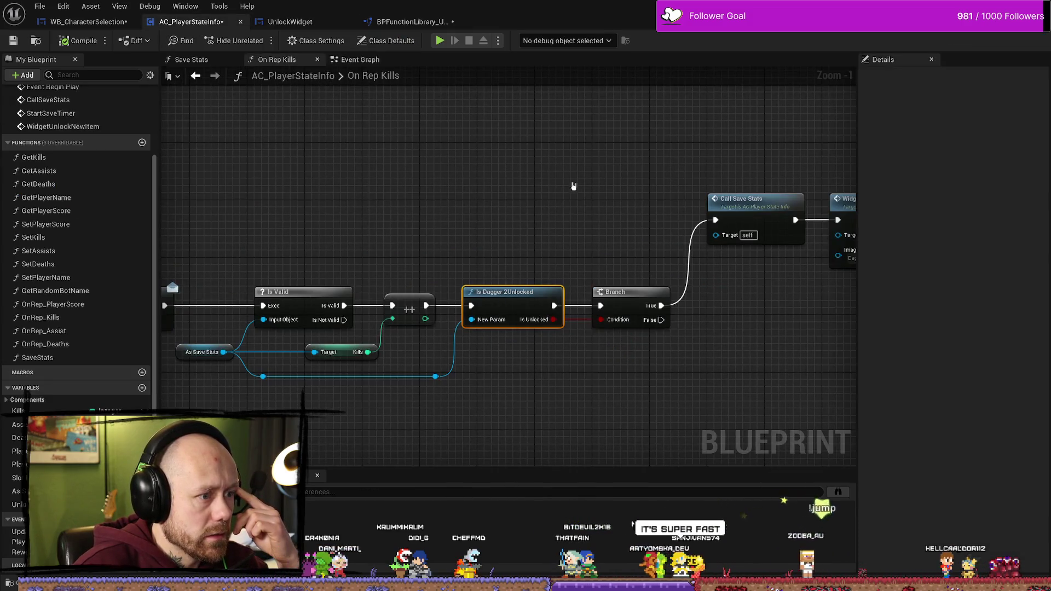
{"action": "scroll", "coordinate": [573, 185], "scroll_direction": "up", "scroll_amount": 1}
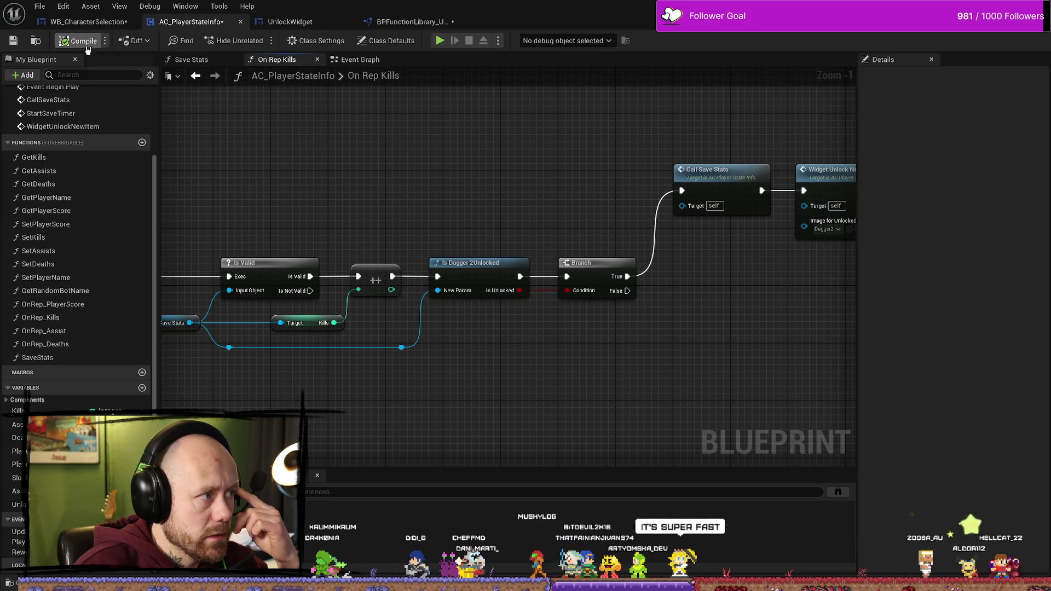
{"action": "left_click_drag", "start_coordinate": [447, 201], "coordinate": [503, 203]}
{"action": "left_click", "coordinate": [84, 22]}
Search 'unlock' and place an Is Dagger 2Unlocked call between Unlock Side Arms' two Branch nodes
{"action": "mouse_move", "coordinate": [596, 218]}
{"action": "left_mouse_down"}
{"action": "mouse_move", "coordinate": [526, 195]}
{"action": "mouse_move", "coordinate": [551, 249]}
{"action": "mouse_move", "coordinate": [531, 221]}
{"action": "mouse_move", "coordinate": [319, 215]}
{"action": "left_mouse_up"}
{"action": "left_click_drag", "start_coordinate": [855, 342], "coordinate": [604, 326]}
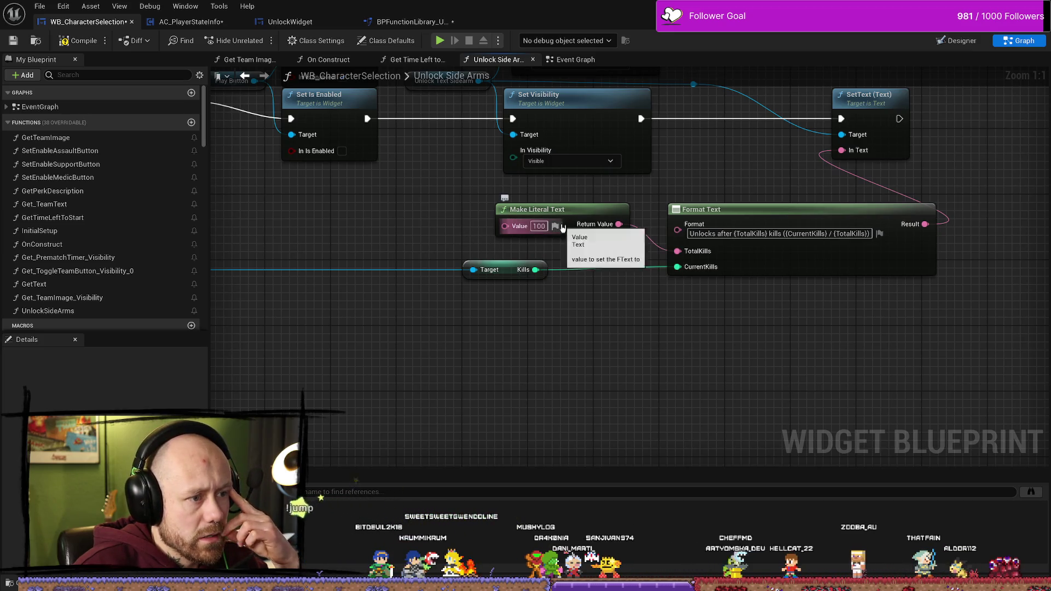
{"action": "left_click_drag", "start_coordinate": [386, 226], "coordinate": [785, 236]}
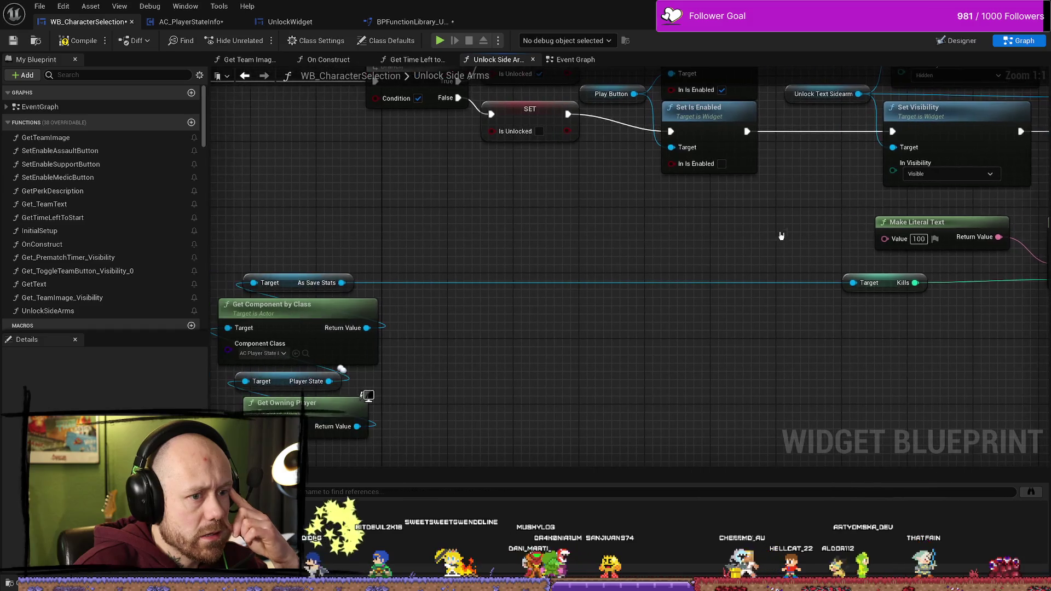
{"action": "left_click_drag", "start_coordinate": [570, 246], "coordinate": [624, 256]}
{"action": "mouse_move", "coordinate": [398, 294]}
{"action": "left_mouse_down"}
{"action": "mouse_move", "coordinate": [335, 228]}
{"action": "mouse_move", "coordinate": [345, 231]}
{"action": "left_mouse_up"}
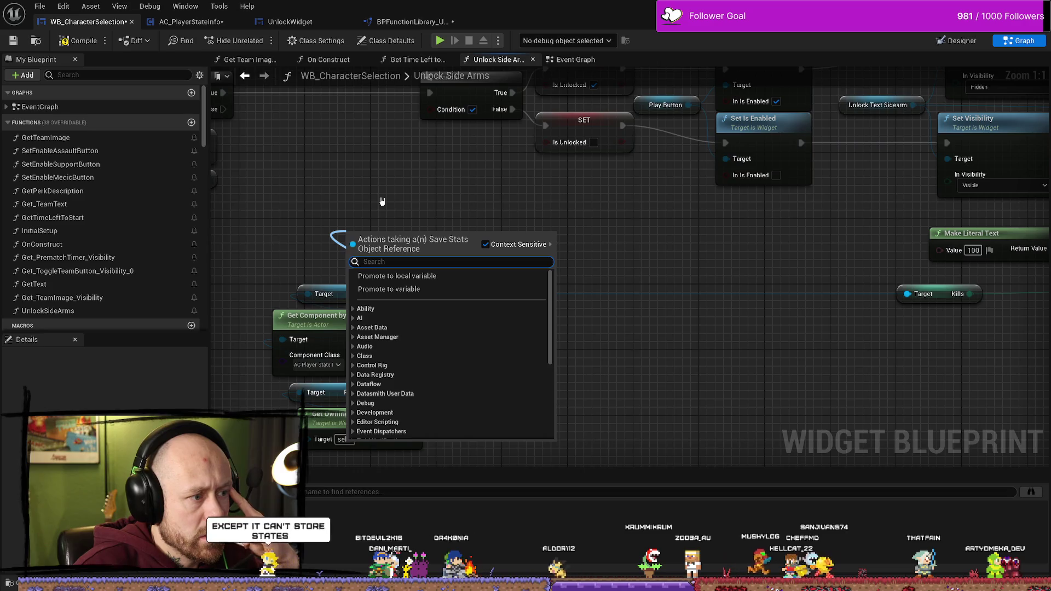
{"action": "left_click", "coordinate": [382, 201]}
{"action": "left_click_drag", "start_coordinate": [376, 199], "coordinate": [404, 211]}
{"action": "right_click", "coordinate": [403, 213]}
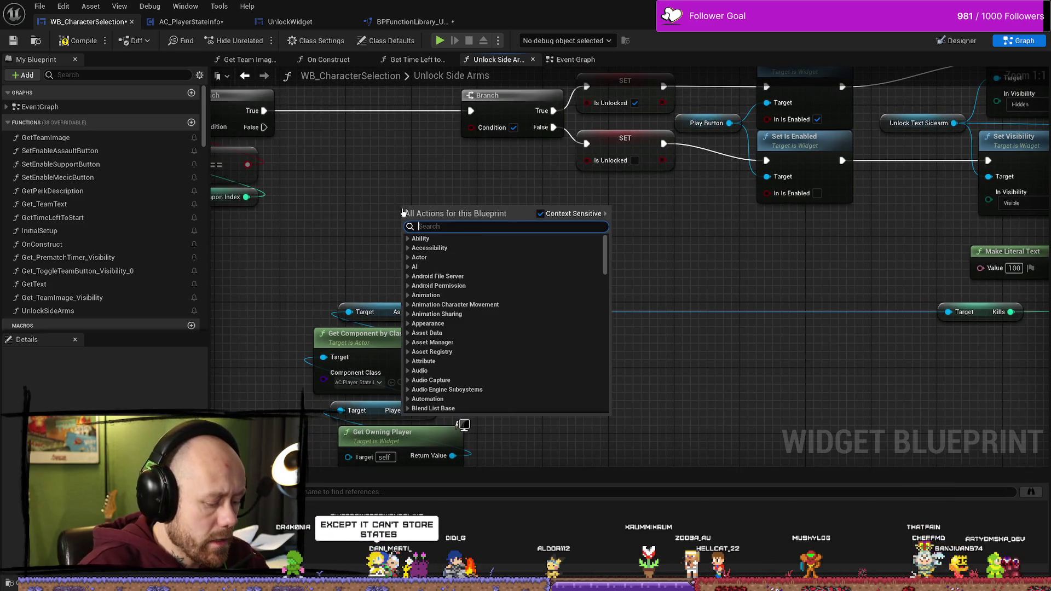
{"action": "type", "text": "unlock"}
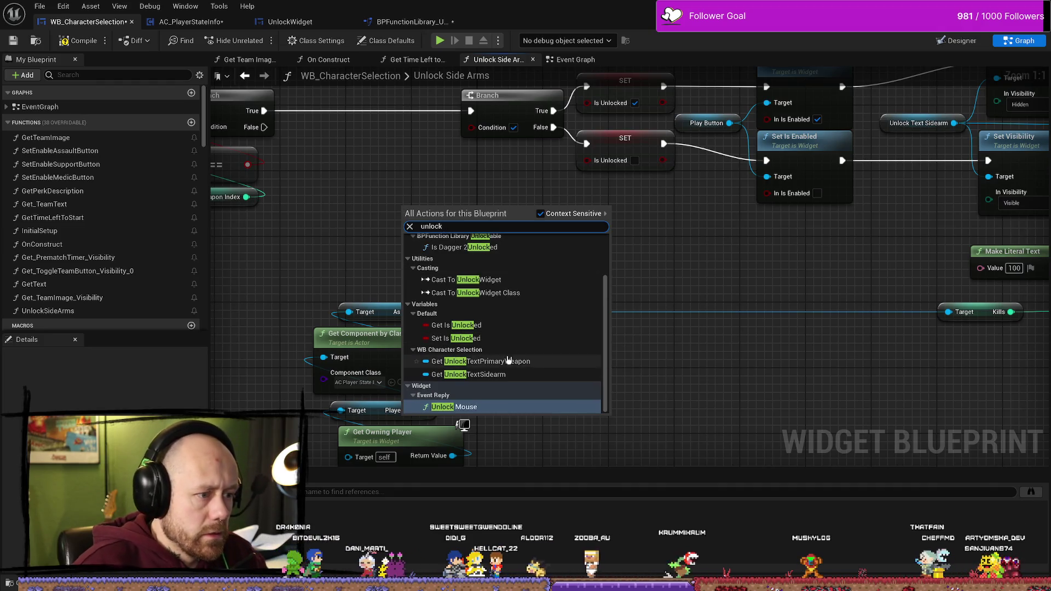
{"action": "left_click", "coordinate": [482, 247]}
{"action": "left_click_drag", "start_coordinate": [481, 247], "coordinate": [390, 135]}
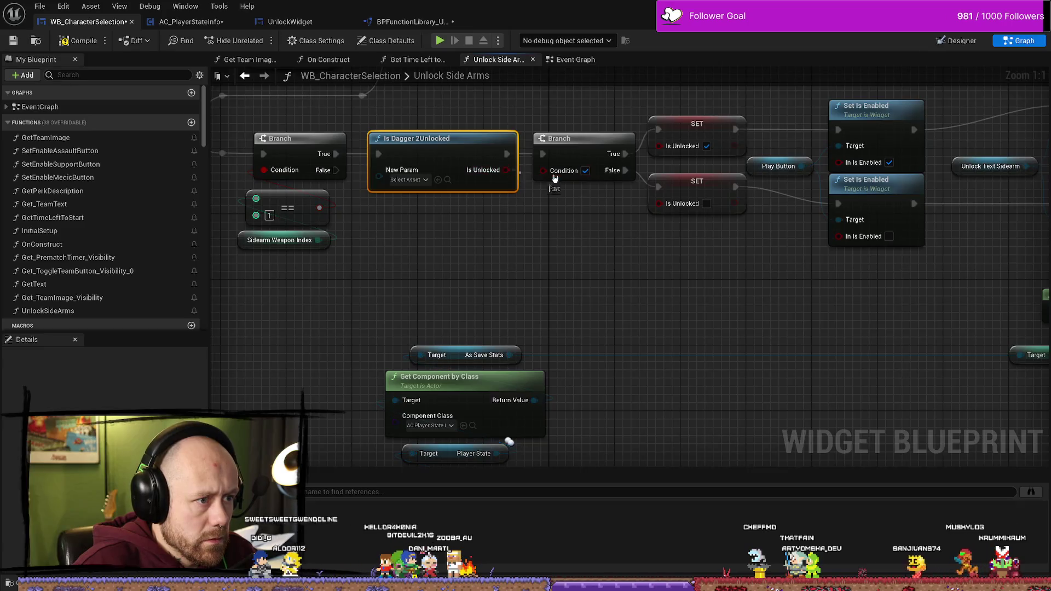
Wire As Save Stats into Is Dagger 2Unlocked's New Param and review the connections
{"action": "left_click_drag", "start_coordinate": [509, 354], "coordinate": [379, 170]}
{"action": "left_click_drag", "start_coordinate": [444, 158], "coordinate": [460, 158]}
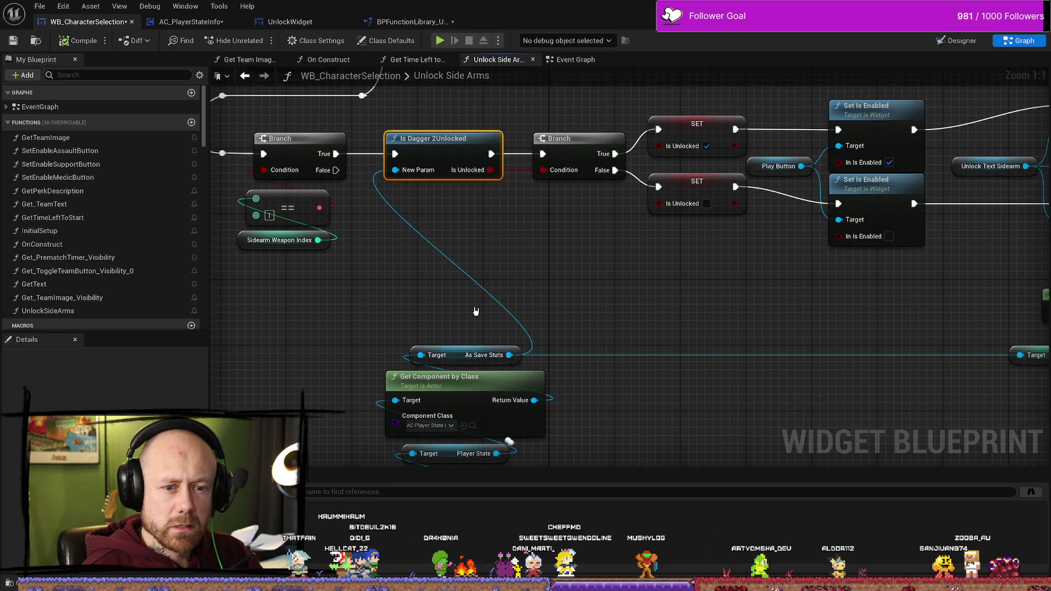
{"action": "mouse_move", "coordinate": [601, 240]}
{"action": "left_mouse_down"}
{"action": "mouse_move", "coordinate": [547, 228]}
{"action": "mouse_move", "coordinate": [469, 181]}
{"action": "mouse_move", "coordinate": [500, 312]}
{"action": "mouse_move", "coordinate": [623, 196]}
{"action": "left_mouse_up"}
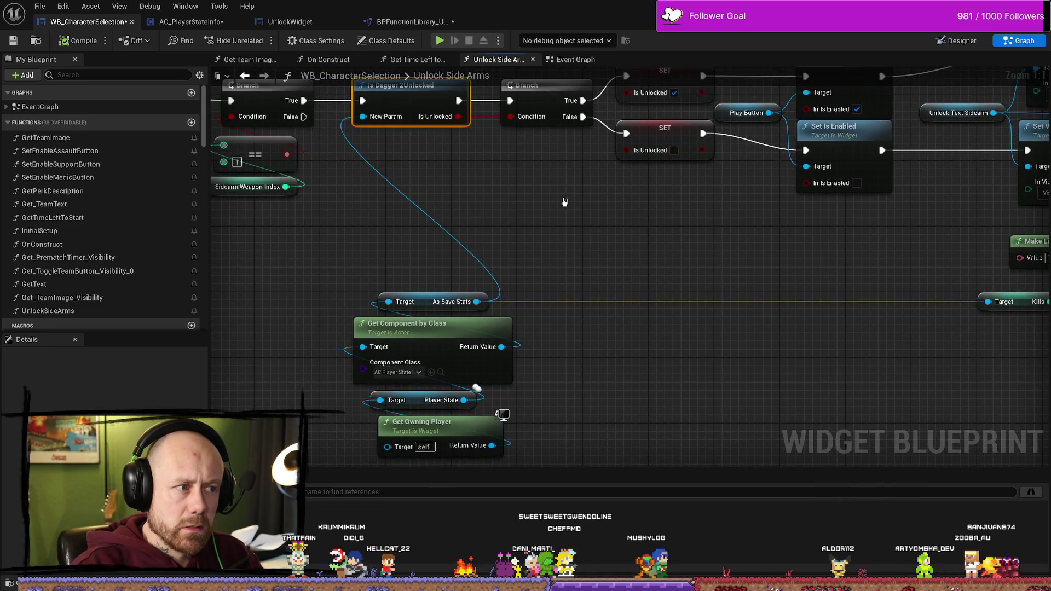
{"action": "mouse_move", "coordinate": [479, 226]}
{"action": "left_mouse_down"}
{"action": "mouse_move", "coordinate": [481, 199]}
{"action": "mouse_move", "coordinate": [528, 251]}
{"action": "left_mouse_up"}
{"action": "scroll", "coordinate": [615, 296], "scroll_direction": "down", "scroll_amount": 1}
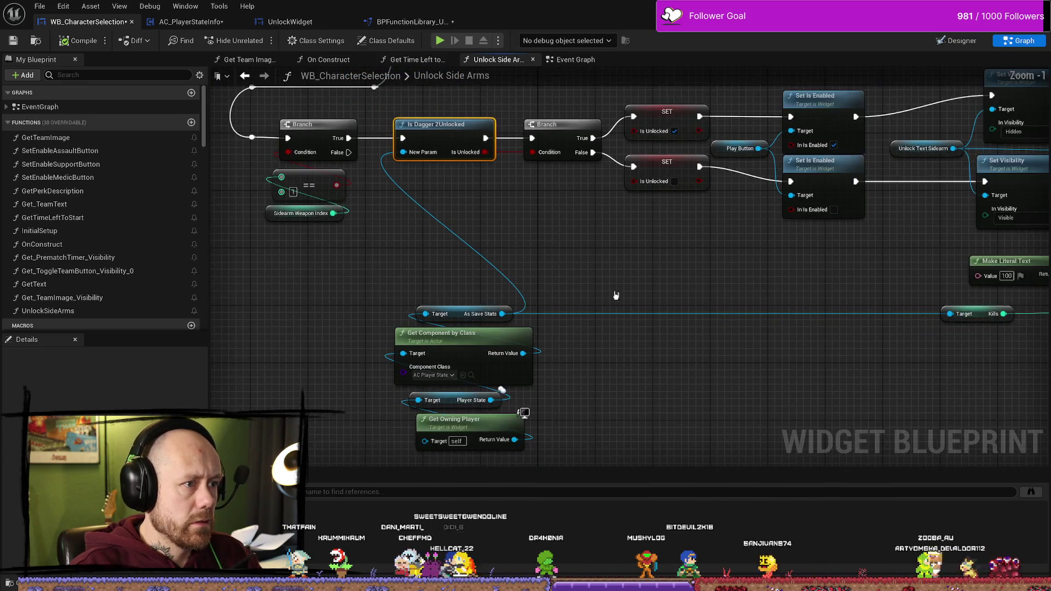
{"action": "left_click_drag", "start_coordinate": [615, 296], "coordinate": [580, 258]}
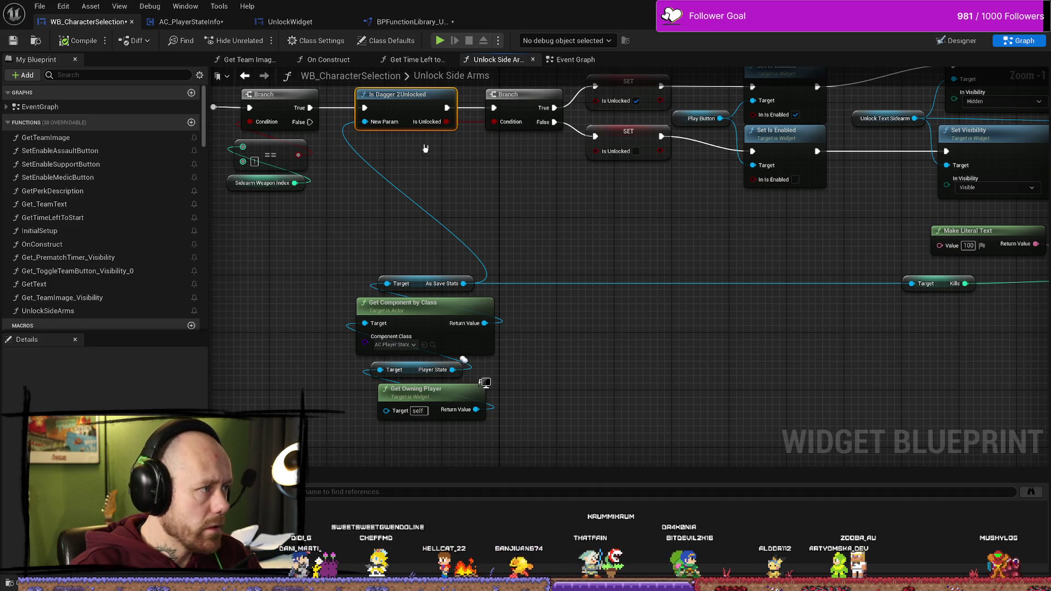
In BPFunctionLibrary_Unlockable, review Is Dagger 2Unlocked's entry and Return Node settings, then compile
{"action": "left_click", "coordinate": [413, 22]}
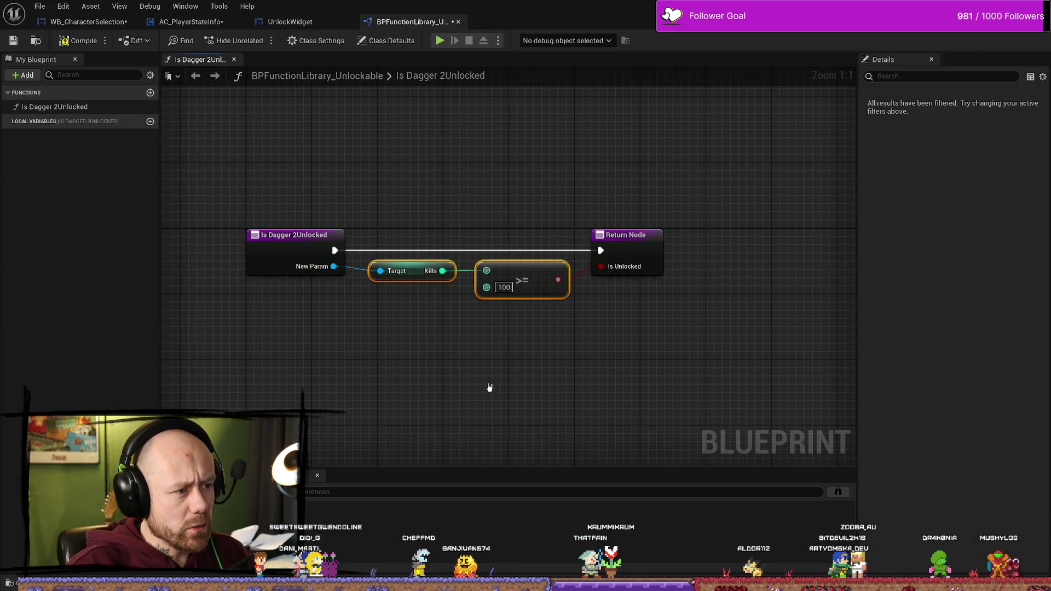
{"action": "left_click_drag", "start_coordinate": [401, 134], "coordinate": [493, 367]}
{"action": "left_click", "coordinate": [439, 332]}
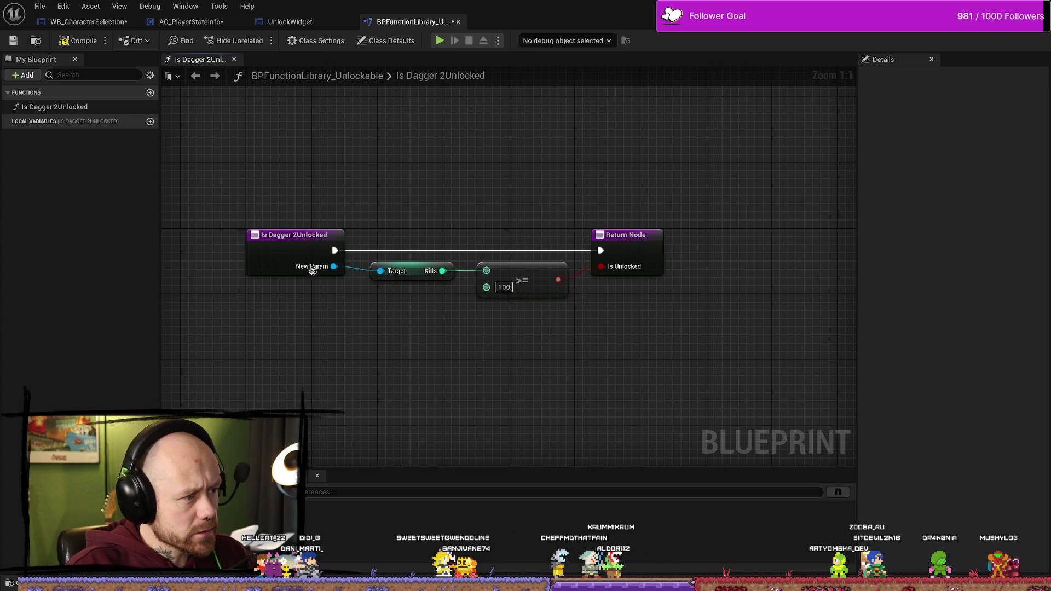
{"action": "left_click", "coordinate": [291, 263]}
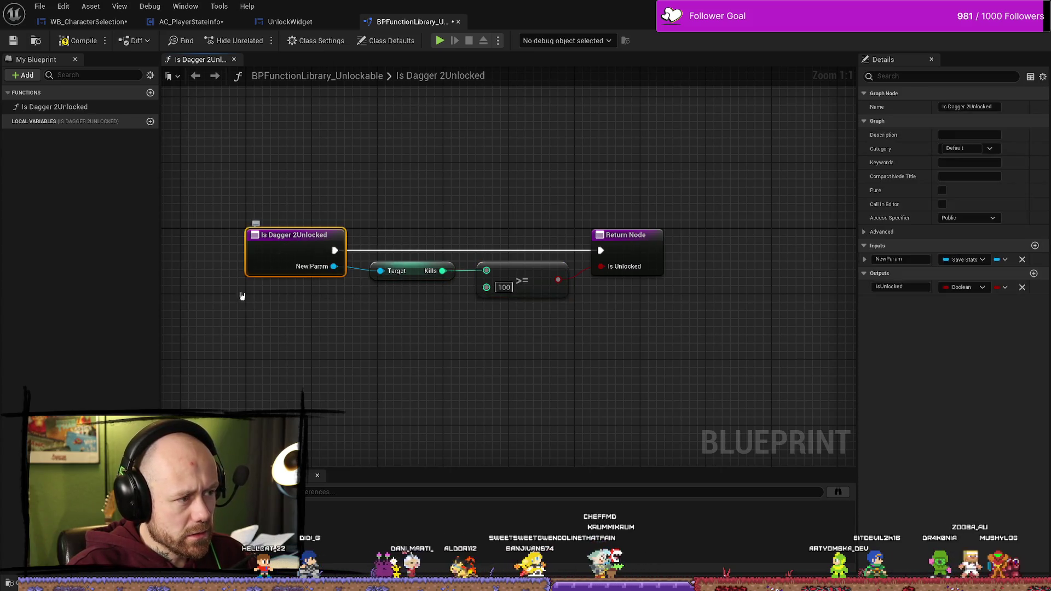
{"action": "left_click_drag", "start_coordinate": [409, 183], "coordinate": [530, 369]}
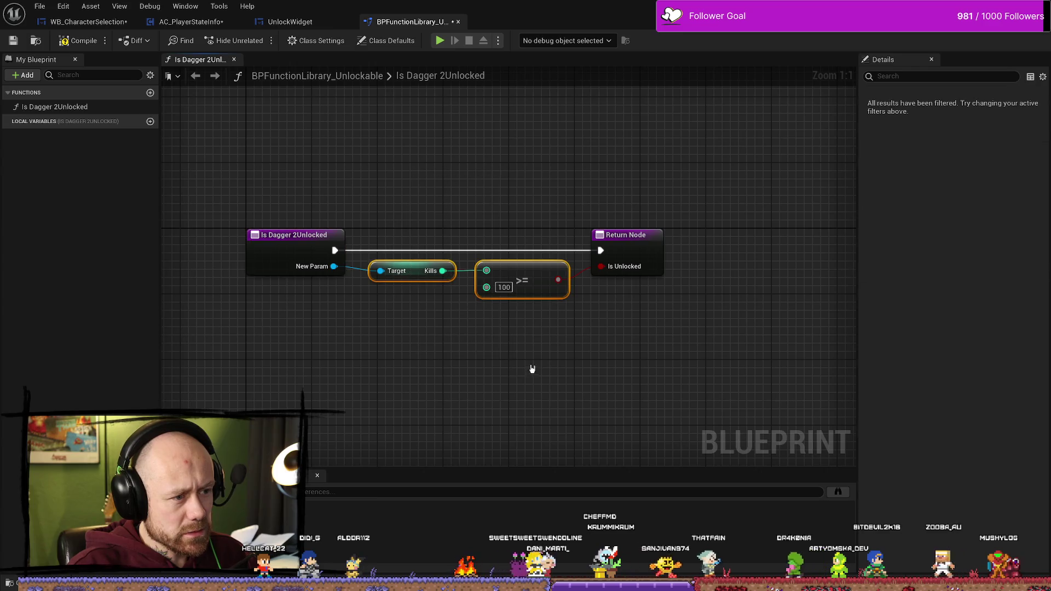
{"action": "left_click", "coordinate": [626, 236]}
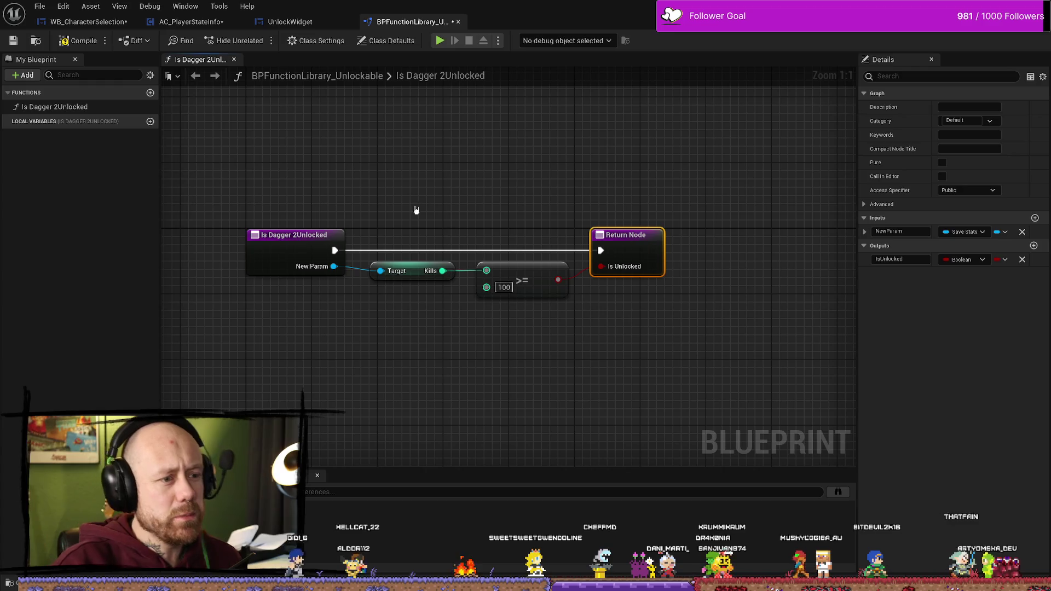
{"action": "left_click", "coordinate": [77, 42]}
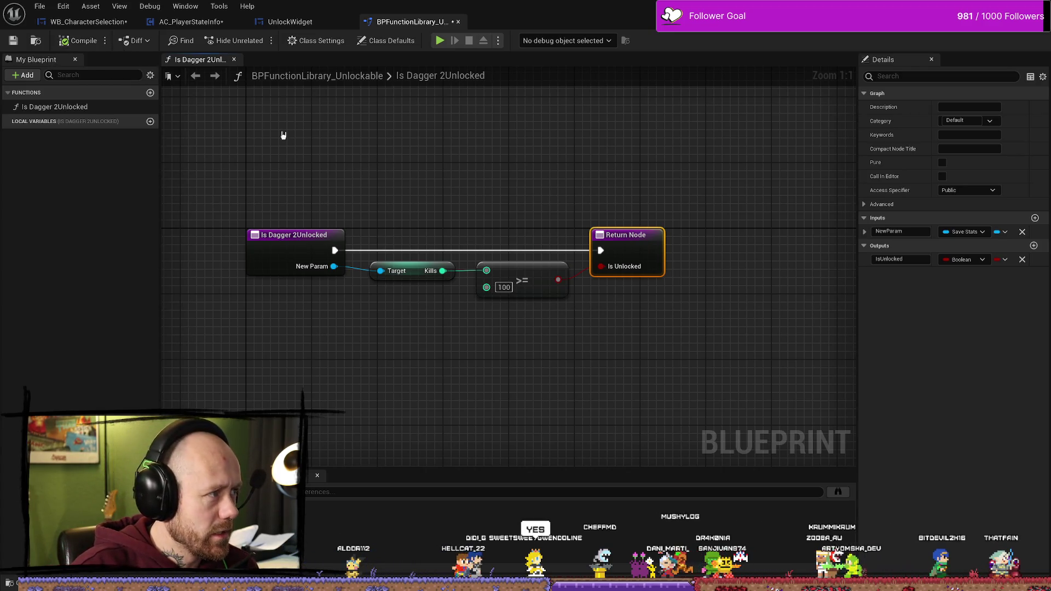
{"action": "left_click", "coordinate": [414, 149]}
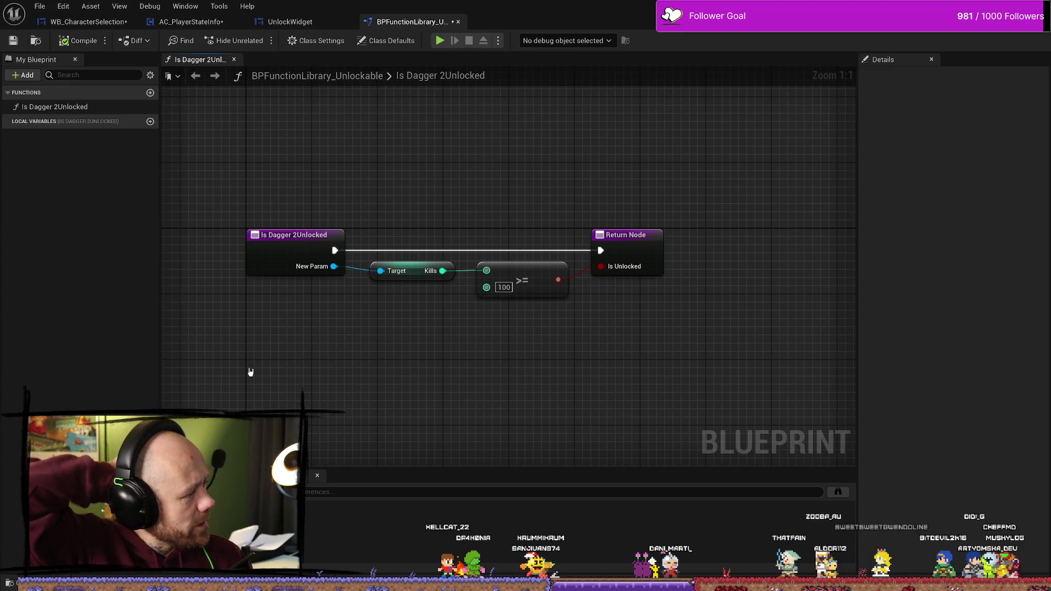
{"action": "left_click_drag", "start_coordinate": [407, 194], "coordinate": [494, 404]}
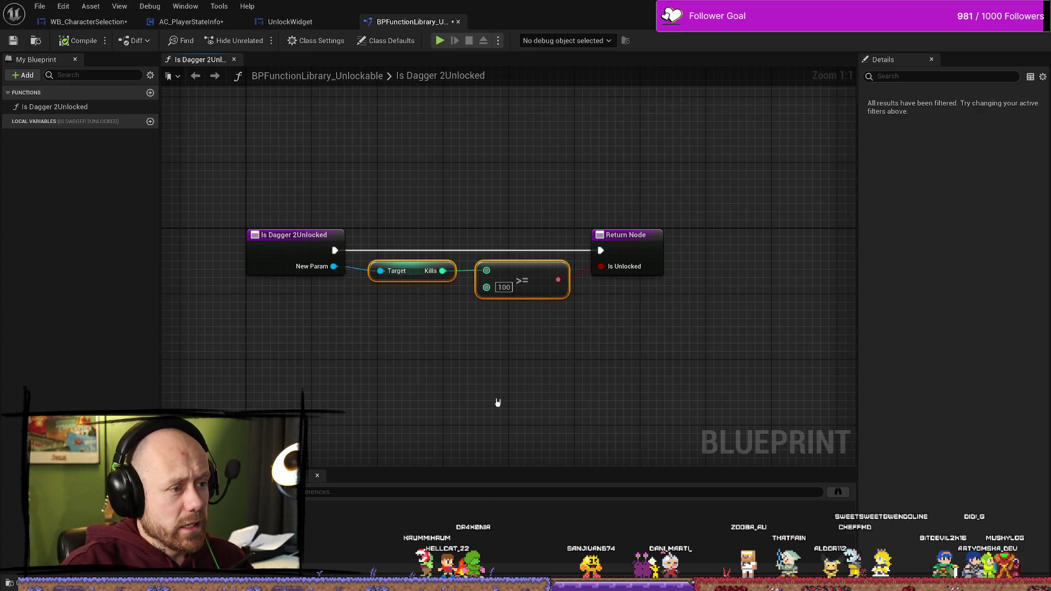
Select the Kills and >= nodes, then all four Is Dagger 2Unlocked nodes, and save the library
{"action": "left_click_drag", "start_coordinate": [389, 195], "coordinate": [509, 369]}
{"action": "left_click_drag", "start_coordinate": [540, 199], "coordinate": [401, 387]}
{"action": "left_click_drag", "start_coordinate": [430, 179], "coordinate": [423, 285]}
{"action": "left_click_drag", "start_coordinate": [414, 321], "coordinate": [512, 459]}
{"action": "left_click_drag", "start_coordinate": [388, 384], "coordinate": [389, 385]}
{"action": "mouse_move", "coordinate": [409, 166]}
{"action": "left_mouse_down"}
{"action": "mouse_move", "coordinate": [455, 368]}
{"action": "mouse_move", "coordinate": [476, 315]}
{"action": "mouse_move", "coordinate": [531, 279]}
{"action": "left_mouse_up"}
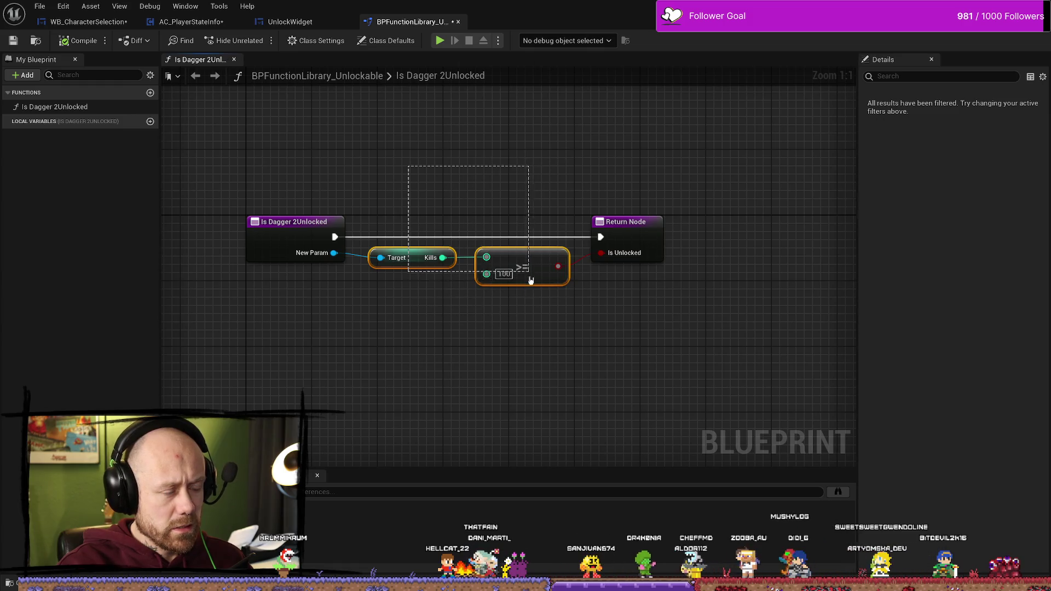
{"action": "left_click_drag", "start_coordinate": [430, 354], "coordinate": [520, 328]}
{"action": "mouse_move", "coordinate": [507, 183]}
{"action": "left_mouse_down"}
{"action": "mouse_move", "coordinate": [371, 334]}
{"action": "mouse_move", "coordinate": [361, 323]}
{"action": "left_mouse_up"}
{"action": "left_click_drag", "start_coordinate": [257, 175], "coordinate": [713, 379]}
{"action": "left_click", "coordinate": [78, 41]}
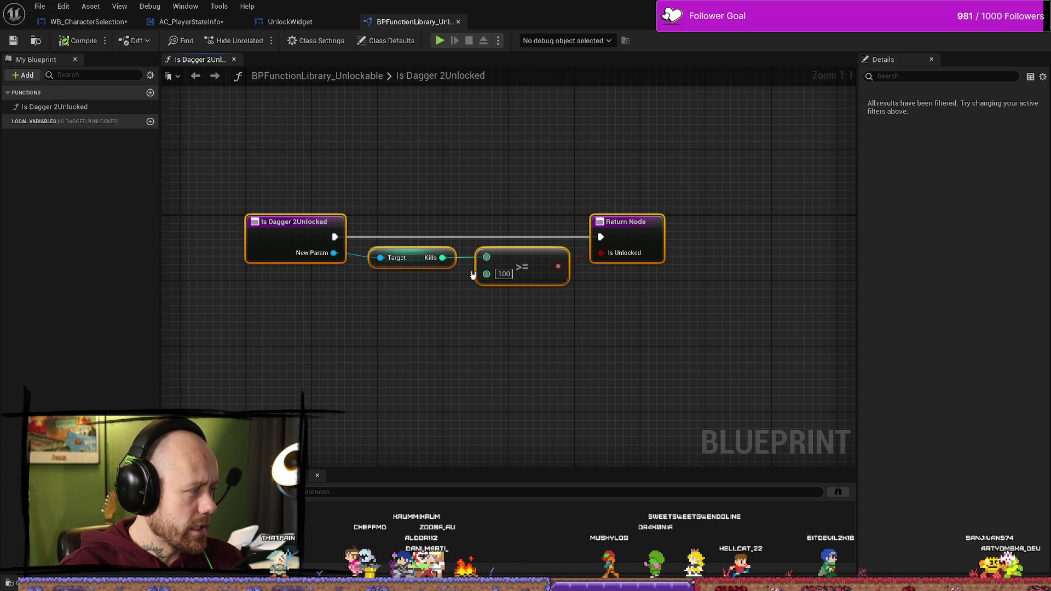
Reselect the Kills and >= comparison nodes to review them, then clear the selection
{"action": "left_click_drag", "start_coordinate": [418, 198], "coordinate": [490, 357]}
{"action": "mouse_move", "coordinate": [535, 171]}
{"action": "left_mouse_down"}
{"action": "mouse_move", "coordinate": [542, 178]}
{"action": "mouse_move", "coordinate": [411, 345]}
{"action": "left_mouse_up"}
{"action": "left_click_drag", "start_coordinate": [437, 167], "coordinate": [502, 364]}
{"action": "mouse_move", "coordinate": [413, 206]}
{"action": "left_mouse_down"}
{"action": "mouse_move", "coordinate": [446, 347]}
{"action": "mouse_move", "coordinate": [507, 347]}
{"action": "left_mouse_up"}
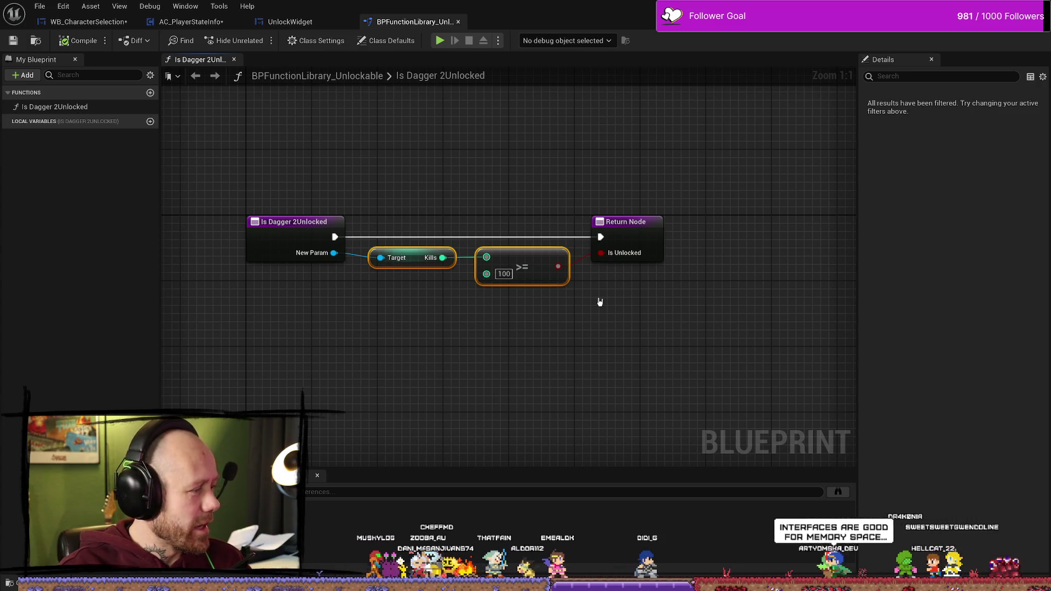
{"action": "left_click", "coordinate": [261, 147]}
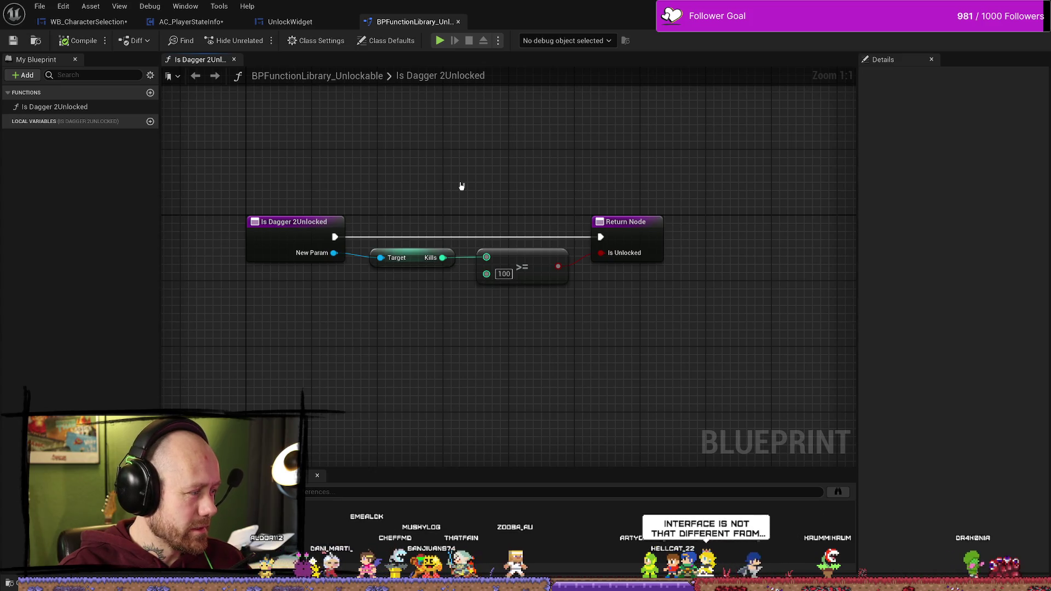
{"action": "mouse_move", "coordinate": [440, 258]}
{"action": "left_mouse_down"}
{"action": "mouse_move", "coordinate": [497, 335]}
{"action": "mouse_move", "coordinate": [500, 151]}
{"action": "mouse_move", "coordinate": [420, 292]}
{"action": "left_mouse_up"}
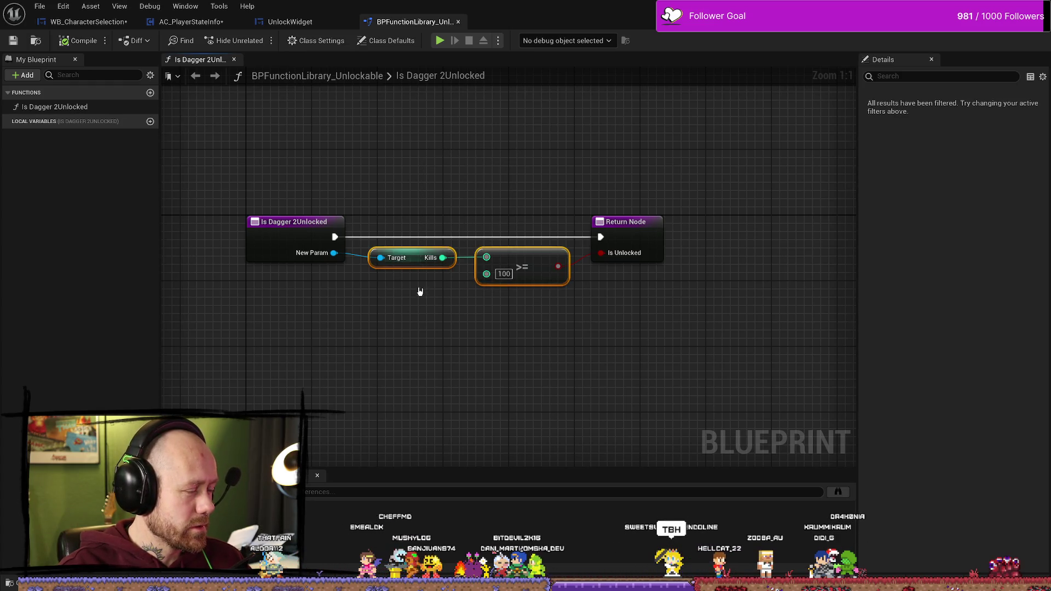
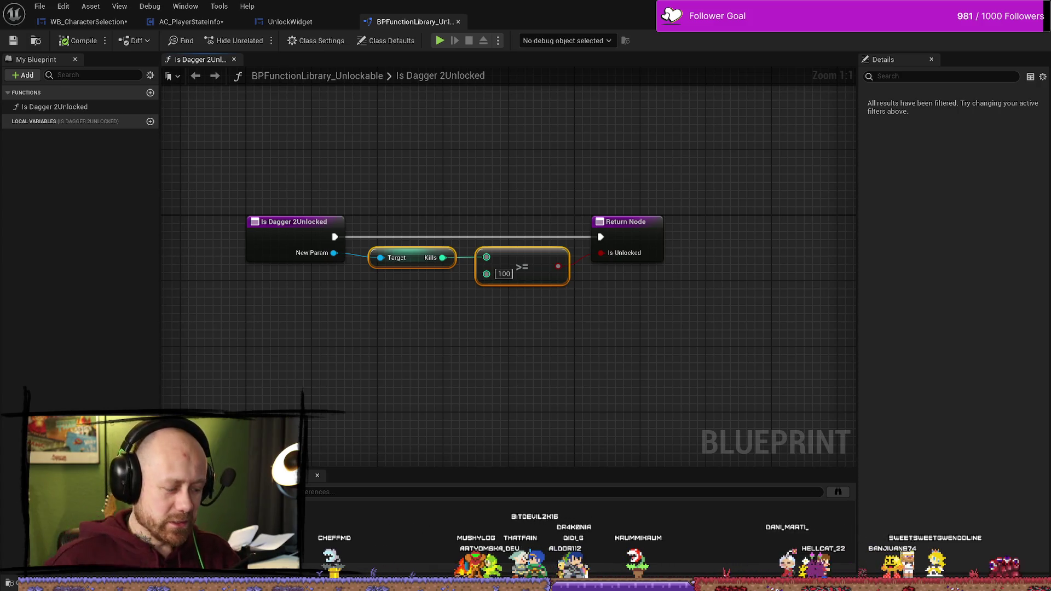
Move the Play Animation, Unlocked and Play Sound 2D nodes left in the UnlockWidget graph
{"action": "left_click", "coordinate": [442, 162]}
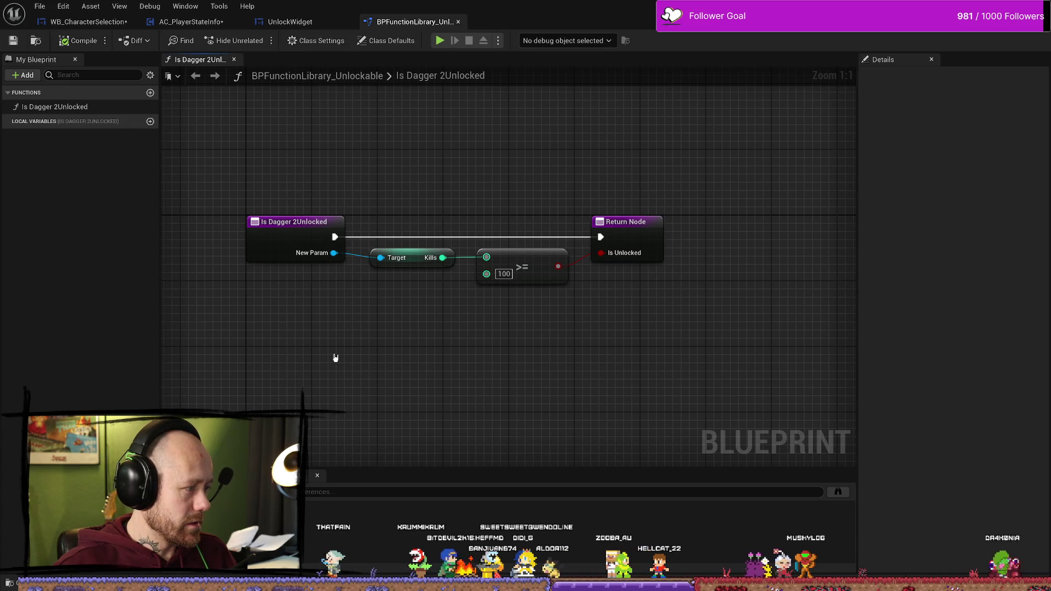
{"action": "left_click_drag", "start_coordinate": [359, 241], "coordinate": [566, 331]}
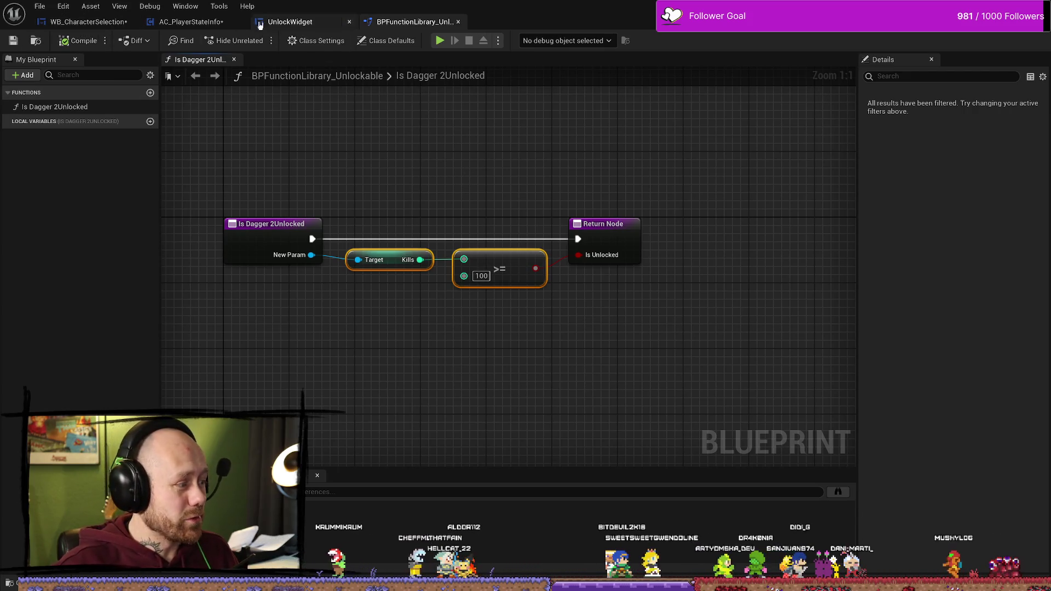
{"action": "left_click", "coordinate": [290, 21]}
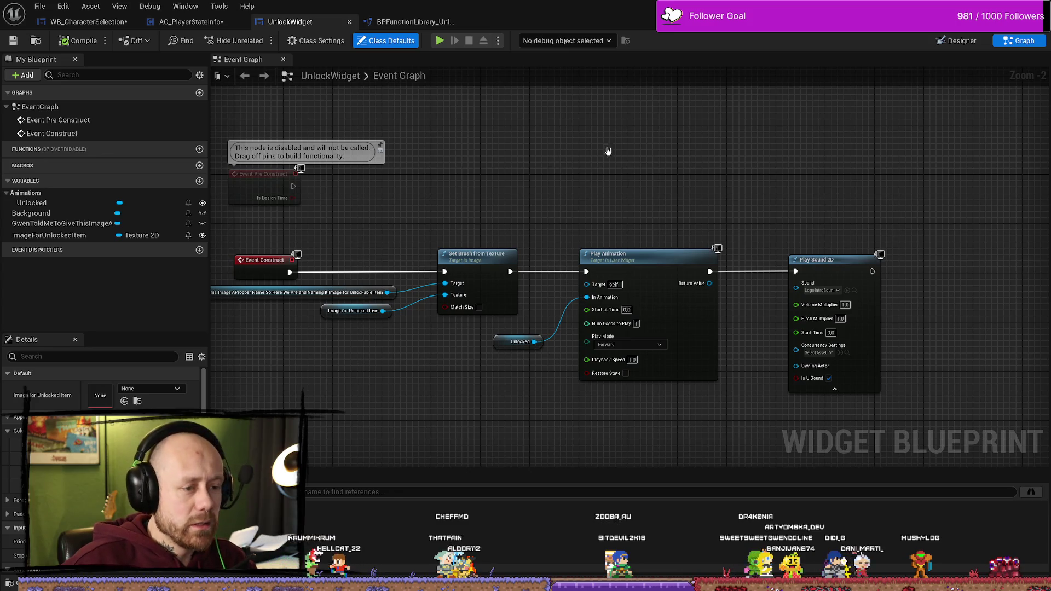
{"action": "mouse_move", "coordinate": [668, 174]}
{"action": "left_mouse_down"}
{"action": "mouse_move", "coordinate": [629, 345]}
{"action": "mouse_move", "coordinate": [525, 353]}
{"action": "left_mouse_up"}
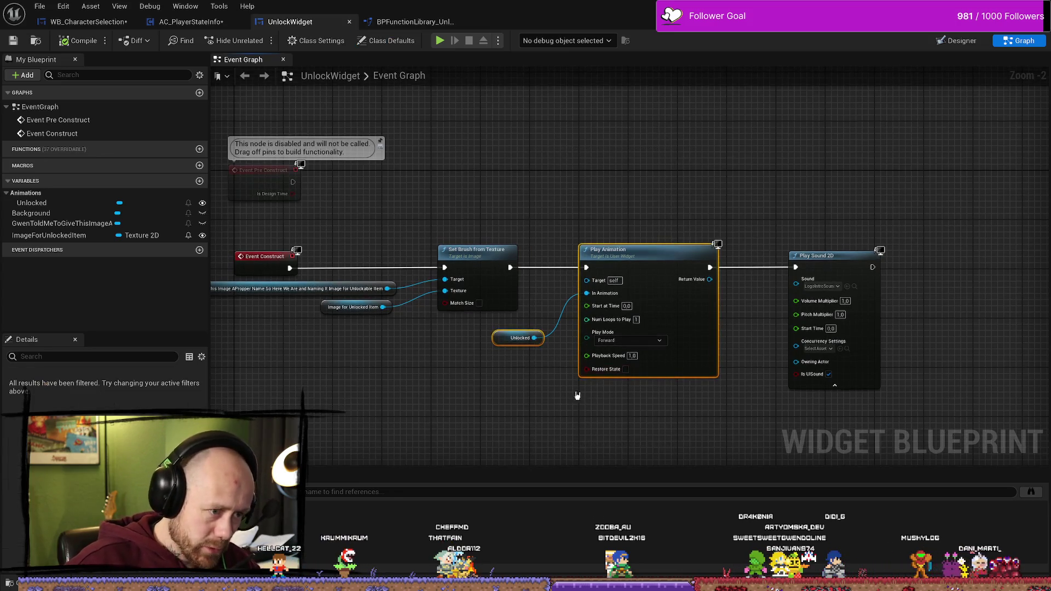
{"action": "left_click_drag", "start_coordinate": [648, 253], "coordinate": [619, 255]}
{"action": "left_click", "coordinate": [825, 254]}
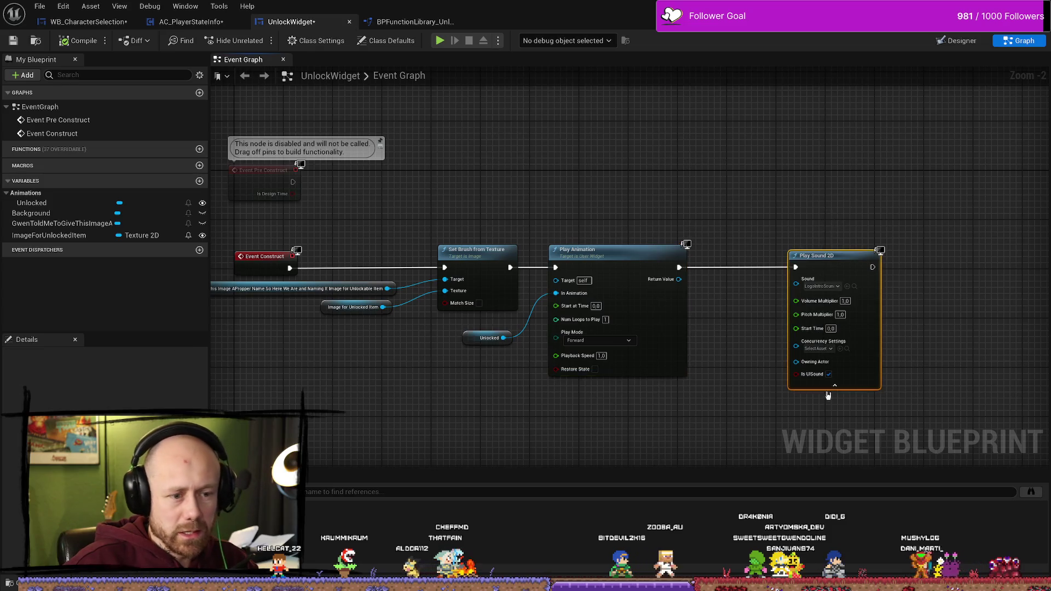
{"action": "left_click_drag", "start_coordinate": [825, 253], "coordinate": [769, 253]}
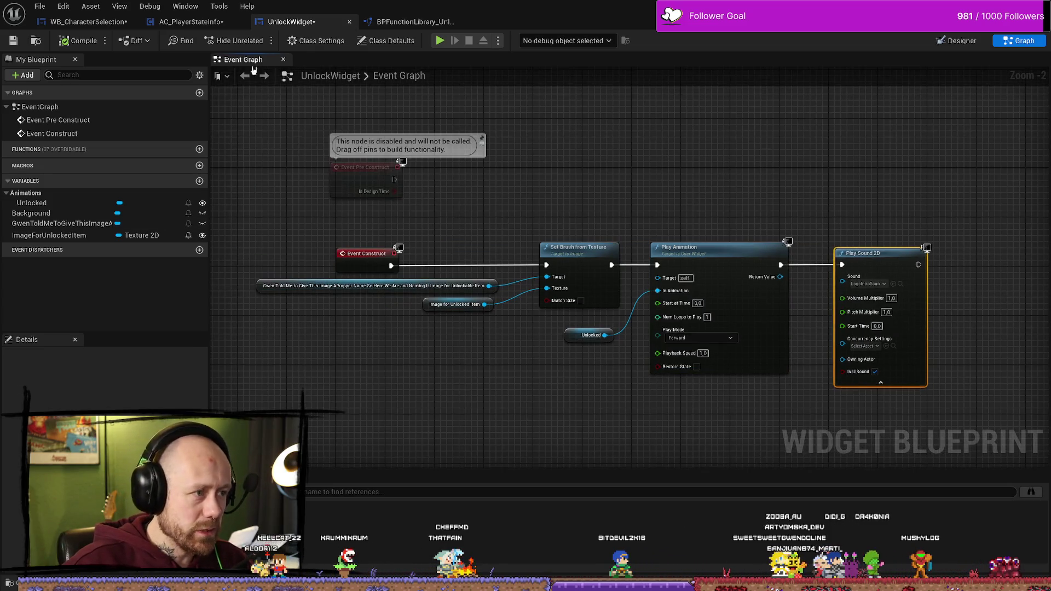
Save all modified blueprints with File > Save All
{"action": "left_click", "coordinate": [191, 22]}
{"action": "left_click", "coordinate": [40, 6]}
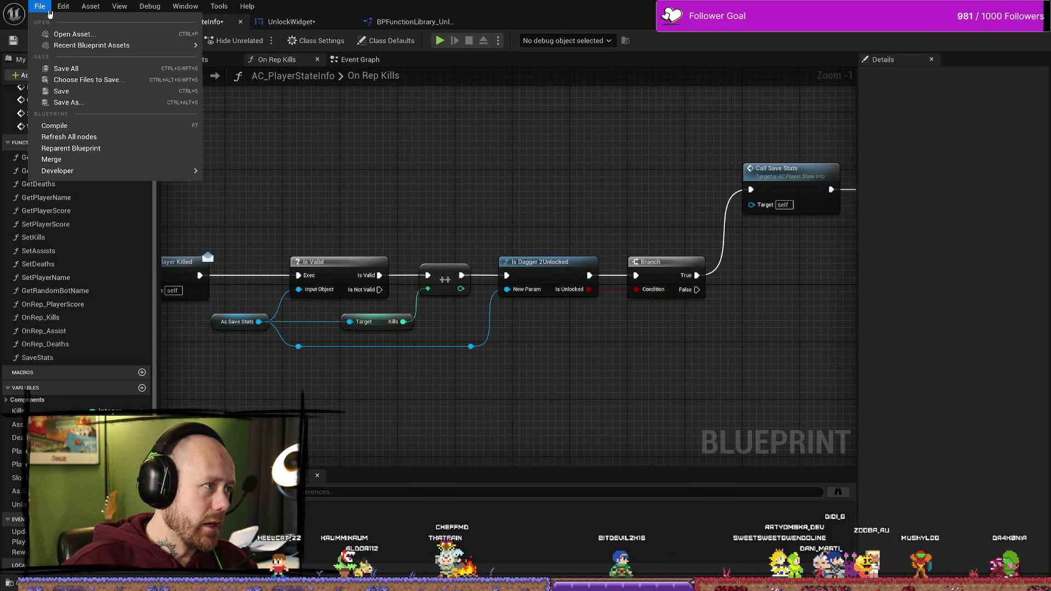
{"action": "left_click", "coordinate": [65, 69]}
{"action": "left_click", "coordinate": [422, 22]}
{"action": "mouse_move", "coordinate": [529, 196]}
{"action": "left_mouse_down"}
{"action": "mouse_move", "coordinate": [532, 236]}
{"action": "mouse_move", "coordinate": [396, 357]}
{"action": "left_mouse_up"}
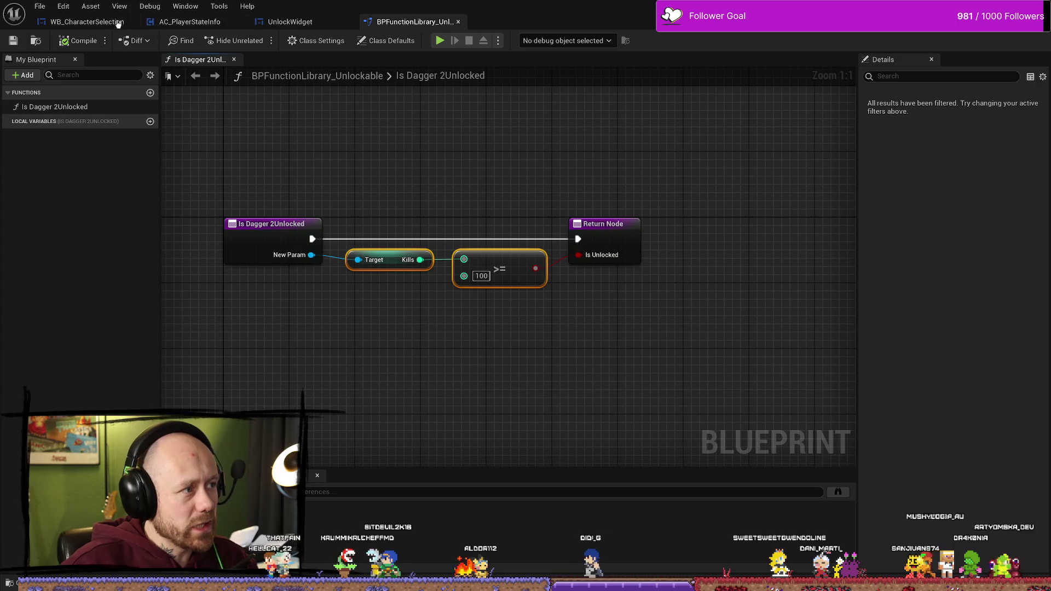
{"action": "left_click", "coordinate": [87, 21]}
Shift the As Save Stats, Get Component, Player State and Get Owning Player nodes left
{"action": "left_click_drag", "start_coordinate": [392, 242], "coordinate": [525, 457]}
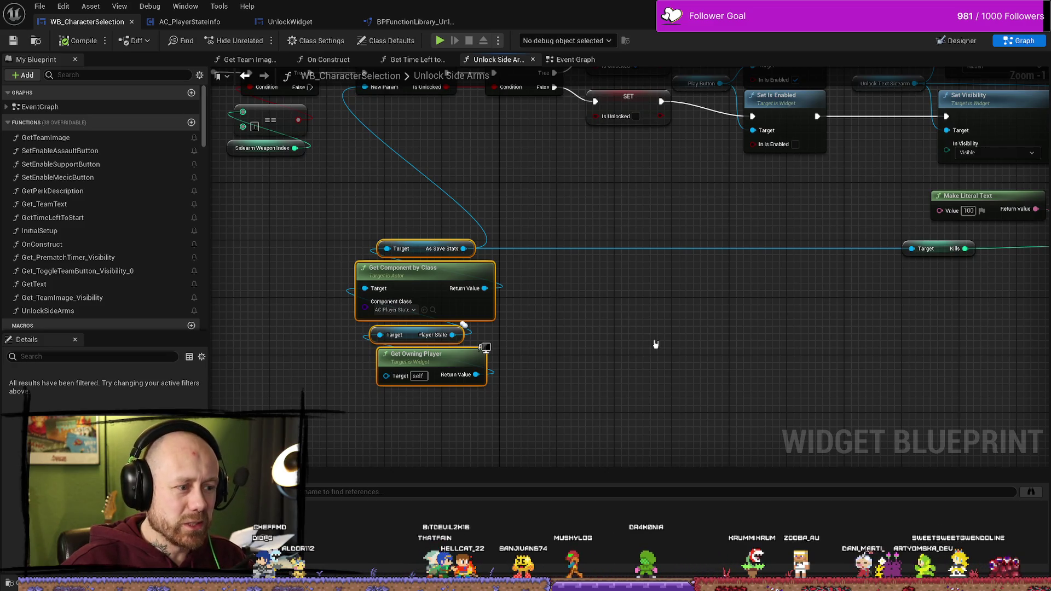
{"action": "mouse_move", "coordinate": [652, 347]}
{"action": "left_mouse_down"}
{"action": "mouse_move", "coordinate": [595, 211]}
{"action": "mouse_move", "coordinate": [568, 294]}
{"action": "mouse_move", "coordinate": [578, 289]}
{"action": "left_mouse_up"}
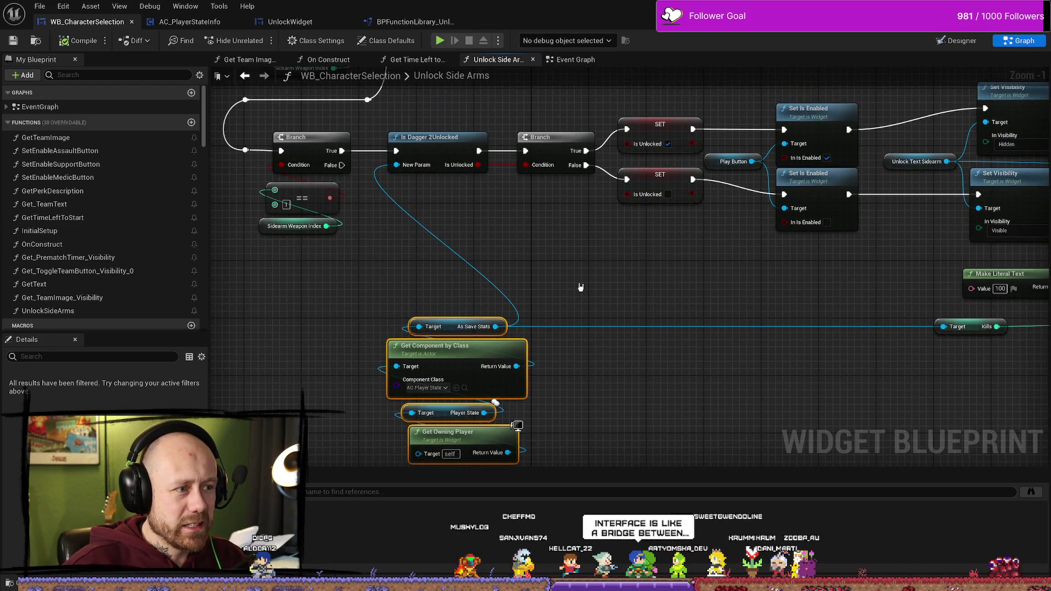
{"action": "mouse_move", "coordinate": [581, 287]}
{"action": "left_mouse_down"}
{"action": "mouse_move", "coordinate": [403, 286]}
{"action": "mouse_move", "coordinate": [595, 305]}
{"action": "left_mouse_up"}
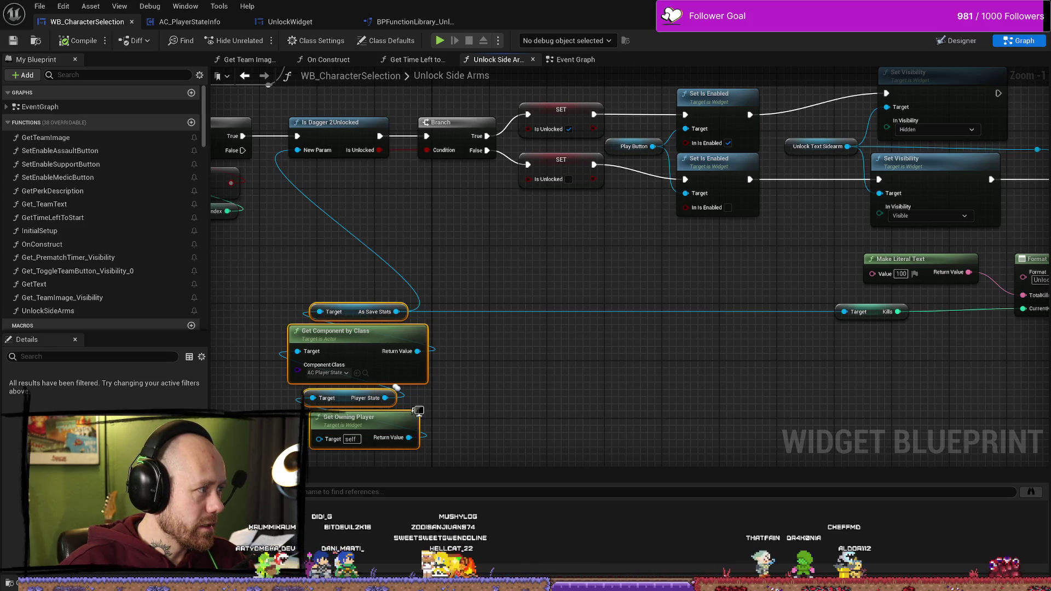
{"action": "mouse_move", "coordinate": [471, 328]}
{"action": "left_mouse_down"}
{"action": "mouse_move", "coordinate": [493, 315]}
{"action": "mouse_move", "coordinate": [713, 344]}
{"action": "left_mouse_up"}
{"action": "left_click_drag", "start_coordinate": [506, 322], "coordinate": [594, 307]}
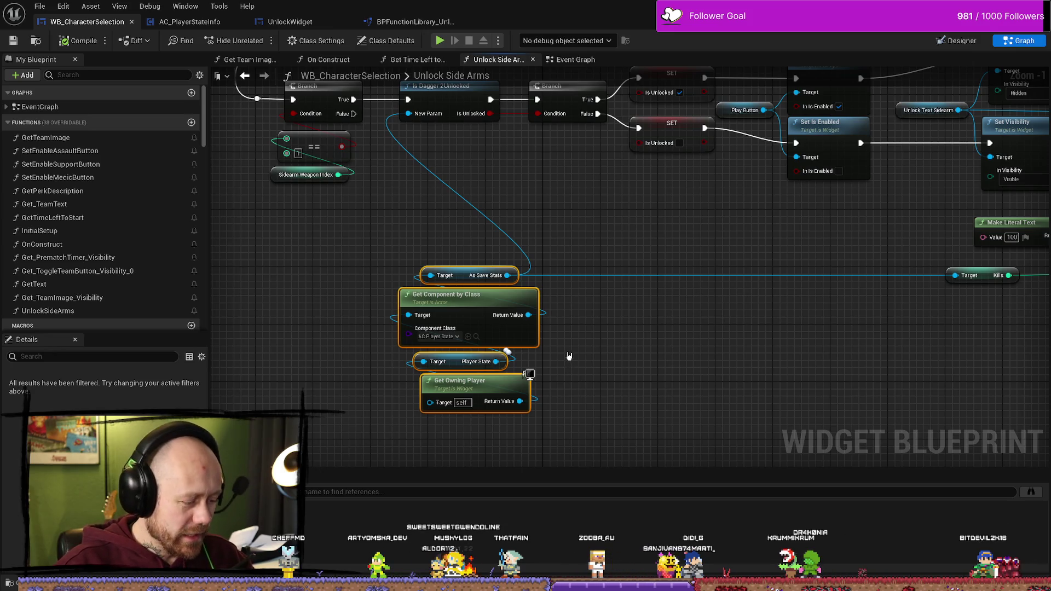
{"action": "left_click_drag", "start_coordinate": [444, 253], "coordinate": [469, 447]}
{"action": "mouse_move", "coordinate": [464, 266]}
{"action": "left_mouse_down"}
{"action": "mouse_move", "coordinate": [416, 252]}
{"action": "mouse_move", "coordinate": [346, 268]}
{"action": "mouse_move", "coordinate": [402, 267]}
{"action": "mouse_move", "coordinate": [343, 274]}
{"action": "left_mouse_up"}
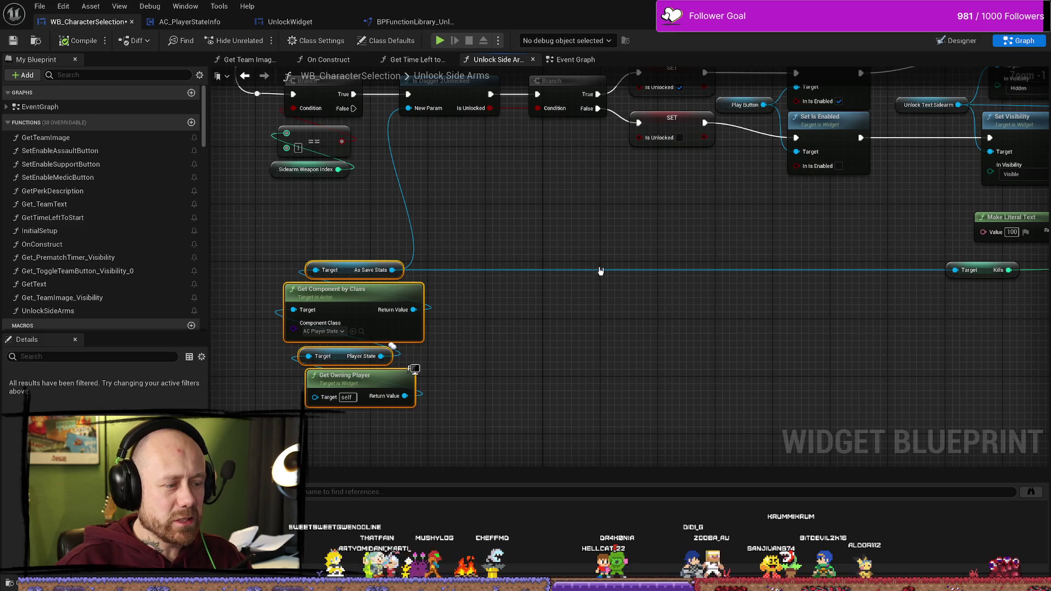
Save the WB_CharacterSelection blueprint with Ctrl+S
{"action": "left_click_drag", "start_coordinate": [448, 129], "coordinate": [484, 157]}
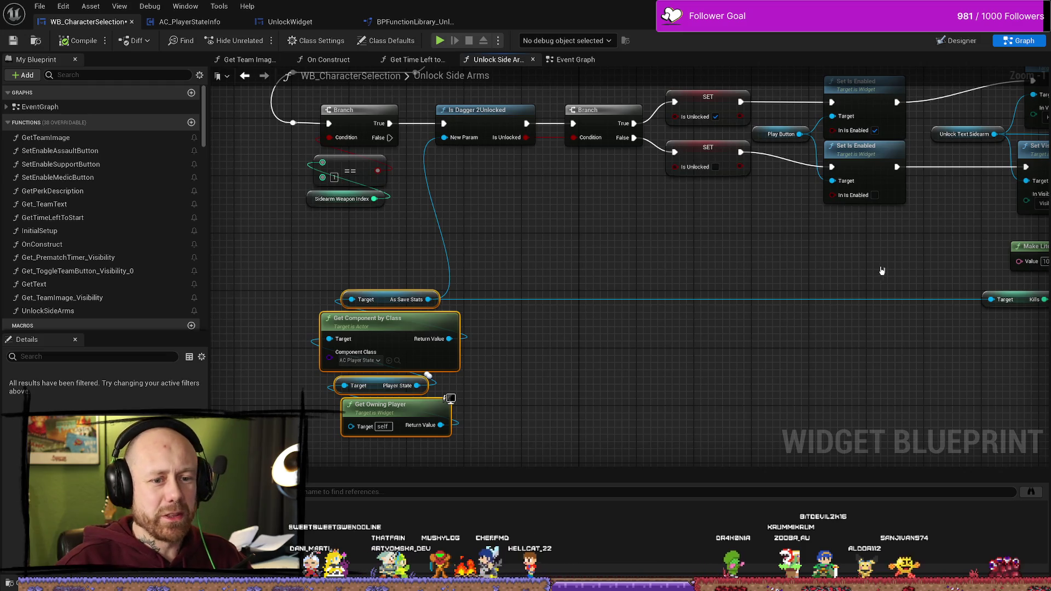
{"action": "left_click_drag", "start_coordinate": [882, 270], "coordinate": [798, 263]}
{"action": "mouse_move", "coordinate": [897, 289]}
{"action": "left_mouse_down"}
{"action": "mouse_move", "coordinate": [693, 340]}
{"action": "mouse_move", "coordinate": [614, 307]}
{"action": "mouse_move", "coordinate": [895, 299]}
{"action": "left_mouse_up"}
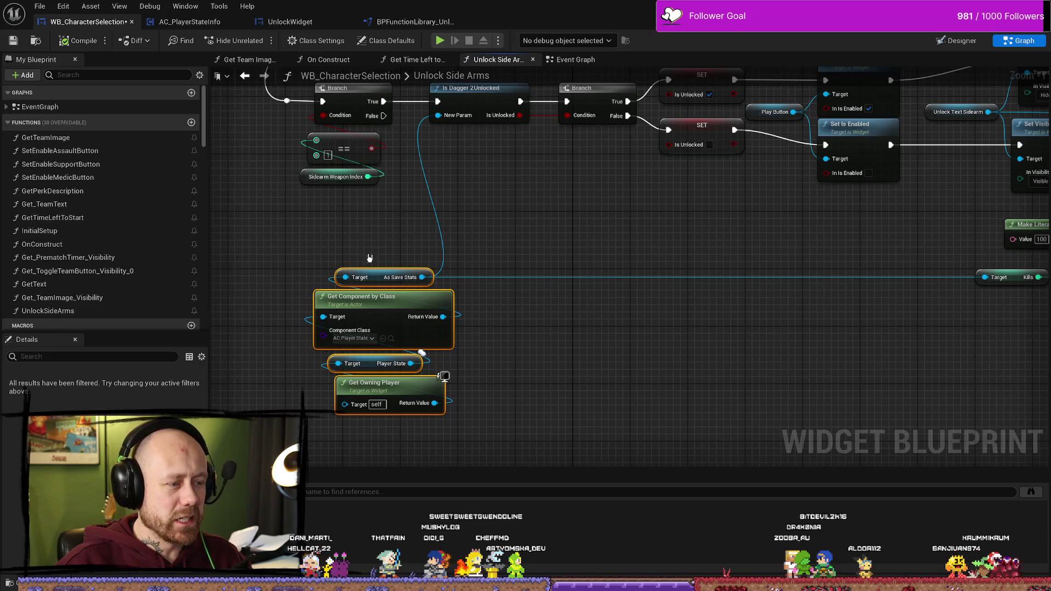
{"action": "key", "text": "ctrl+s"}
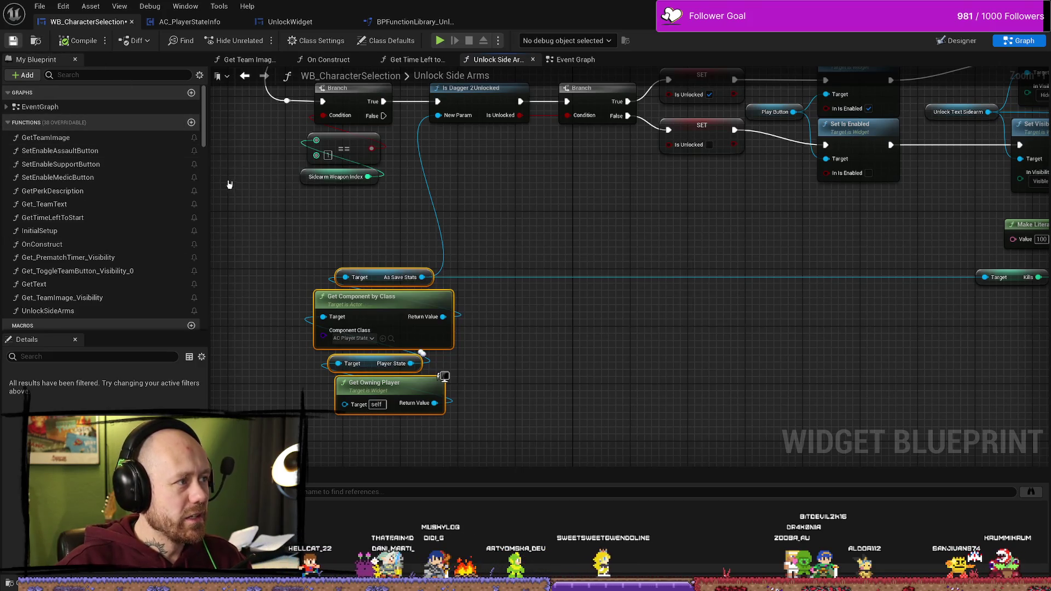
{"action": "left_click", "coordinate": [40, 6]}
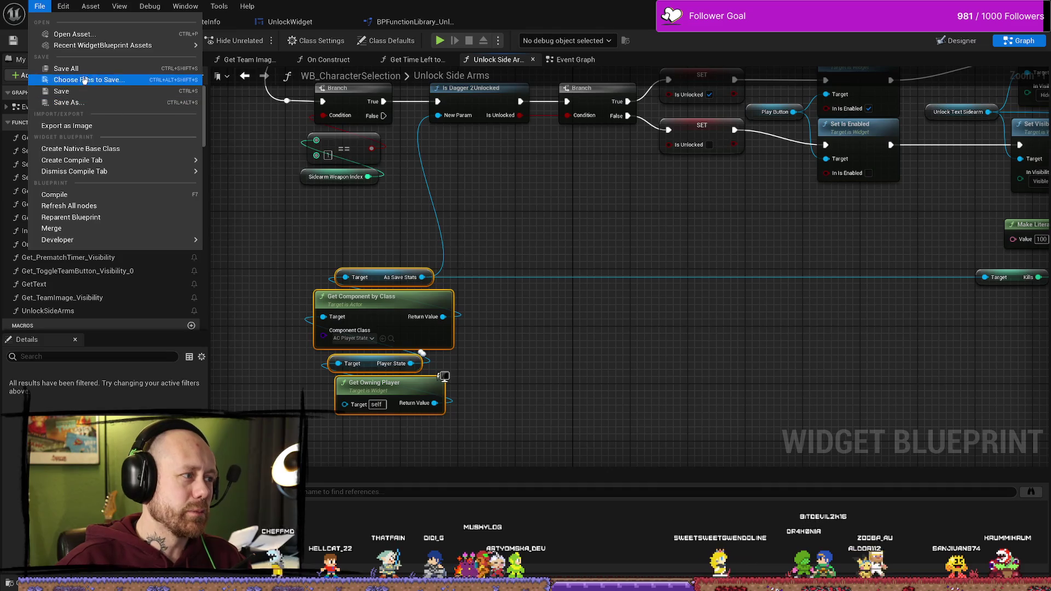
{"action": "left_click", "coordinate": [66, 80]}
{"action": "left_click", "coordinate": [165, 22]}
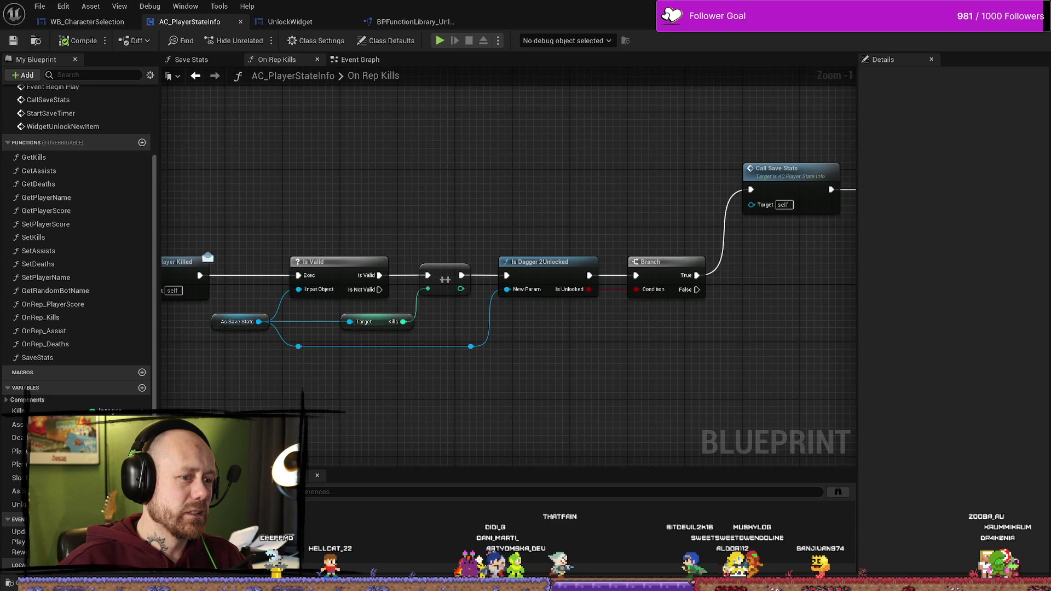
Review the On Rep Kills Branch and save nodes, then launch the MainMenu level with Alt+P
{"action": "left_click_drag", "start_coordinate": [731, 310], "coordinate": [572, 311]}
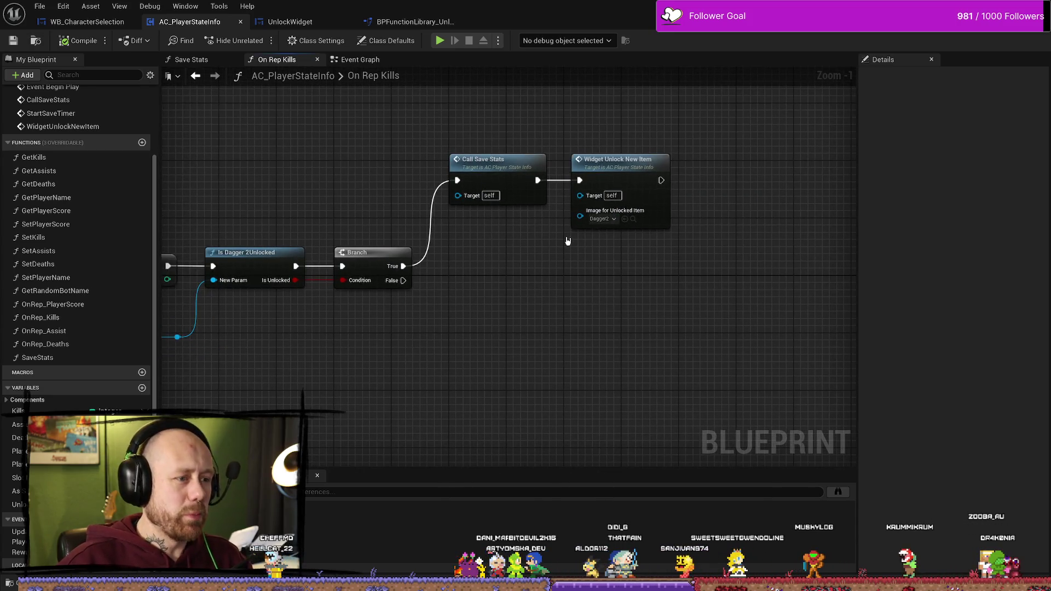
{"action": "left_click_drag", "start_coordinate": [326, 226], "coordinate": [689, 190]}
{"action": "left_click_drag", "start_coordinate": [639, 393], "coordinate": [418, 353]}
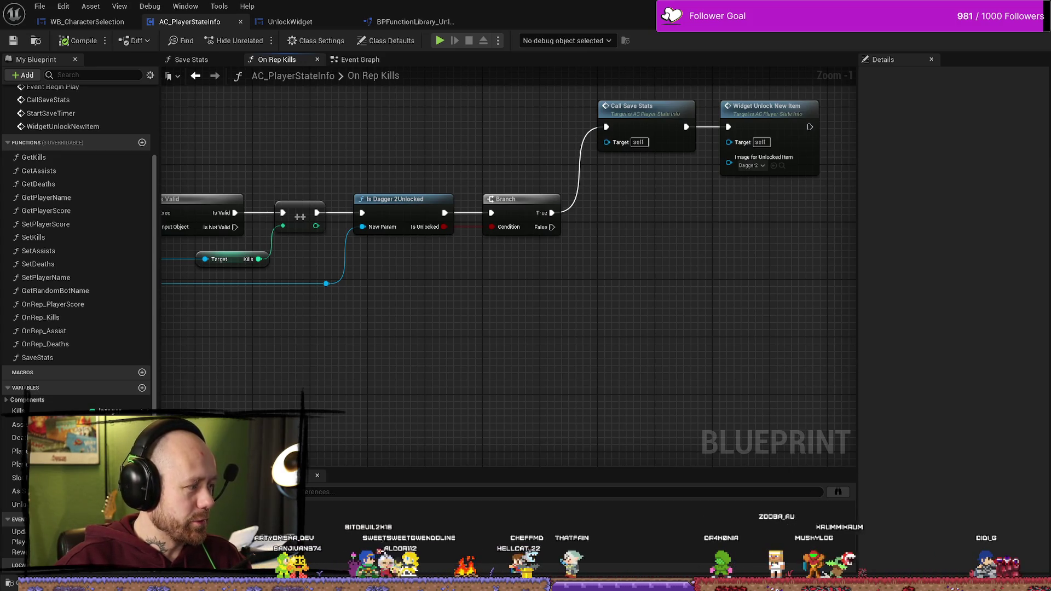
{"action": "left_click", "coordinate": [517, 214]}
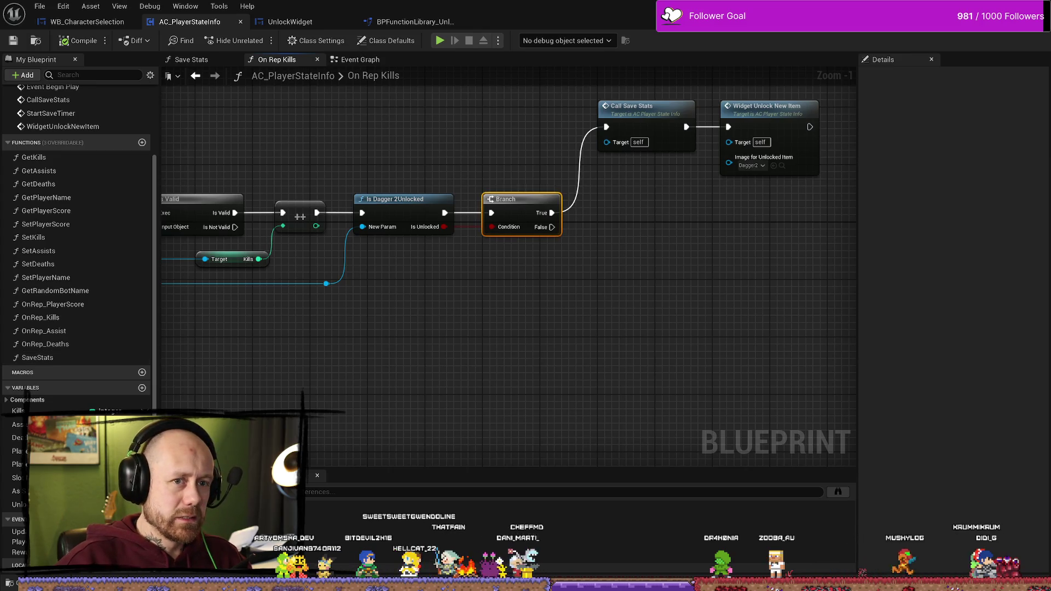
{"action": "key", "text": "alt+Tab"}
{"action": "key", "text": "alt+p"}
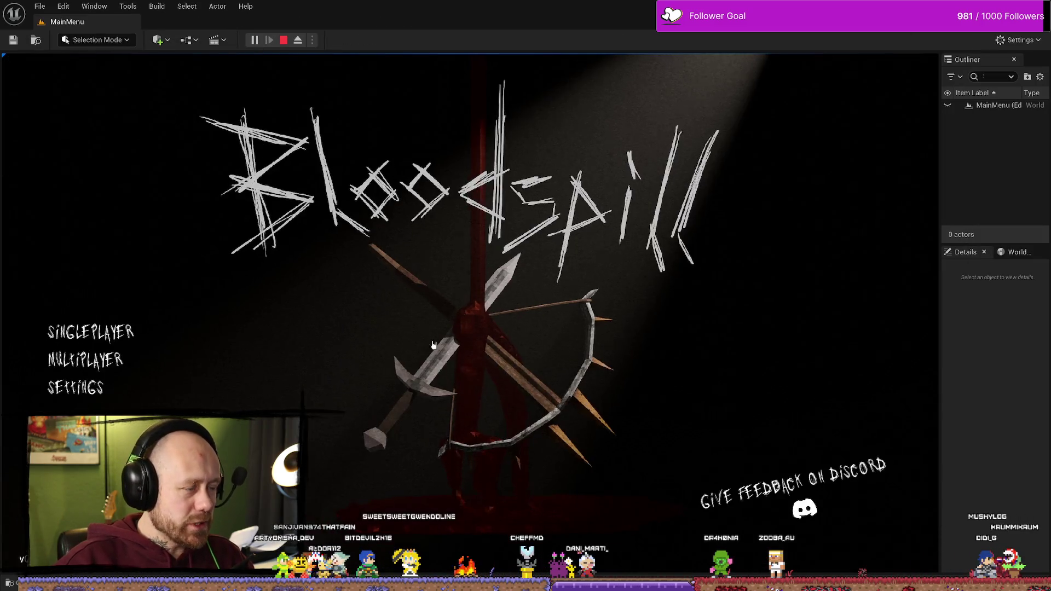
Play a singleplayer deathmatch with the crossbow, check the scoreboard, then stop the session
{"action": "left_click", "coordinate": [83, 339]}
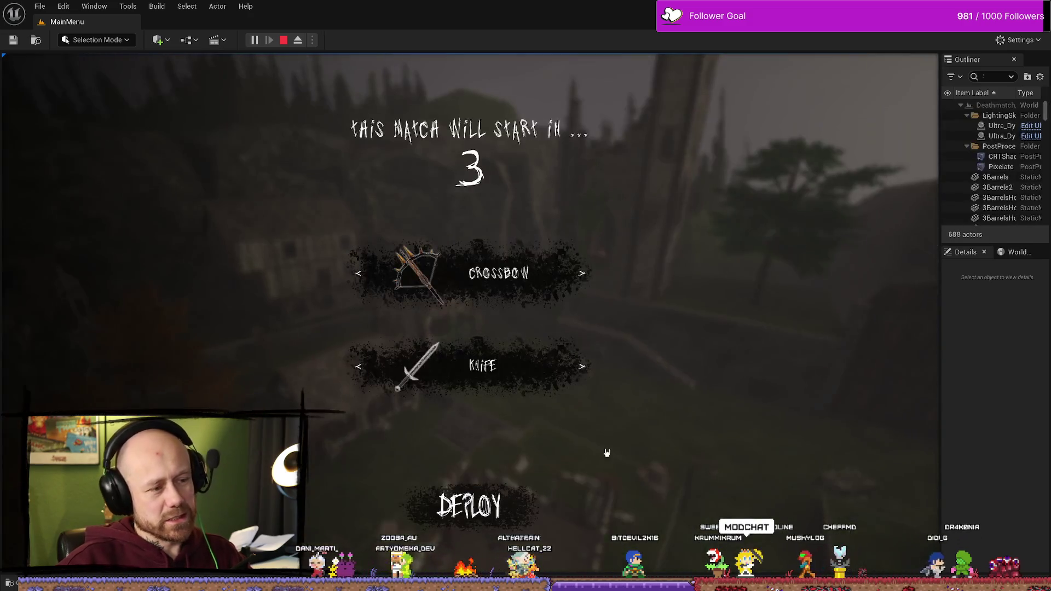
{"action": "left_click", "coordinate": [495, 494]}
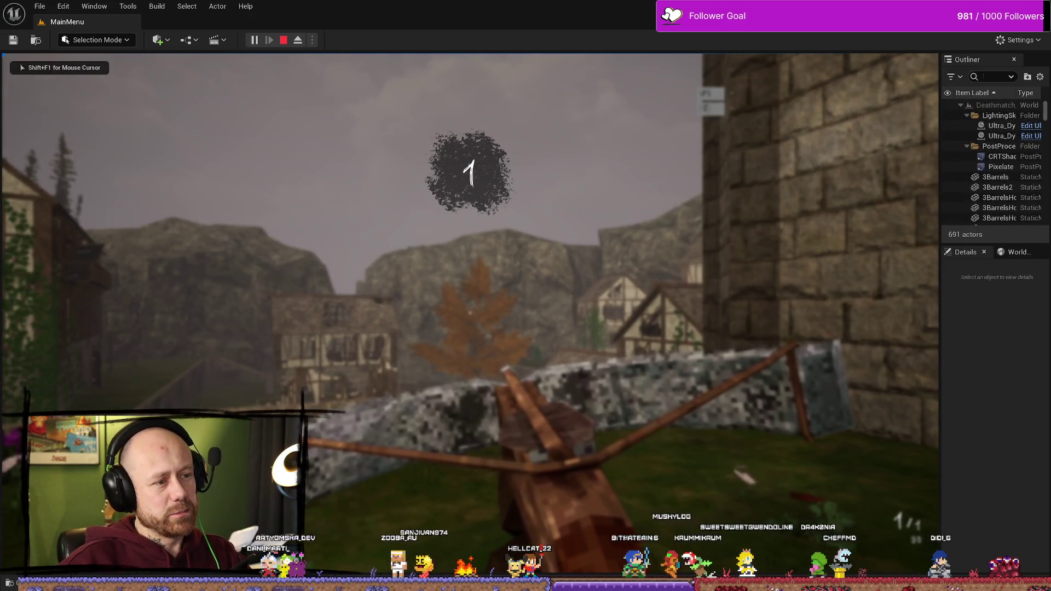
{"action": "key", "text": "w"}
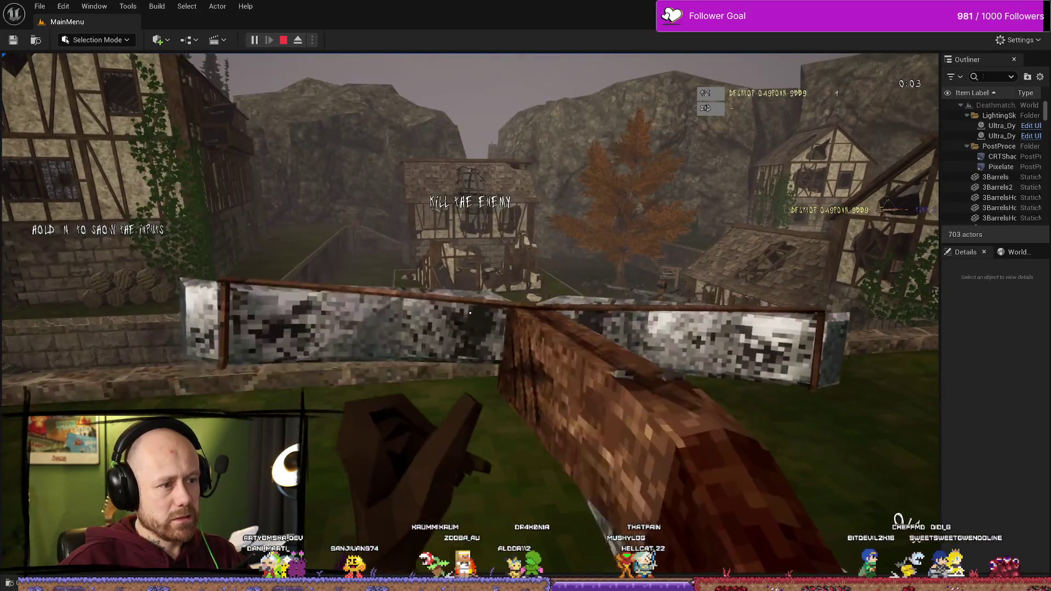
{"action": "key", "text": "Tab"}
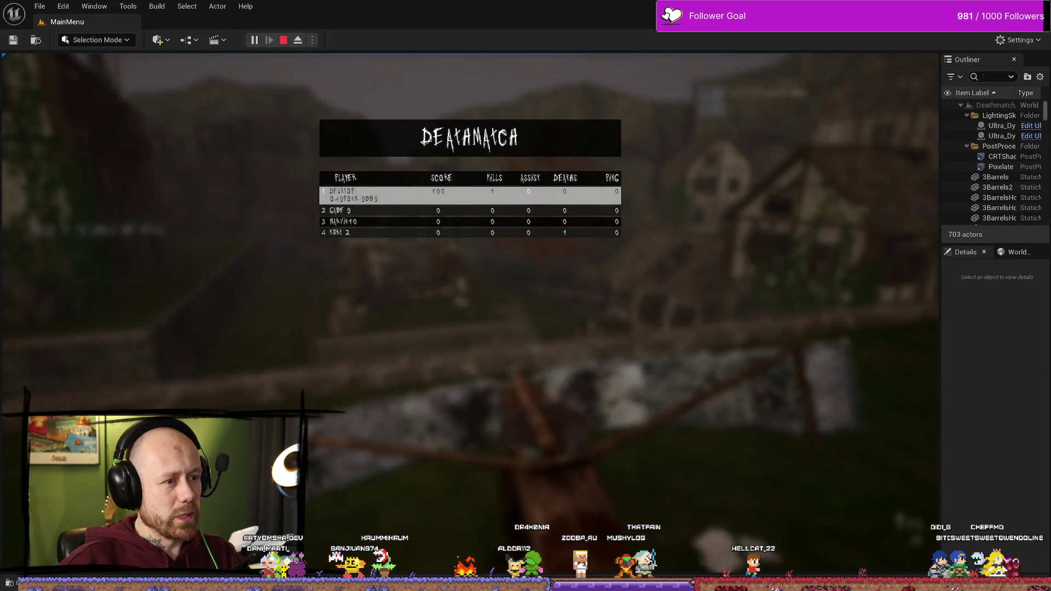
{"action": "key", "text": "Tab"}
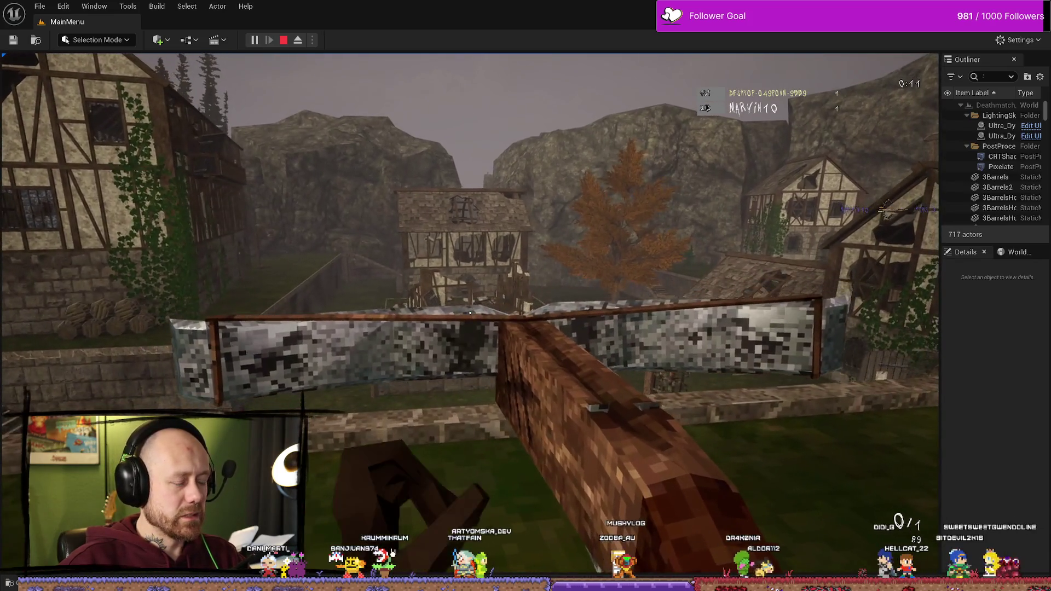
{"action": "key", "text": "Escape"}
{"action": "key", "text": "ctrl+space"}
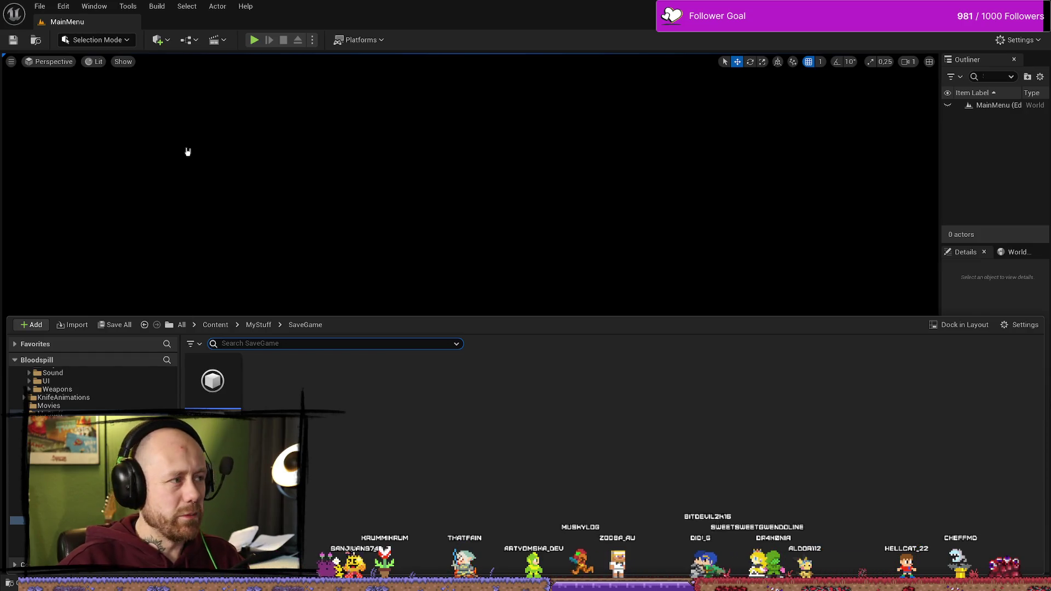
Lower Is Dagger 2Unlocked's kill threshold from 100 to 1, then start playing
{"action": "key", "text": "alt+Tab"}
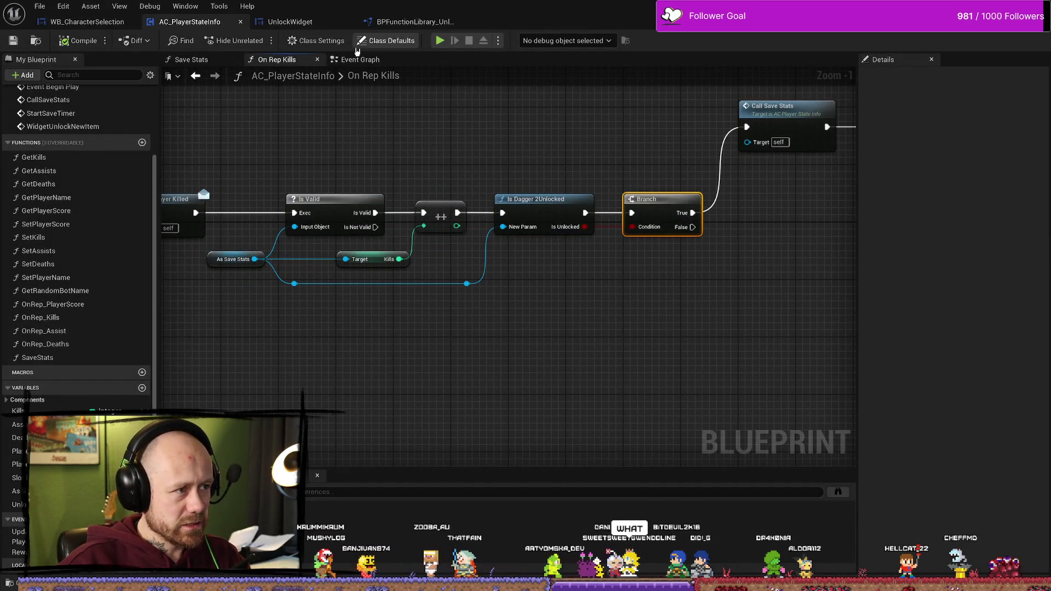
{"action": "left_click", "coordinate": [290, 21]}
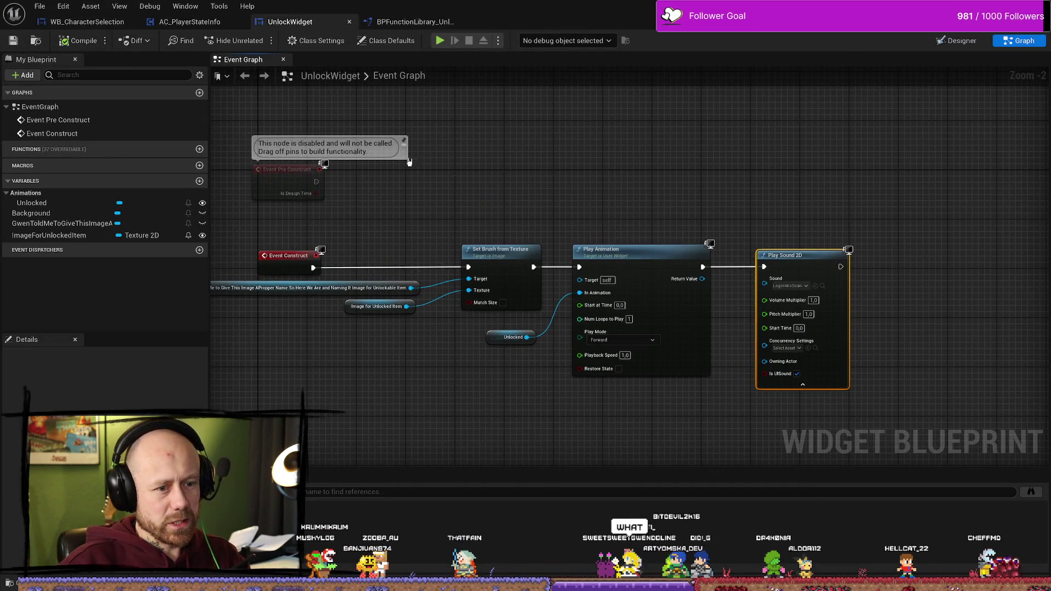
{"action": "left_click", "coordinate": [416, 21]}
{"action": "left_click", "coordinate": [482, 276]}
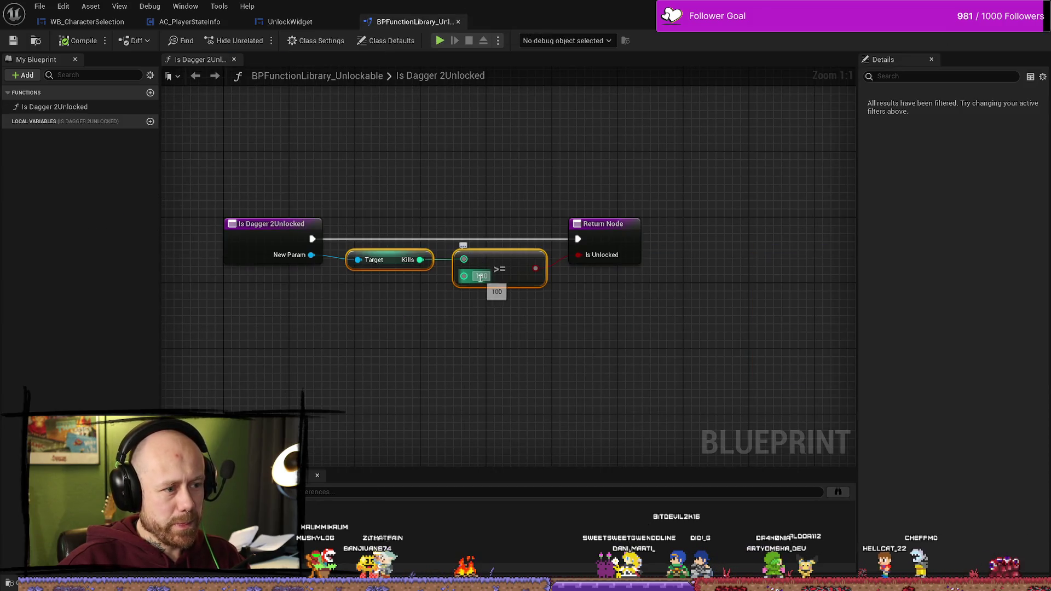
{"action": "type", "text": "1"}
{"action": "key", "text": "Return"}
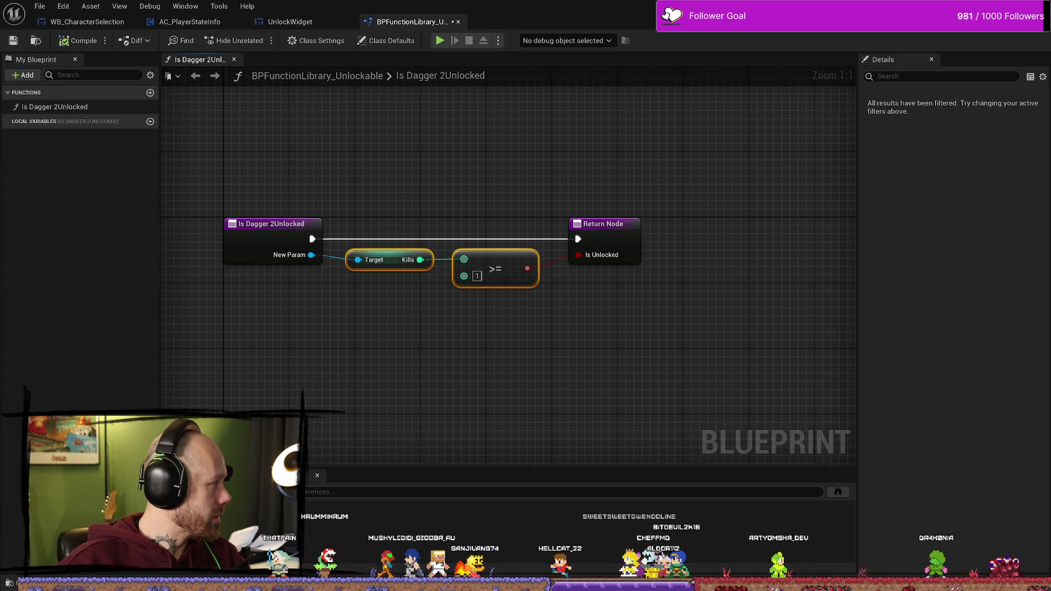
{"action": "left_click_drag", "start_coordinate": [334, 355], "coordinate": [408, 359]}
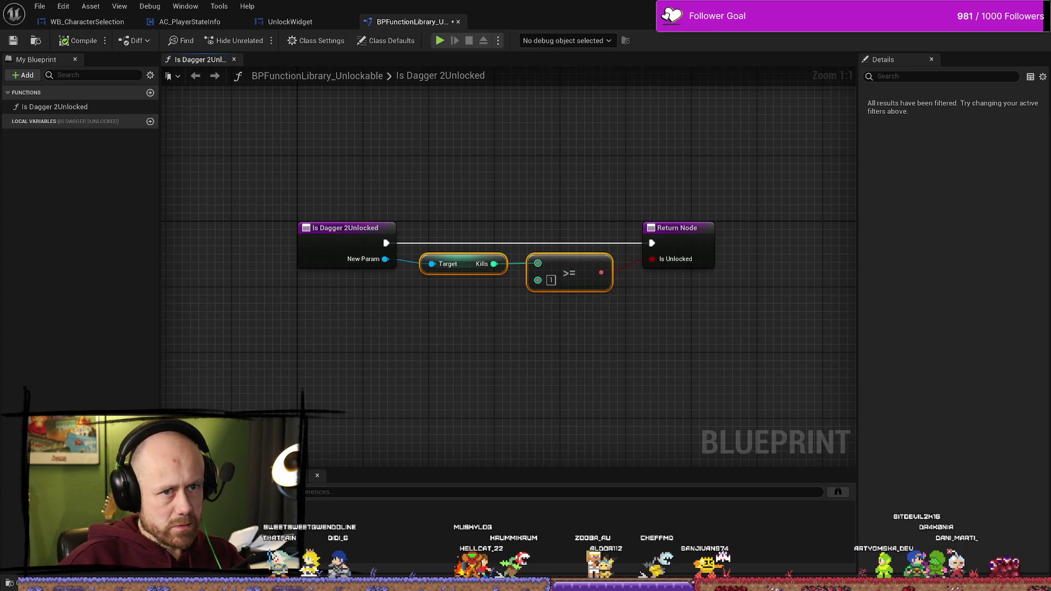
{"action": "key", "text": "alt+Tab"}
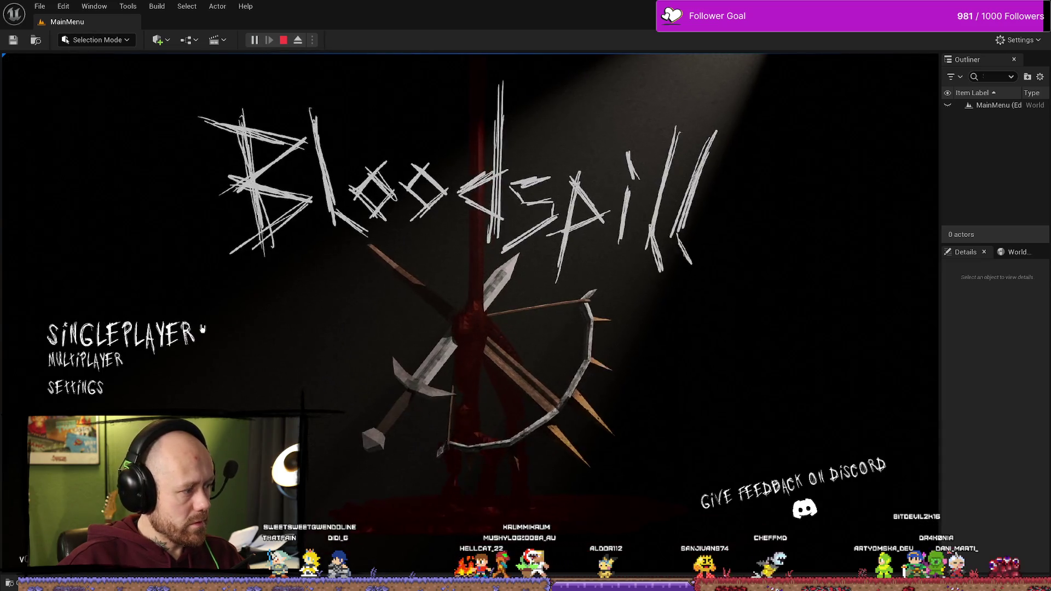
Start a match, switch the knife slot to Dagger2 in the loadout, and deploy
{"action": "left_click", "coordinate": [862, 515]}
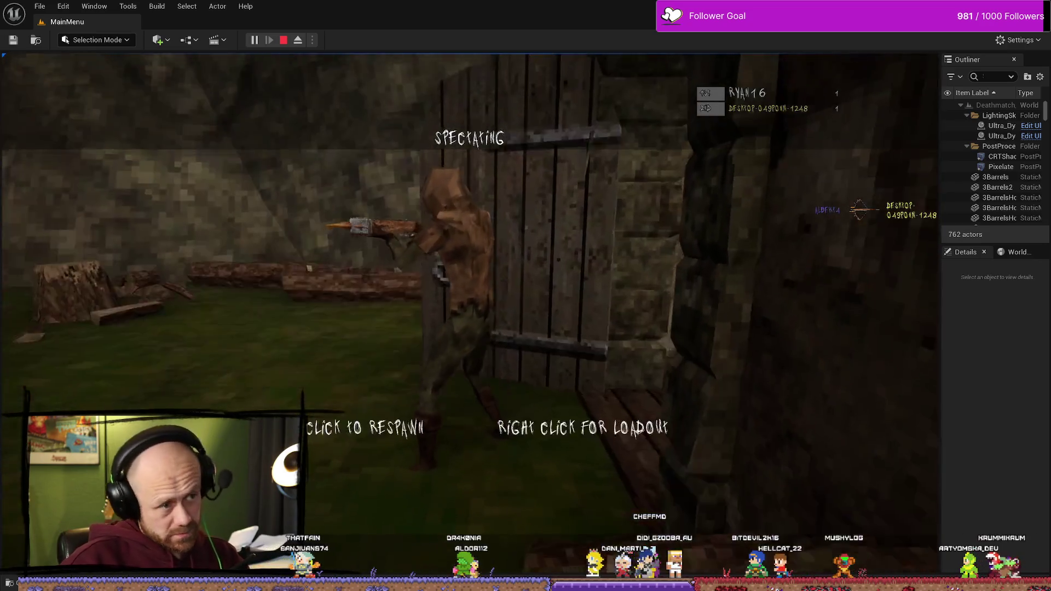
{"action": "right_click", "coordinate": [470, 429]}
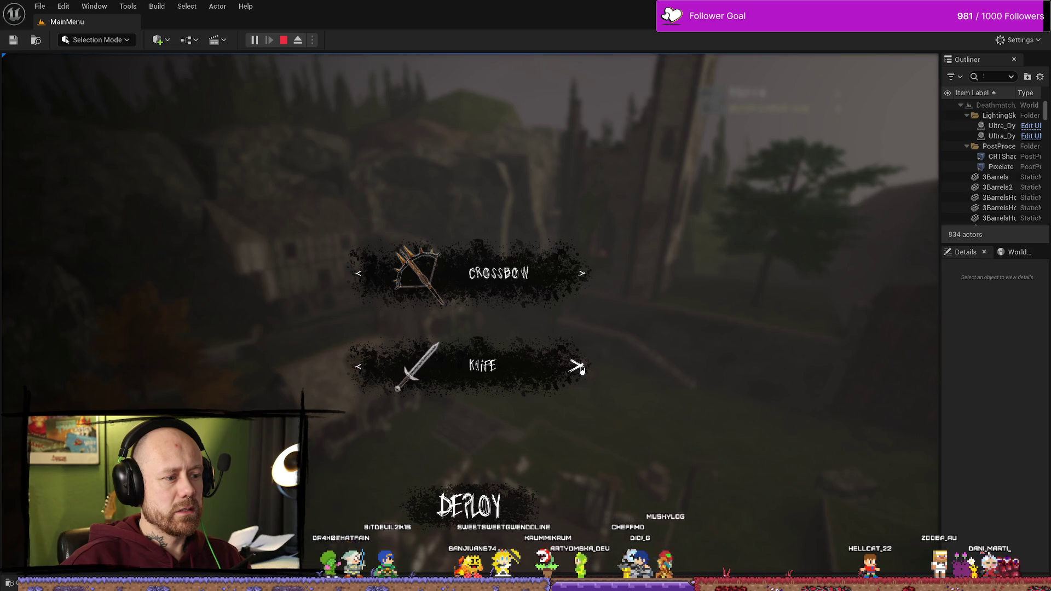
{"action": "left_click", "coordinate": [581, 368]}
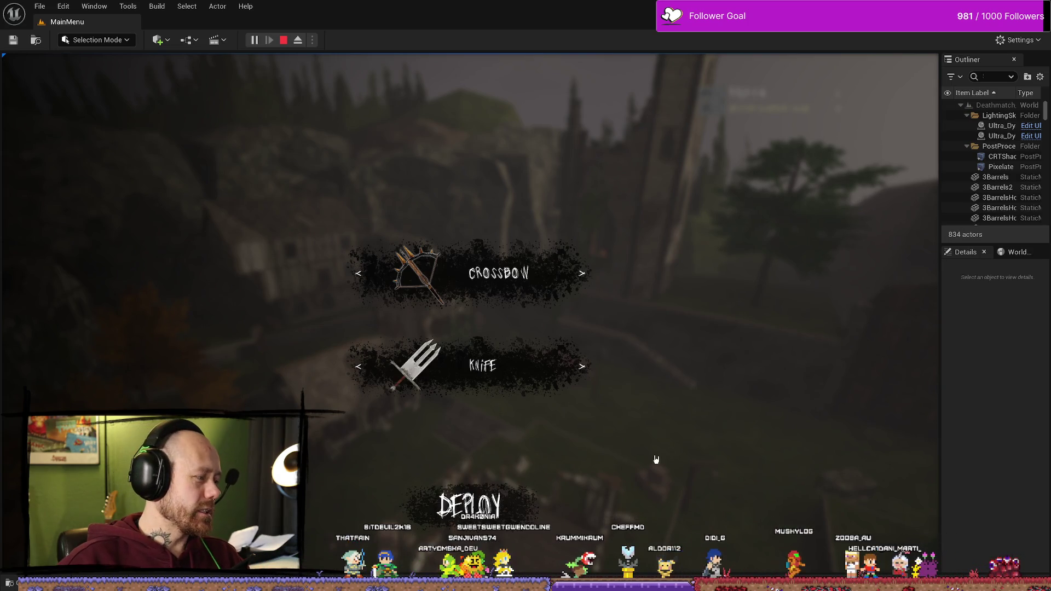
{"action": "left_click", "coordinate": [538, 469]}
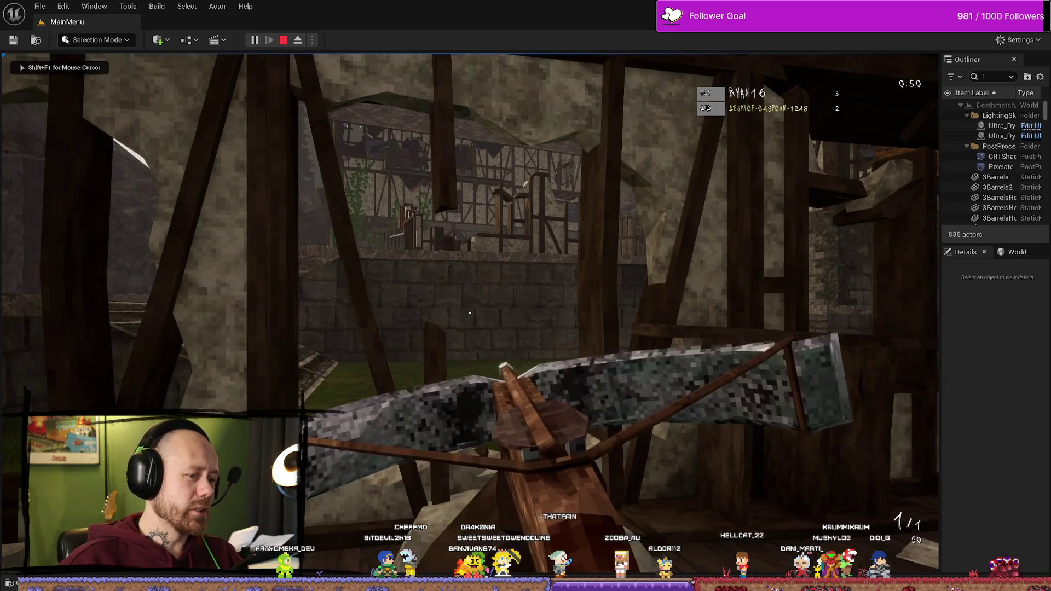
Score a crossbow kill to trigger the UNLOCKED notice, then stop the session
{"action": "key", "text": "w"}
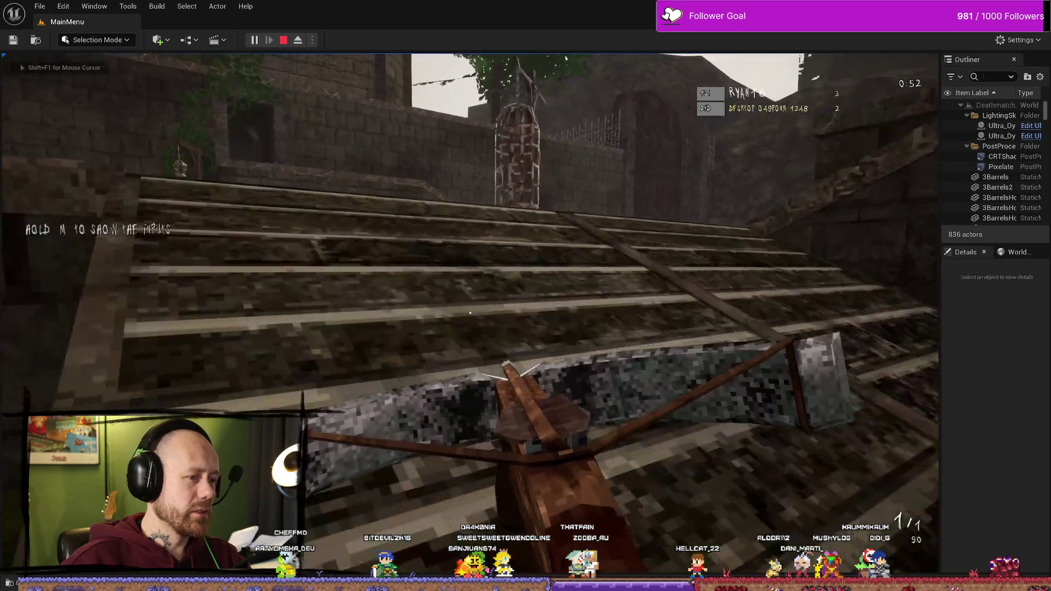
{"action": "key", "text": "w"}
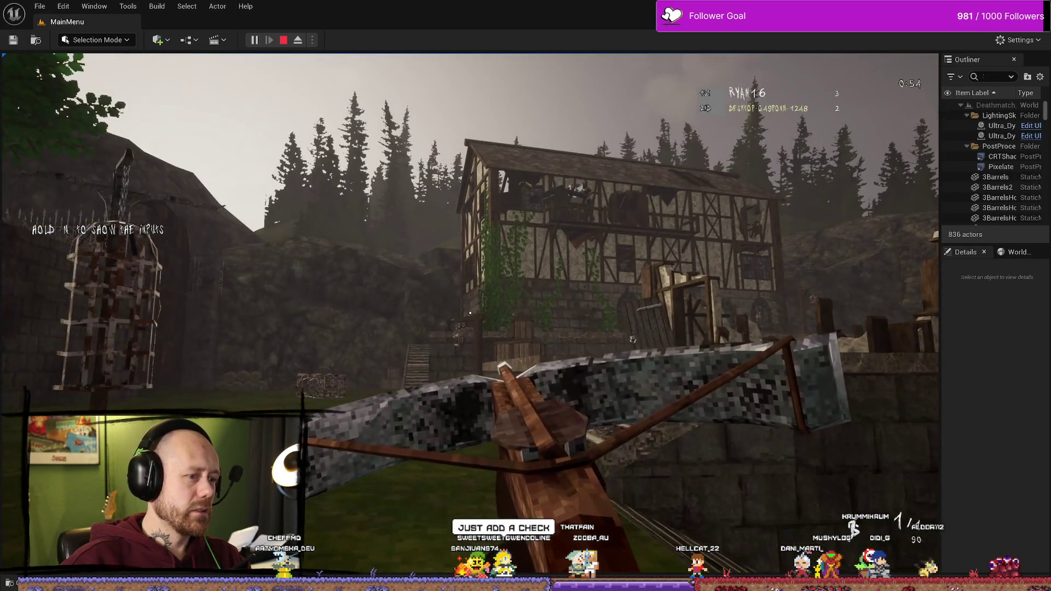
{"action": "left_click", "coordinate": [470, 313]}
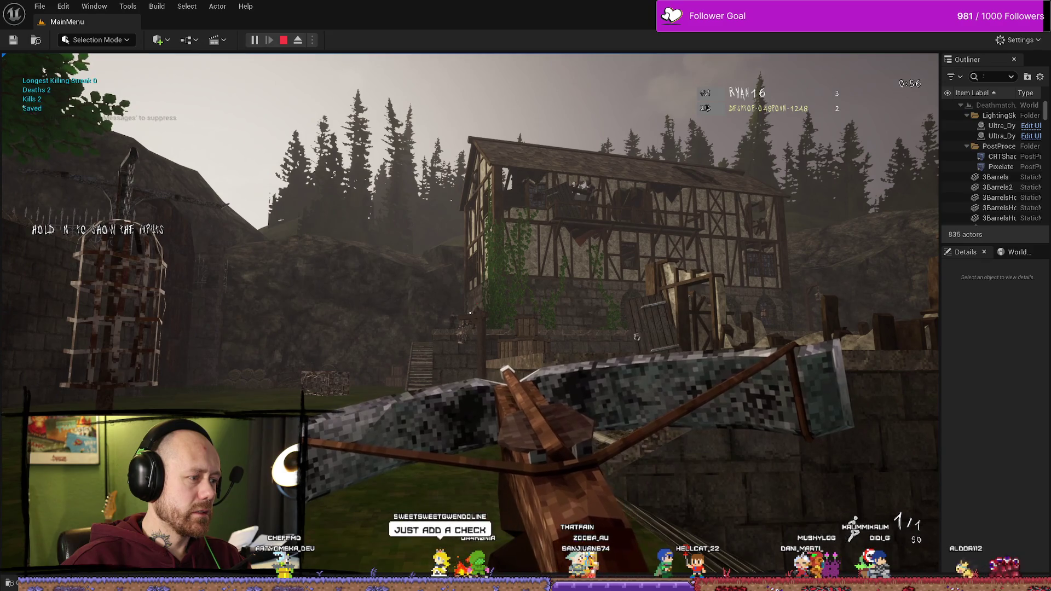
{"action": "left_click", "coordinate": [469, 313]}
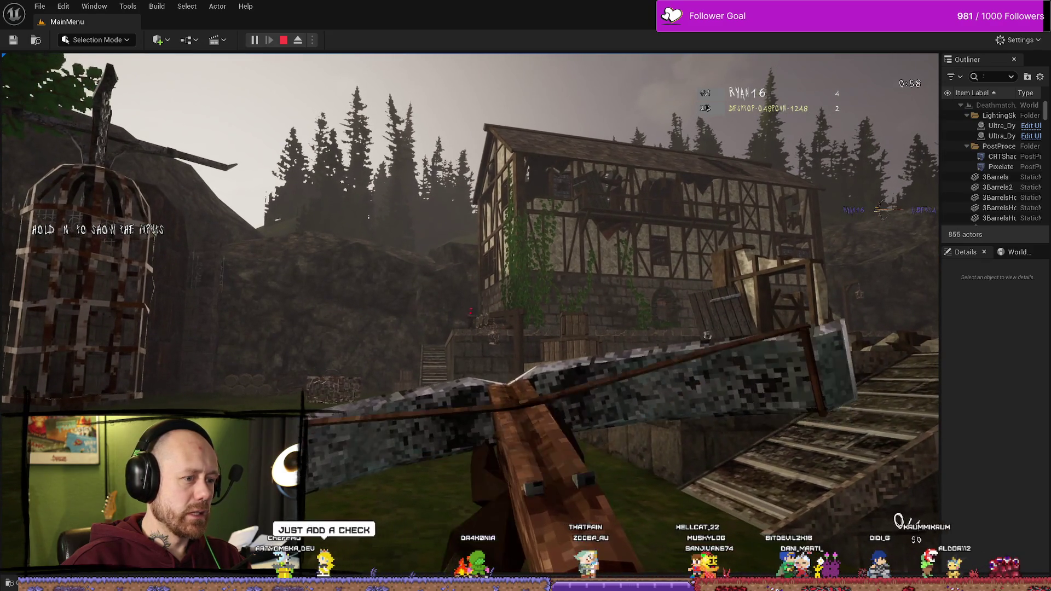
{"action": "key", "text": "r"}
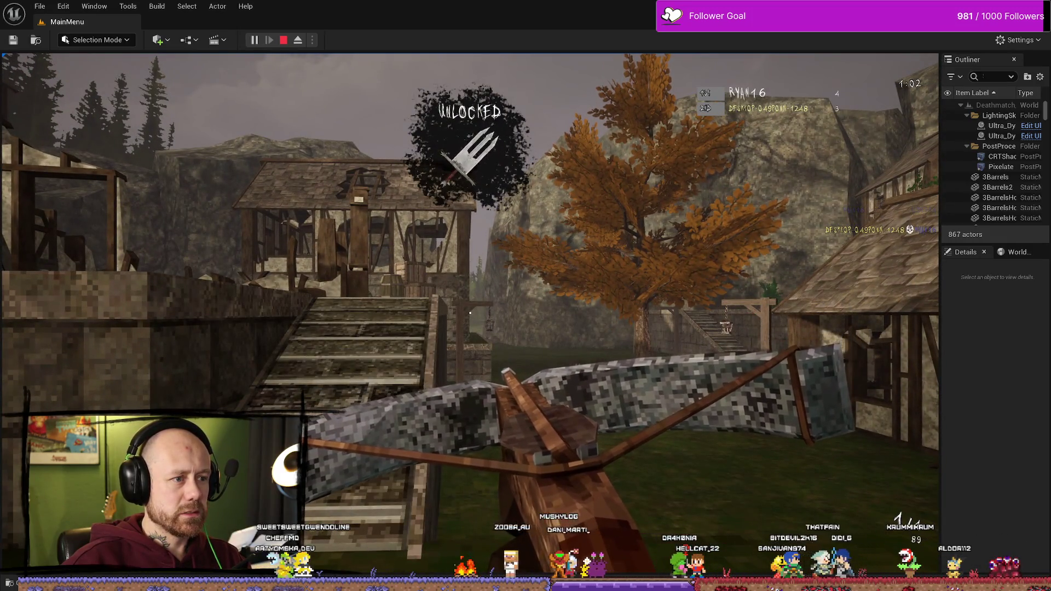
{"action": "key", "text": "Escape"}
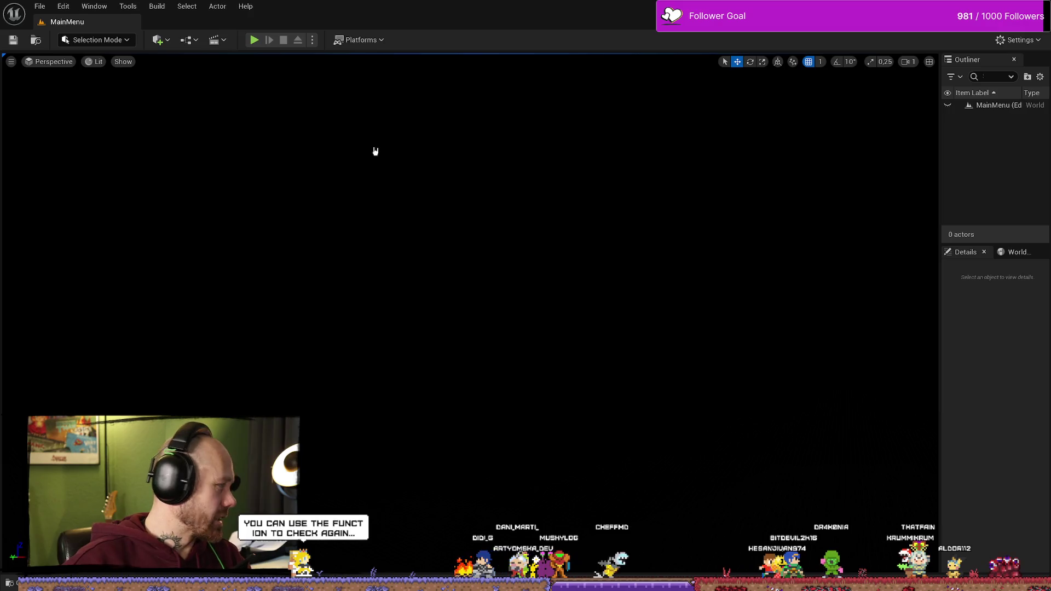
Play a Ruined Village deathmatch, score a crossbow kill, and stop the session
{"action": "key", "text": "alt+p"}
{"action": "left_click", "coordinate": [93, 334]}
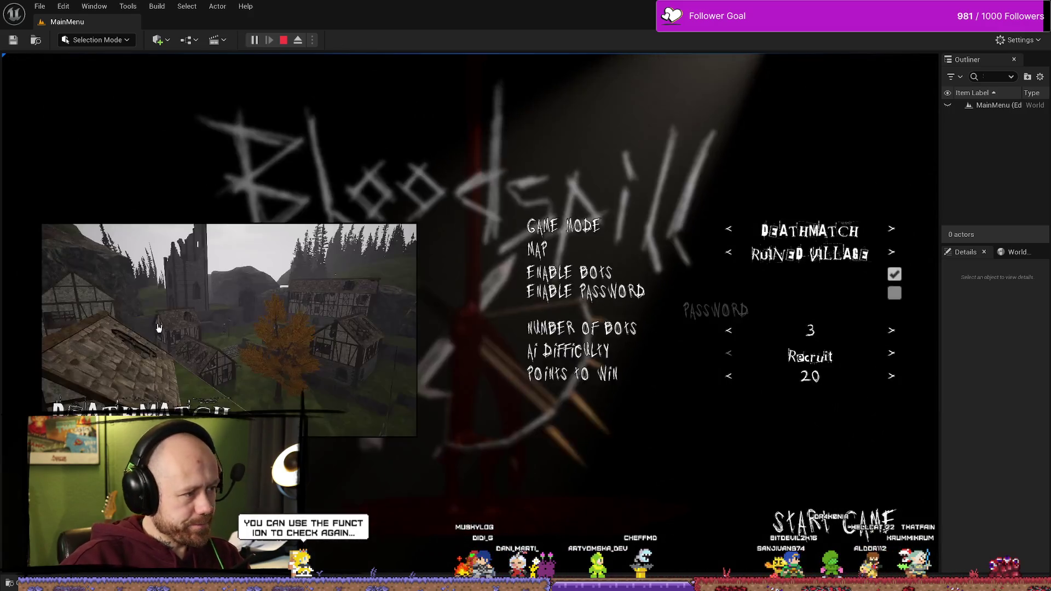
{"action": "left_click", "coordinate": [875, 535]}
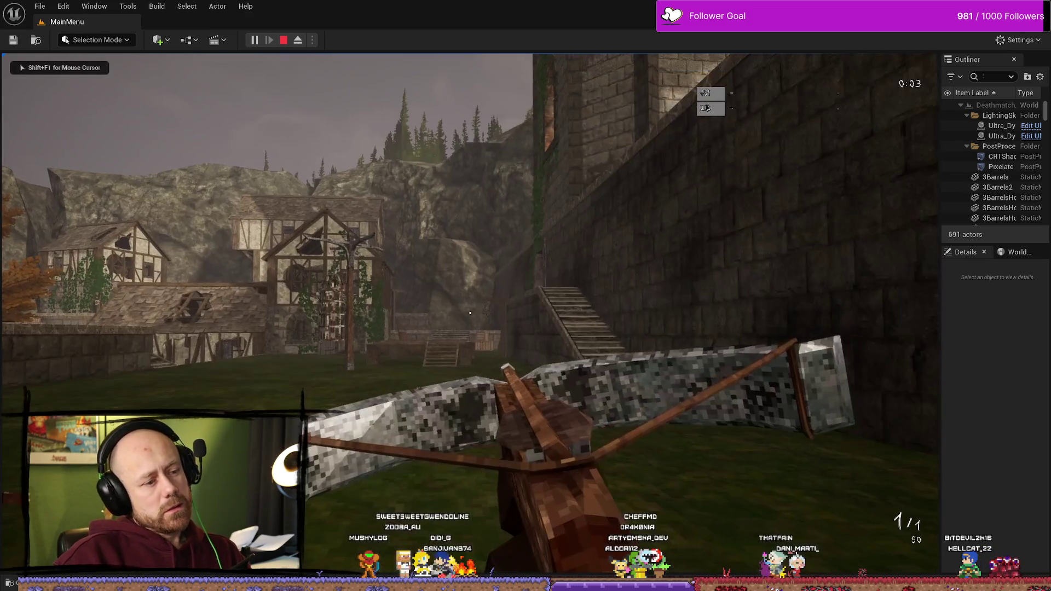
{"action": "key", "text": "w"}
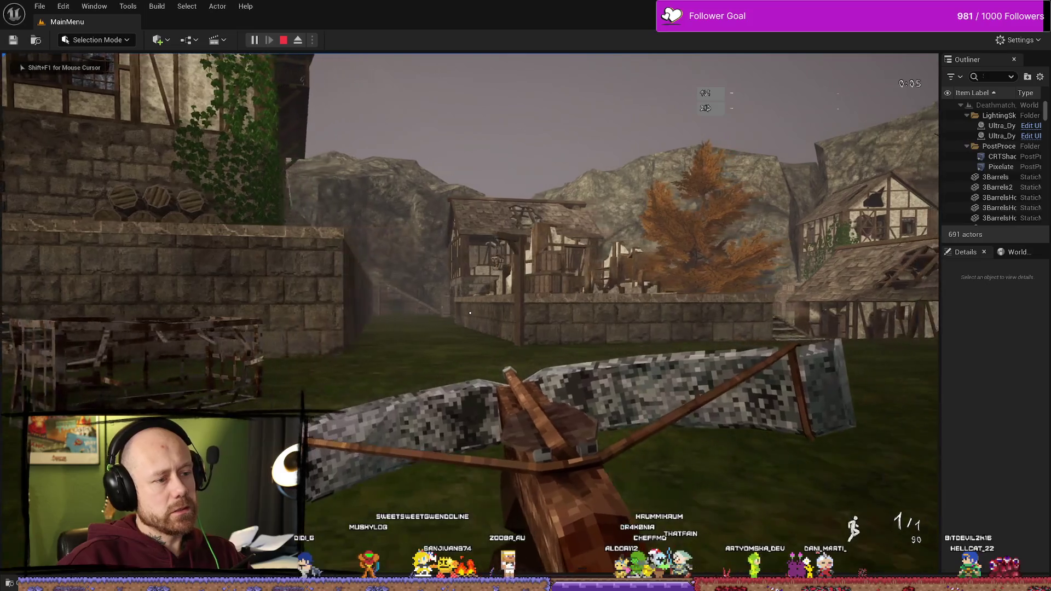
{"action": "left_click", "coordinate": [469, 314]}
{"action": "key", "text": "w"}
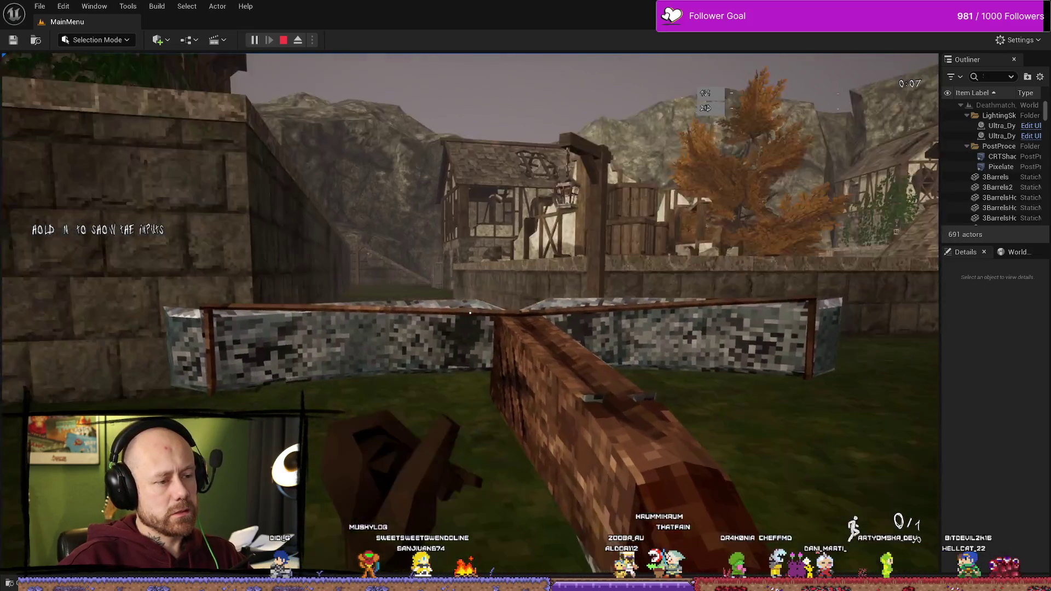
{"action": "key", "text": "w"}
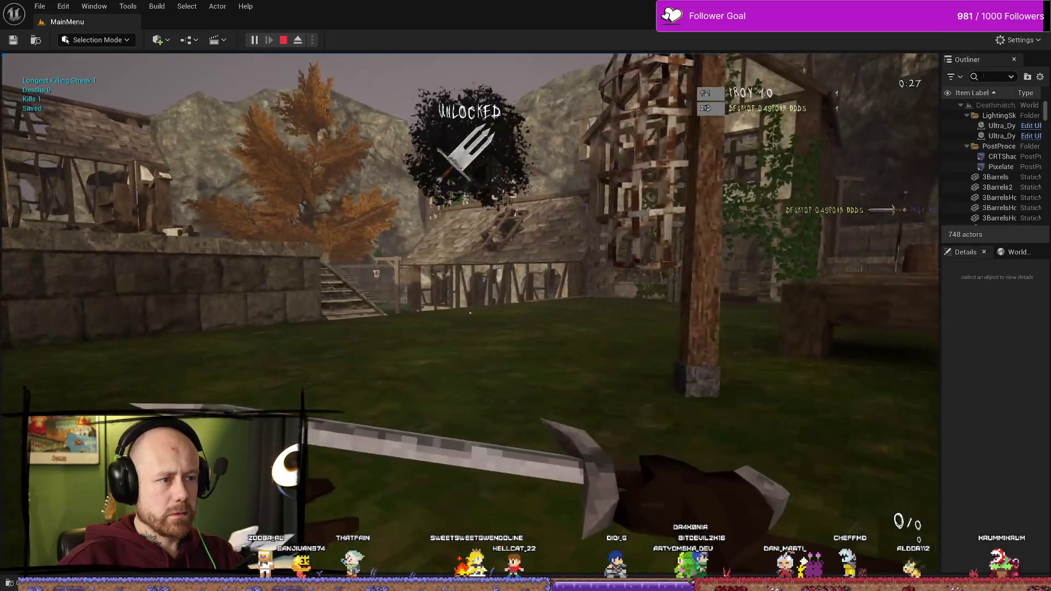
{"action": "key", "text": "Escape"}
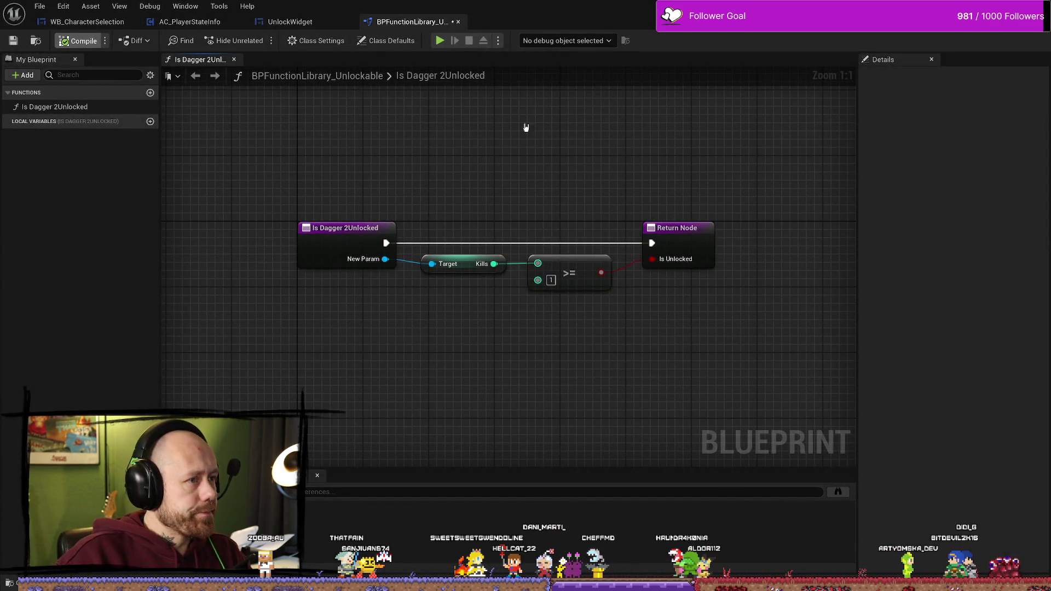
Look over the >= comparison and On Rep Kills' Call Save Stats and Widget Unlock New Item nodes
{"action": "left_click_drag", "start_coordinate": [650, 159], "coordinate": [422, 345]}
{"action": "left_click", "coordinate": [569, 274]}
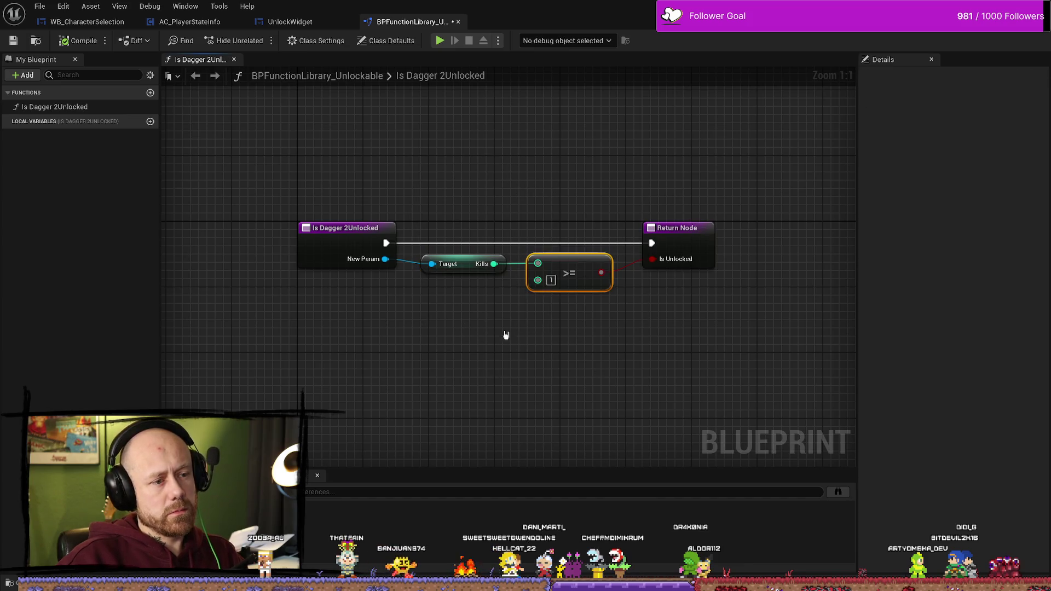
{"action": "left_click", "coordinate": [290, 22]}
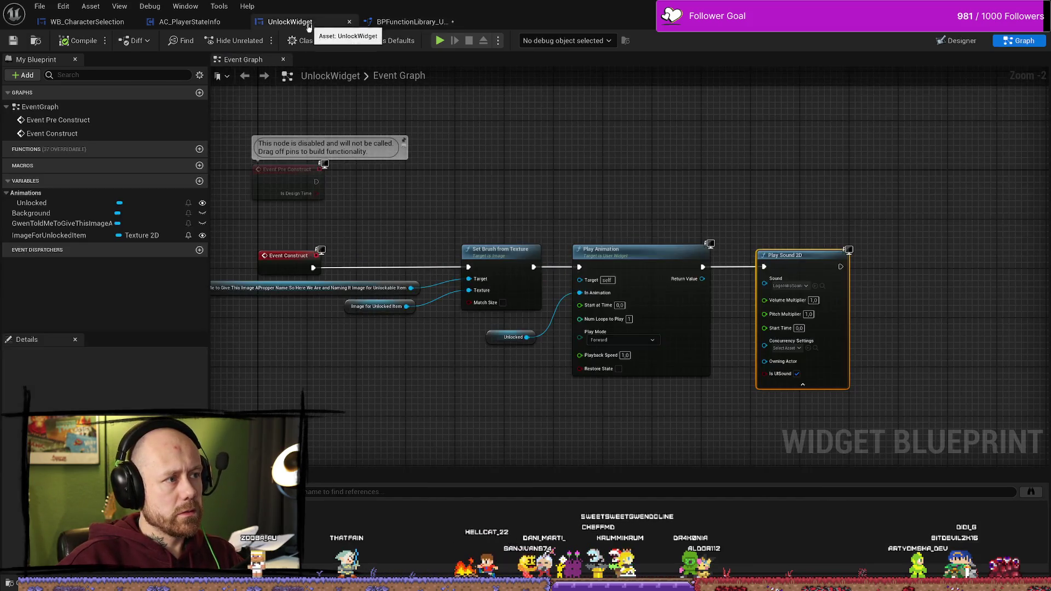
{"action": "left_click", "coordinate": [190, 22]}
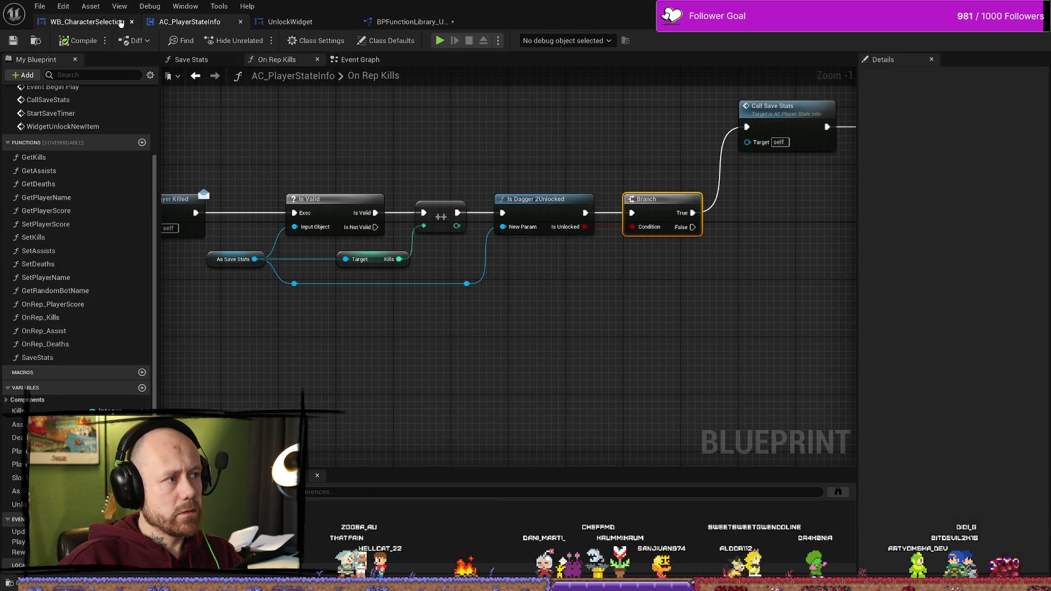
{"action": "mouse_move", "coordinate": [689, 348]}
{"action": "left_mouse_down"}
{"action": "mouse_move", "coordinate": [577, 356]}
{"action": "mouse_move", "coordinate": [560, 327]}
{"action": "left_mouse_up"}
{"action": "left_click_drag", "start_coordinate": [397, 206], "coordinate": [543, 181]}
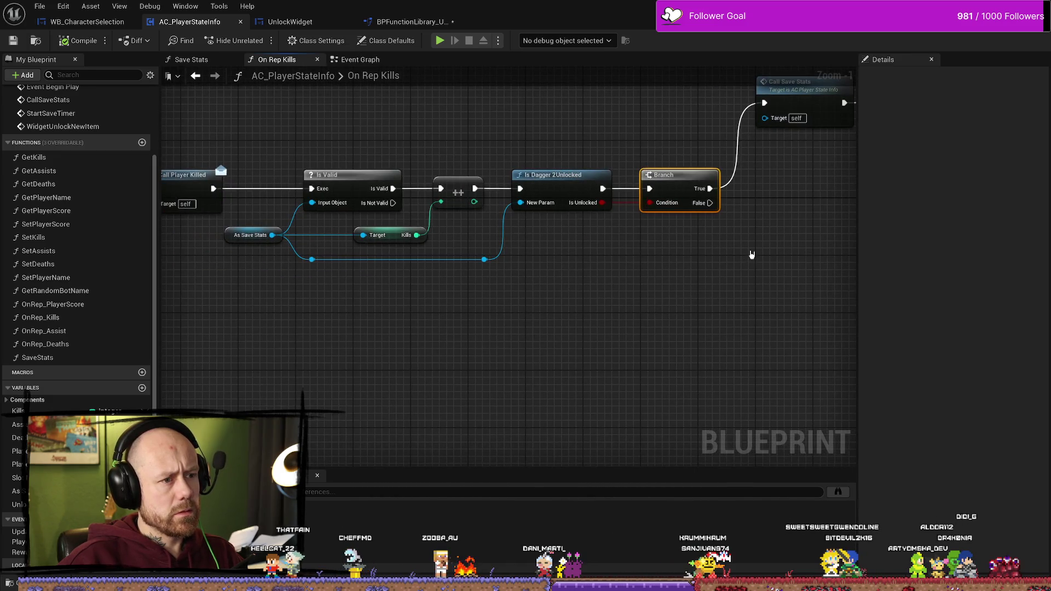
{"action": "left_click_drag", "start_coordinate": [730, 264], "coordinate": [548, 299]}
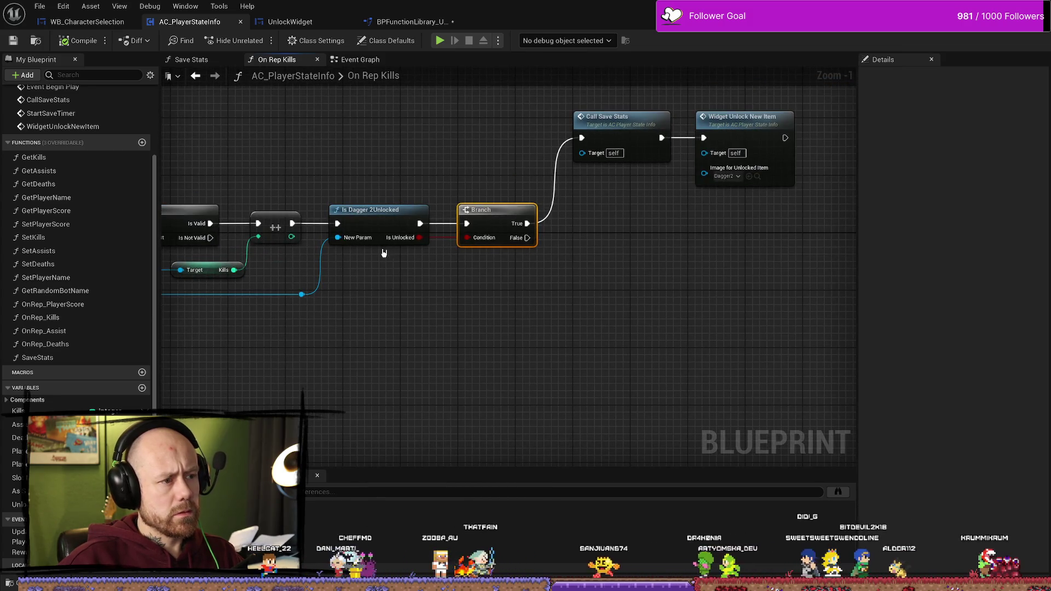
{"action": "mouse_move", "coordinate": [687, 245]}
{"action": "left_mouse_down"}
{"action": "mouse_move", "coordinate": [668, 246]}
{"action": "mouse_move", "coordinate": [635, 288]}
{"action": "left_mouse_up"}
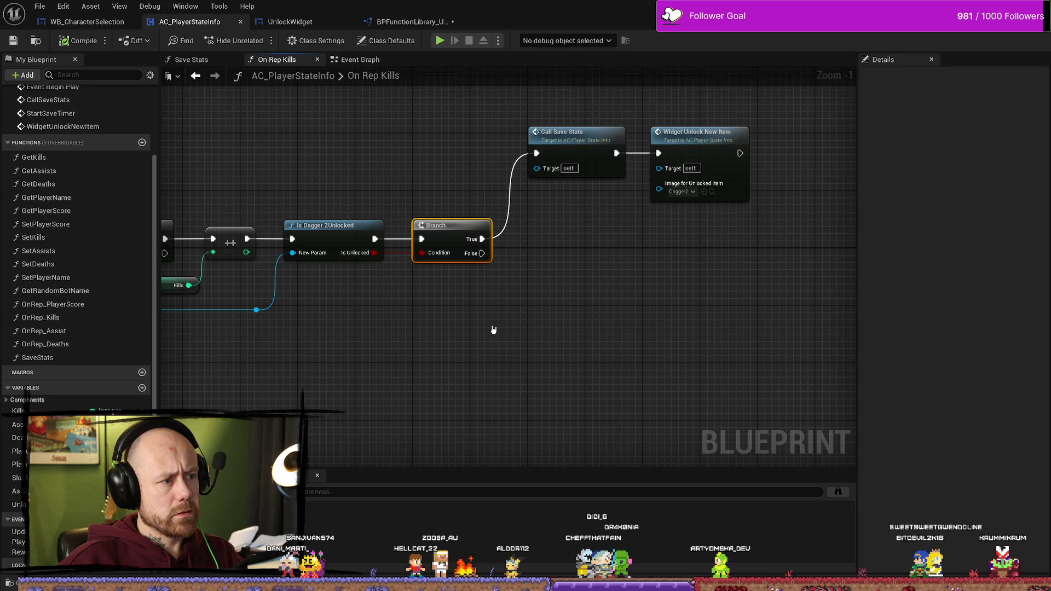
{"action": "left_click_drag", "start_coordinate": [481, 328], "coordinate": [495, 330]}
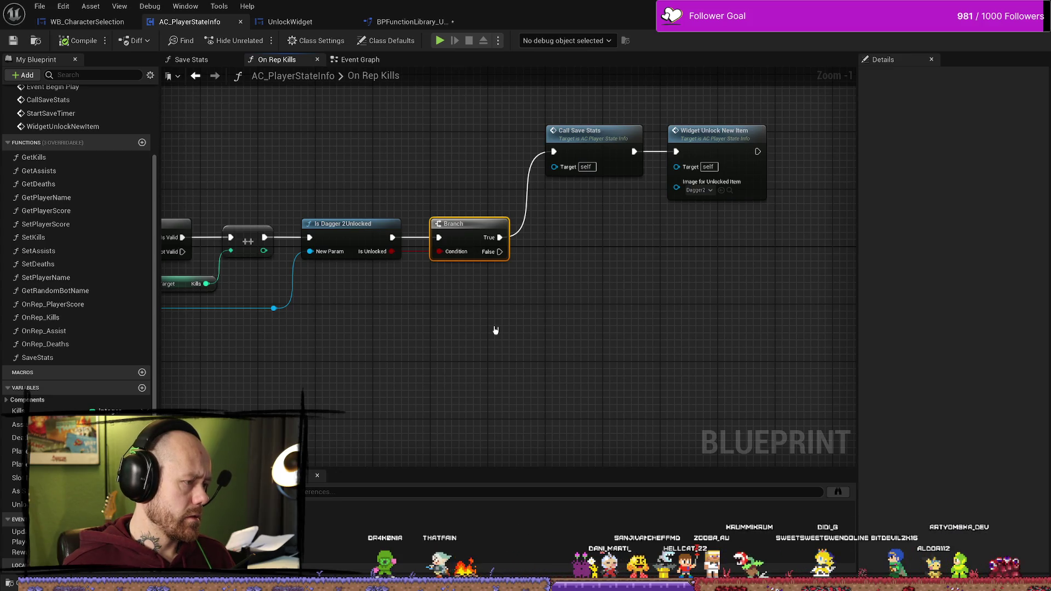
Open the Is Dagger 2Unlocked function from On Rep Kills and inspect its Return Node
{"action": "left_click", "coordinate": [368, 234]}
{"action": "double_click", "coordinate": [367, 234]}
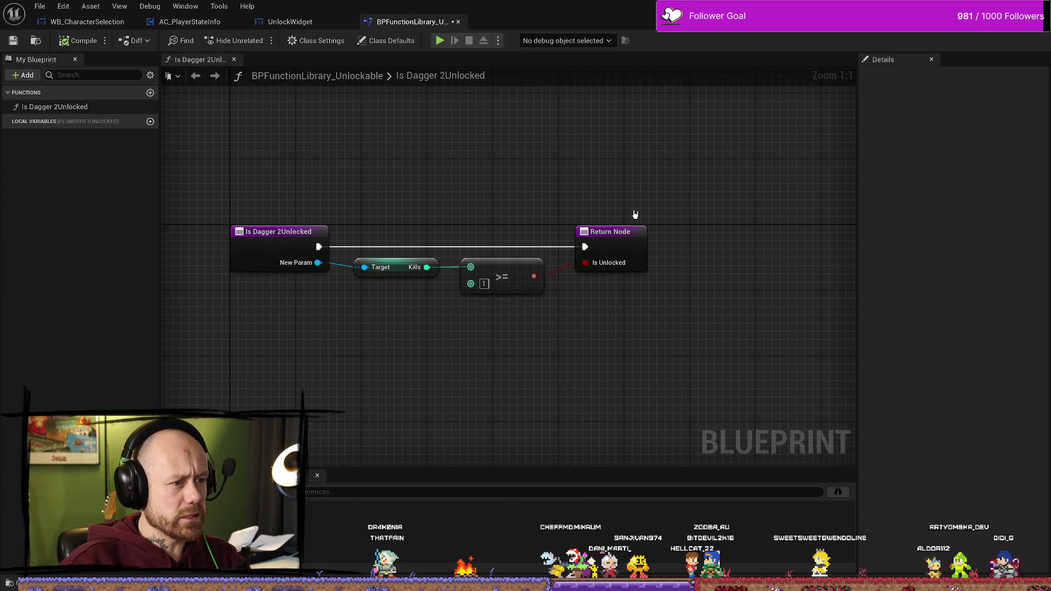
{"action": "left_click", "coordinate": [635, 233]}
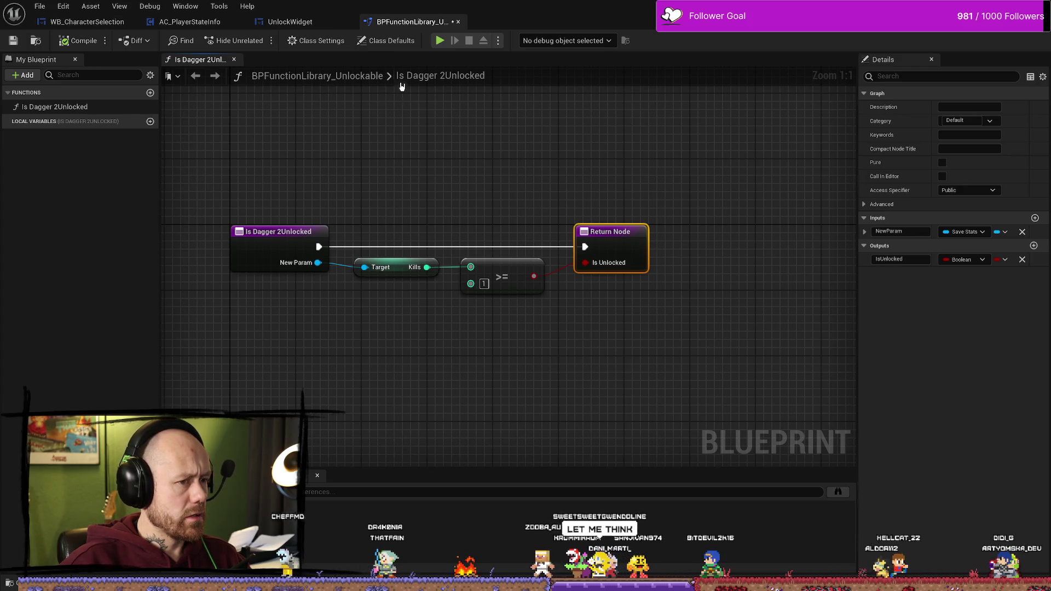
{"action": "left_click", "coordinate": [291, 21]}
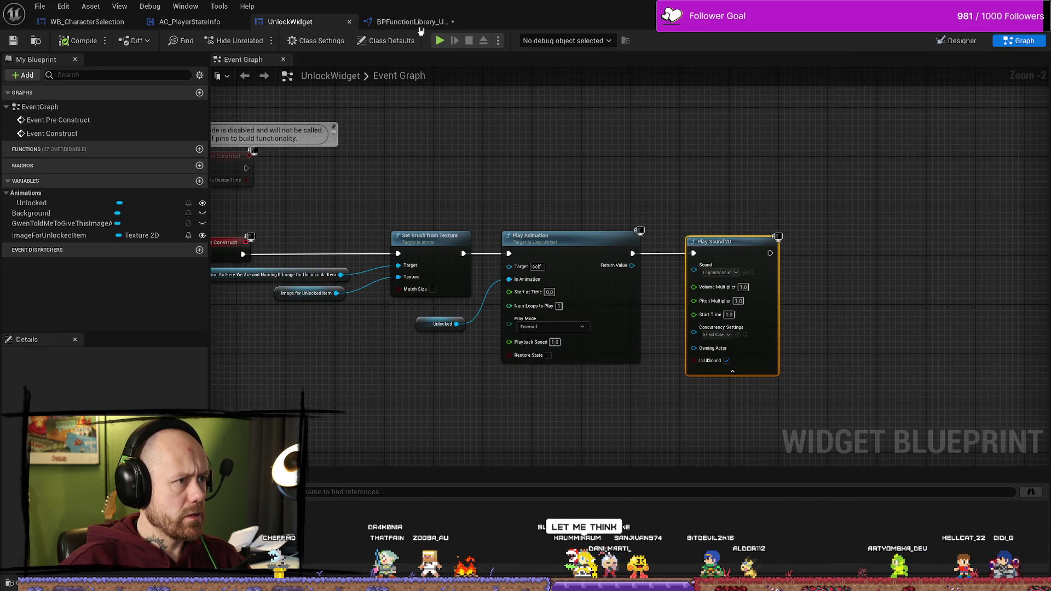
{"action": "left_click", "coordinate": [410, 21]}
{"action": "left_click", "coordinate": [229, 26]}
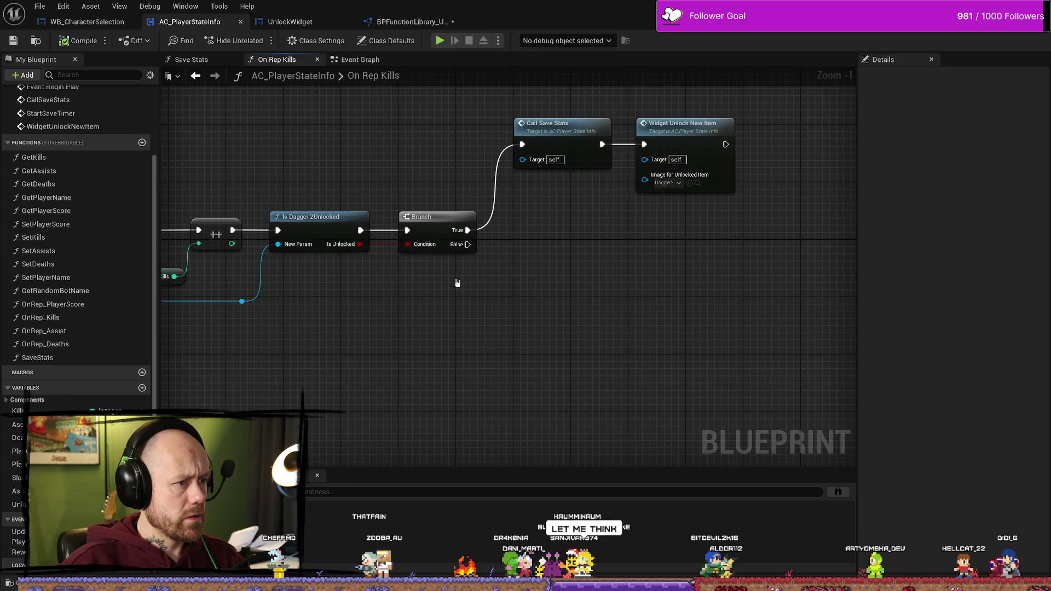
Show the UnlockDagger2 Boolean variable's properties in the Details panel
{"action": "left_click_drag", "start_coordinate": [552, 363], "coordinate": [599, 387]}
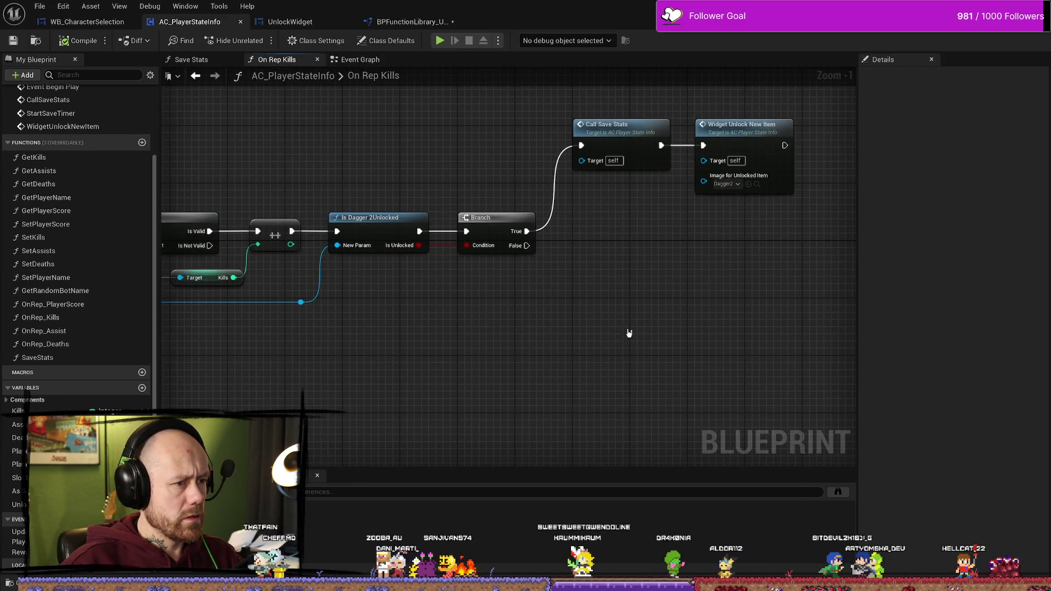
{"action": "left_click_drag", "start_coordinate": [622, 333], "coordinate": [591, 336]}
{"action": "mouse_move", "coordinate": [380, 334]}
{"action": "left_mouse_down"}
{"action": "mouse_move", "coordinate": [602, 321]}
{"action": "mouse_move", "coordinate": [542, 321]}
{"action": "left_mouse_up"}
{"action": "left_click_drag", "start_coordinate": [640, 326], "coordinate": [508, 321]}
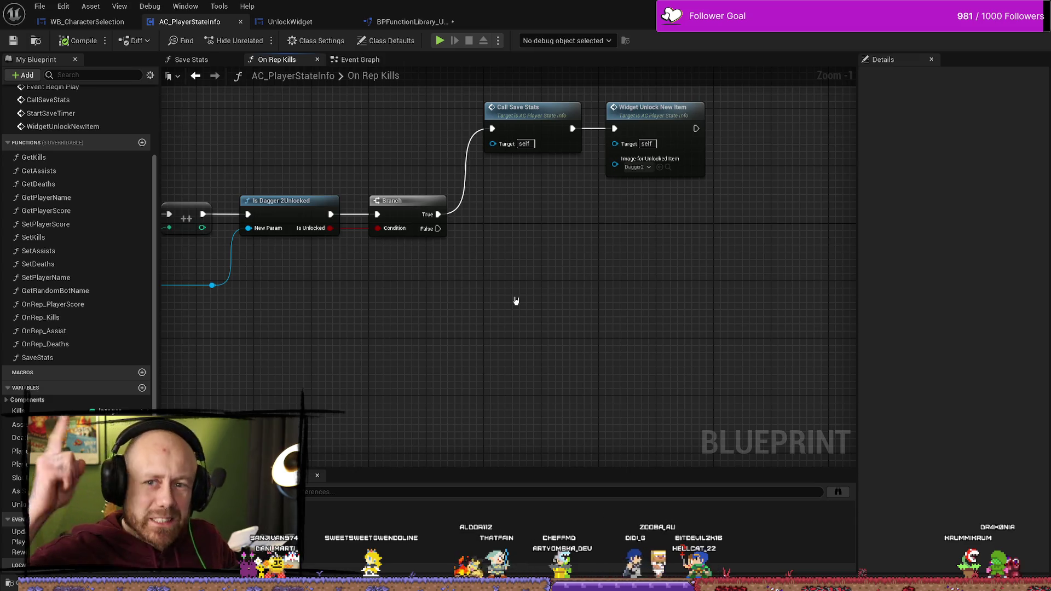
{"action": "mouse_move", "coordinate": [591, 249]}
{"action": "left_mouse_down"}
{"action": "mouse_move", "coordinate": [678, 290]}
{"action": "mouse_move", "coordinate": [564, 176]}
{"action": "left_mouse_up"}
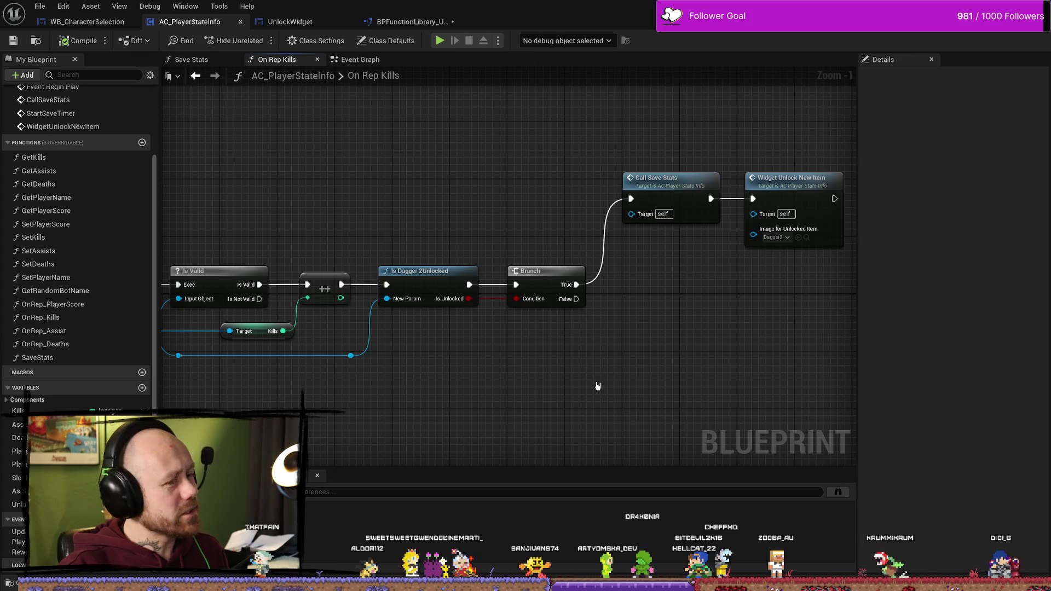
{"action": "left_click", "coordinate": [16, 504]}
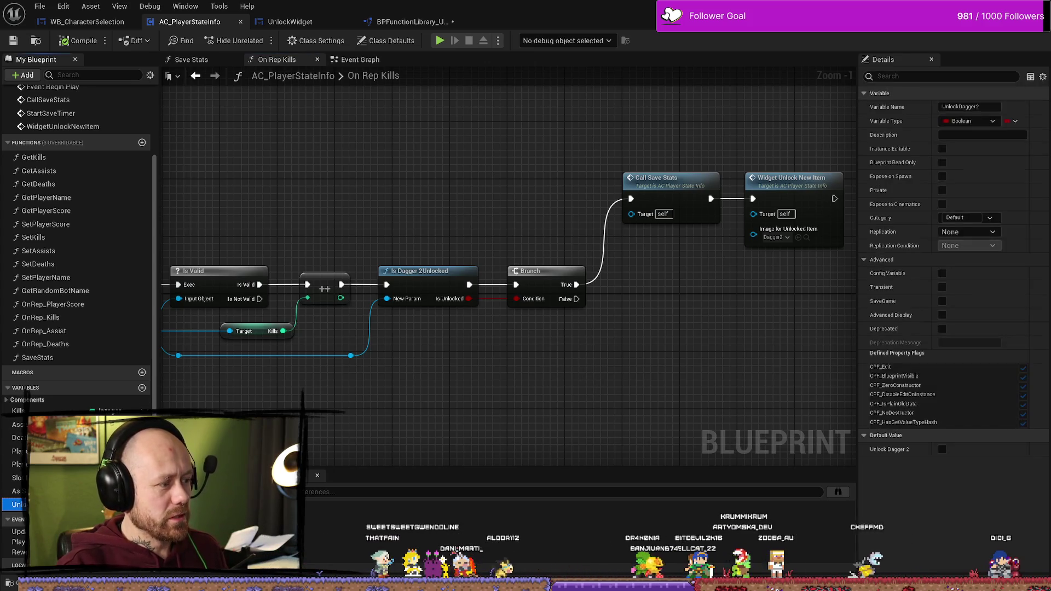
Inspect the Is Dagger 2Unlocked node and its Kills >= comparison
{"action": "mouse_move", "coordinate": [591, 345]}
{"action": "left_mouse_down"}
{"action": "mouse_move", "coordinate": [509, 350]}
{"action": "mouse_move", "coordinate": [596, 314]}
{"action": "mouse_move", "coordinate": [509, 317]}
{"action": "mouse_move", "coordinate": [648, 305]}
{"action": "mouse_move", "coordinate": [485, 323]}
{"action": "mouse_move", "coordinate": [595, 150]}
{"action": "left_mouse_up"}
{"action": "left_click", "coordinate": [595, 191]}
{"action": "mouse_move", "coordinate": [595, 191]}
{"action": "left_mouse_down"}
{"action": "mouse_move", "coordinate": [575, 283]}
{"action": "mouse_move", "coordinate": [512, 352]}
{"action": "mouse_move", "coordinate": [488, 317]}
{"action": "left_mouse_up"}
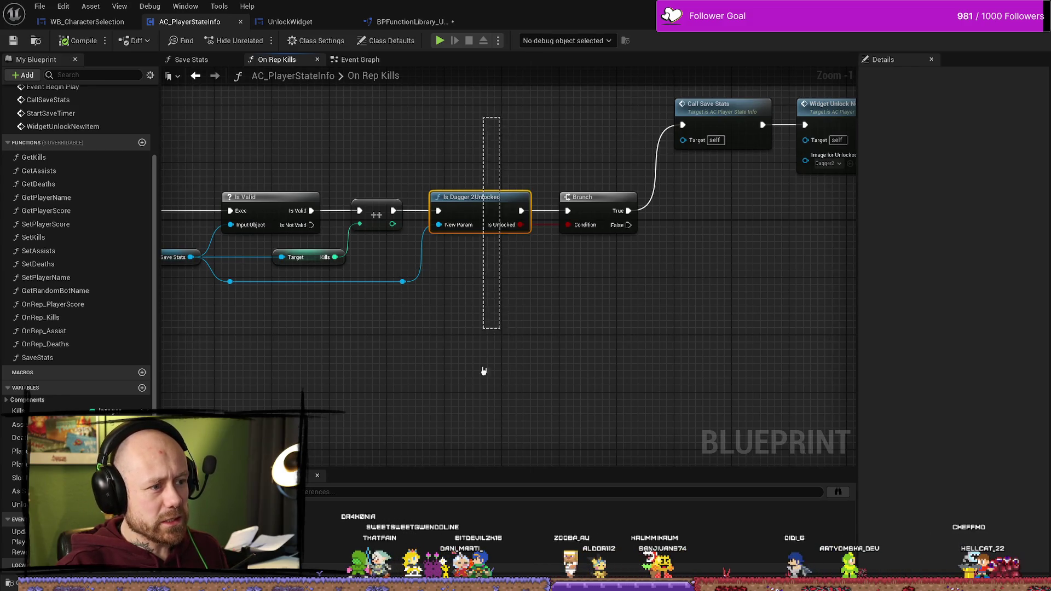
{"action": "left_click_drag", "start_coordinate": [482, 357], "coordinate": [468, 447]}
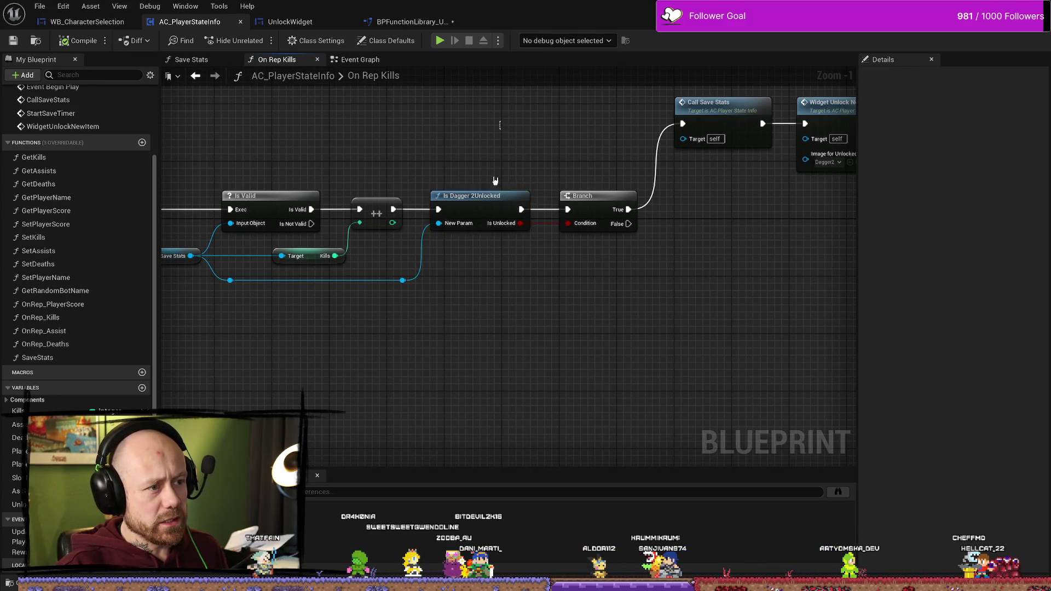
{"action": "left_click_drag", "start_coordinate": [500, 121], "coordinate": [452, 386]}
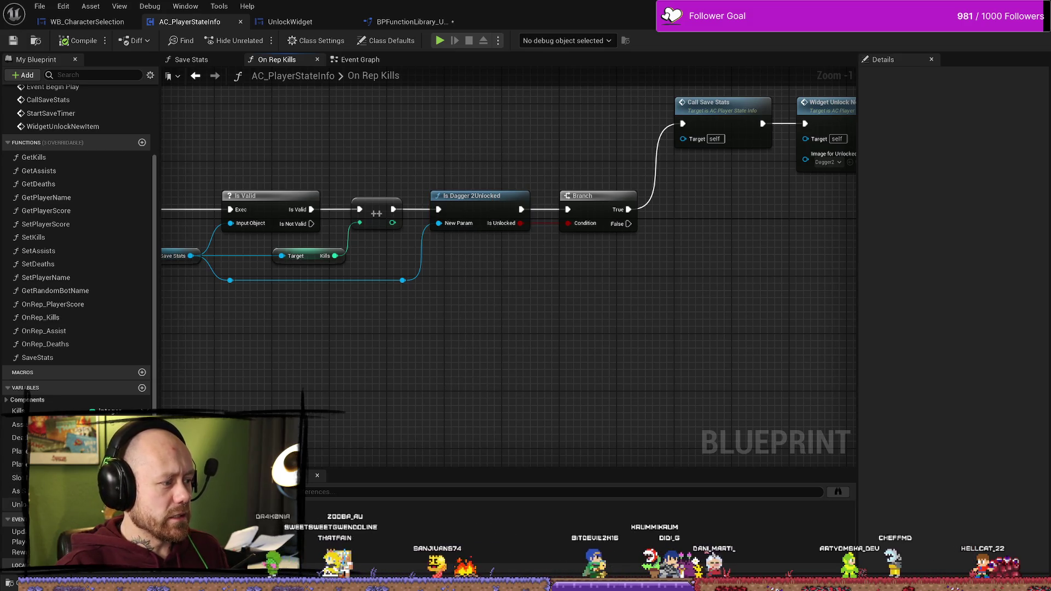
{"action": "left_click", "coordinate": [520, 224]}
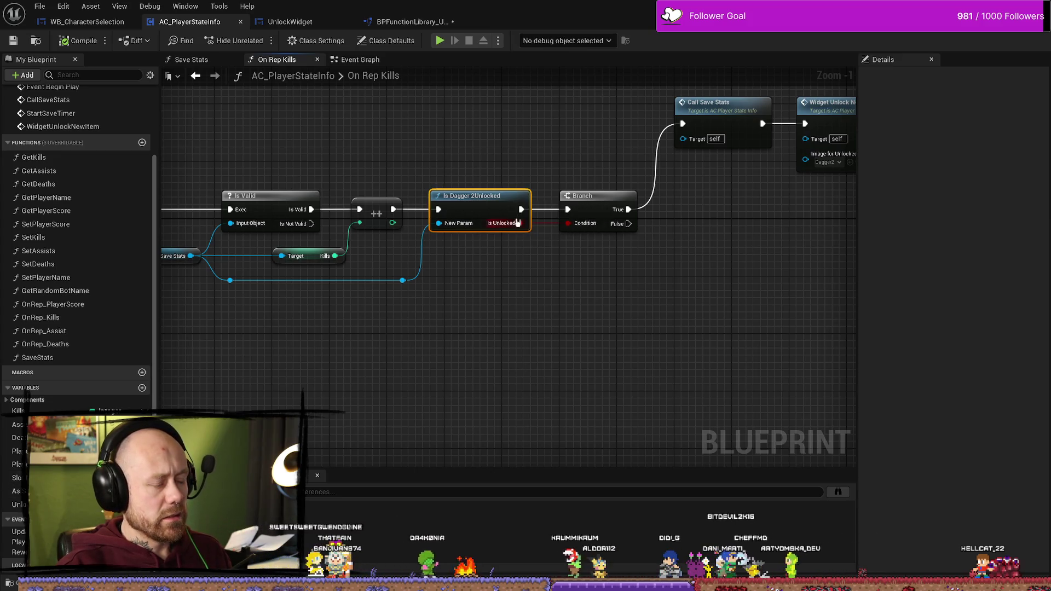
{"action": "double_click", "coordinate": [486, 206]}
{"action": "left_click_drag", "start_coordinate": [386, 195], "coordinate": [511, 432]}
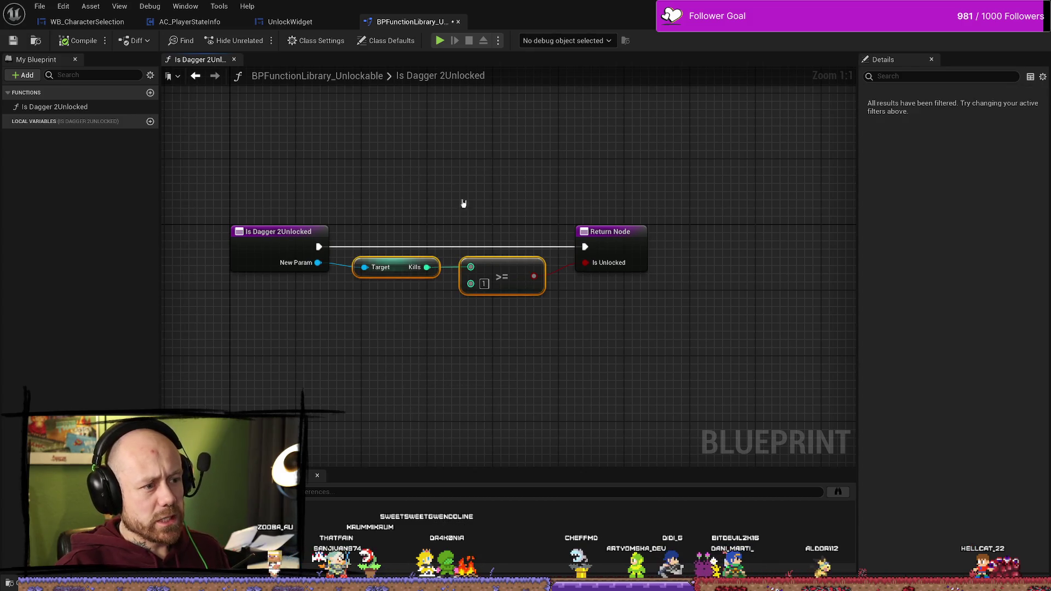
{"action": "left_click", "coordinate": [289, 22]}
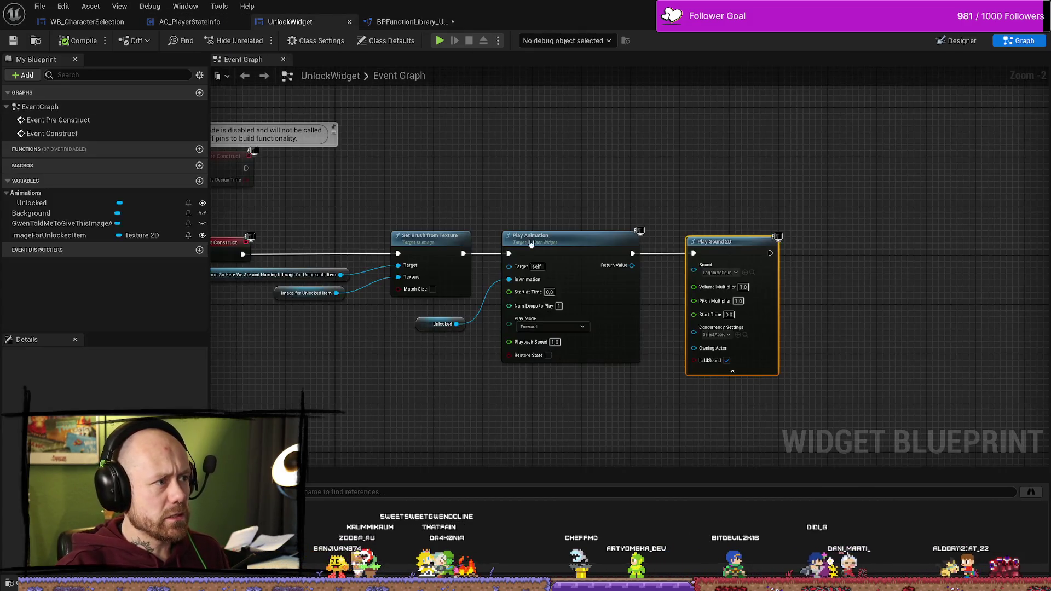
{"action": "left_click", "coordinate": [203, 23]}
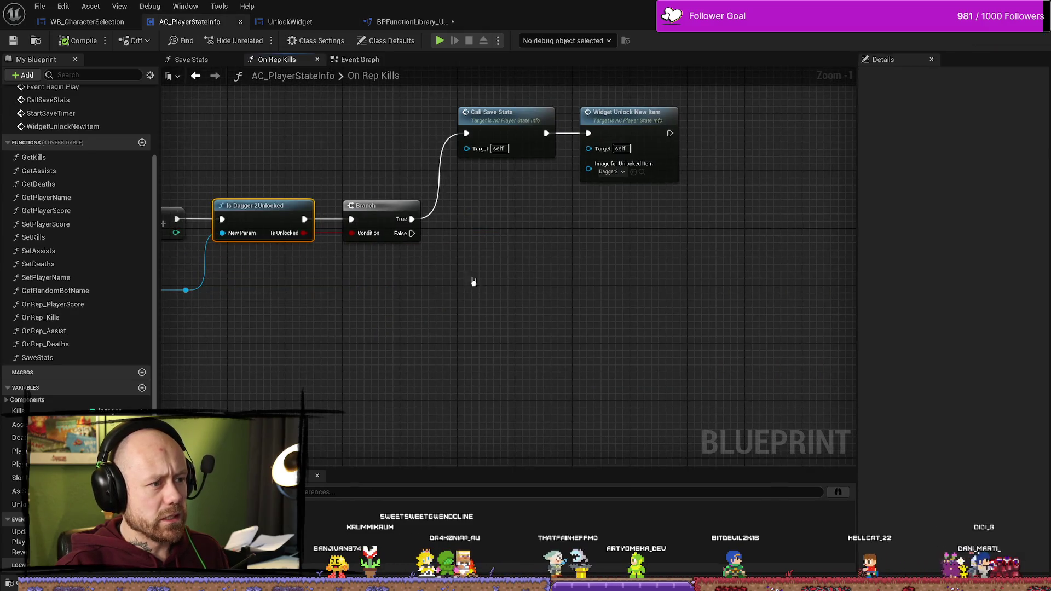
Add an Unlock Dagger 2 getter node to the On Rep Kills graph
{"action": "left_click", "coordinate": [18, 505]}
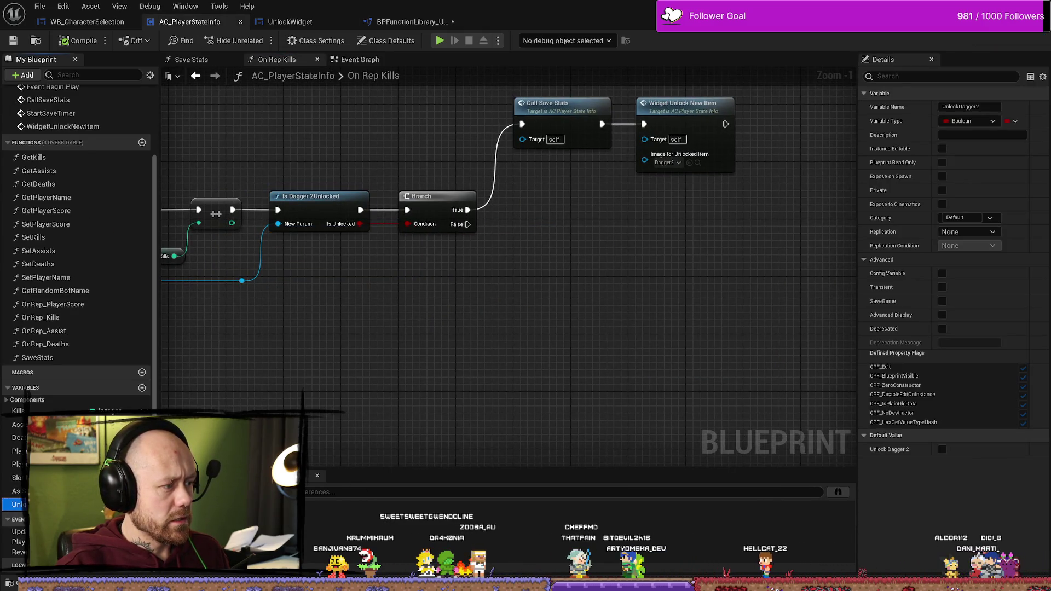
{"action": "left_click_drag", "start_coordinate": [348, 415], "coordinate": [412, 362]}
{"action": "right_click", "coordinate": [572, 304]}
{"action": "key", "text": "Escape"}
{"action": "left_click_drag", "start_coordinate": [618, 297], "coordinate": [604, 304]}
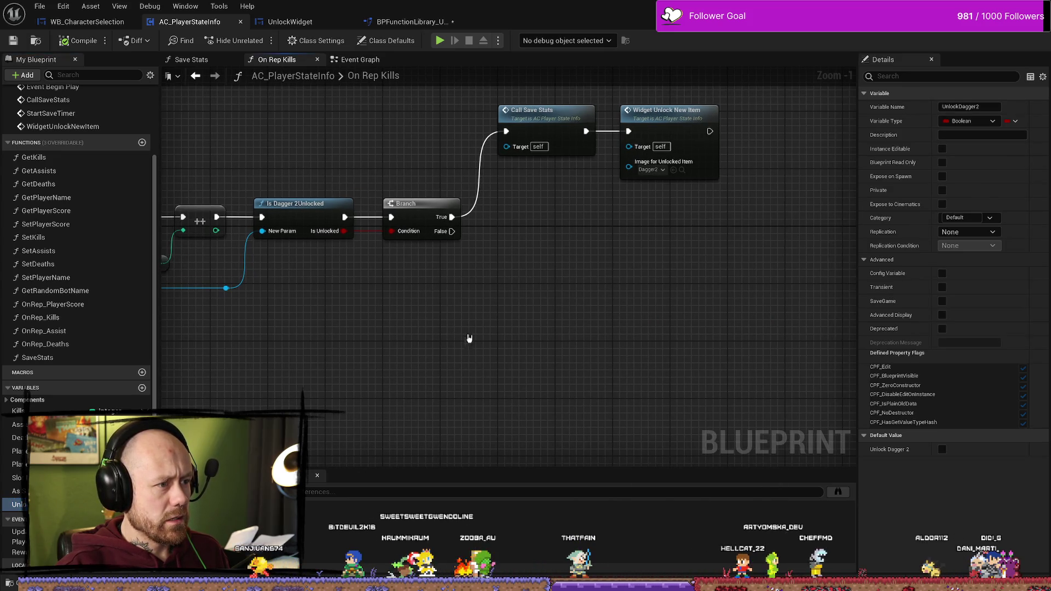
{"action": "mouse_move", "coordinate": [392, 331]}
{"action": "left_mouse_down"}
{"action": "mouse_move", "coordinate": [464, 319]}
{"action": "mouse_move", "coordinate": [259, 319]}
{"action": "left_mouse_up"}
{"action": "mouse_move", "coordinate": [664, 162]}
{"action": "left_mouse_down"}
{"action": "mouse_move", "coordinate": [449, 162]}
{"action": "mouse_move", "coordinate": [394, 260]}
{"action": "mouse_move", "coordinate": [596, 324]}
{"action": "mouse_move", "coordinate": [637, 275]}
{"action": "left_mouse_up"}
{"action": "left_click_drag", "start_coordinate": [19, 504], "coordinate": [445, 348]}
{"action": "left_click", "coordinate": [454, 353]}
{"action": "left_click_drag", "start_coordinate": [574, 258], "coordinate": [544, 235]}
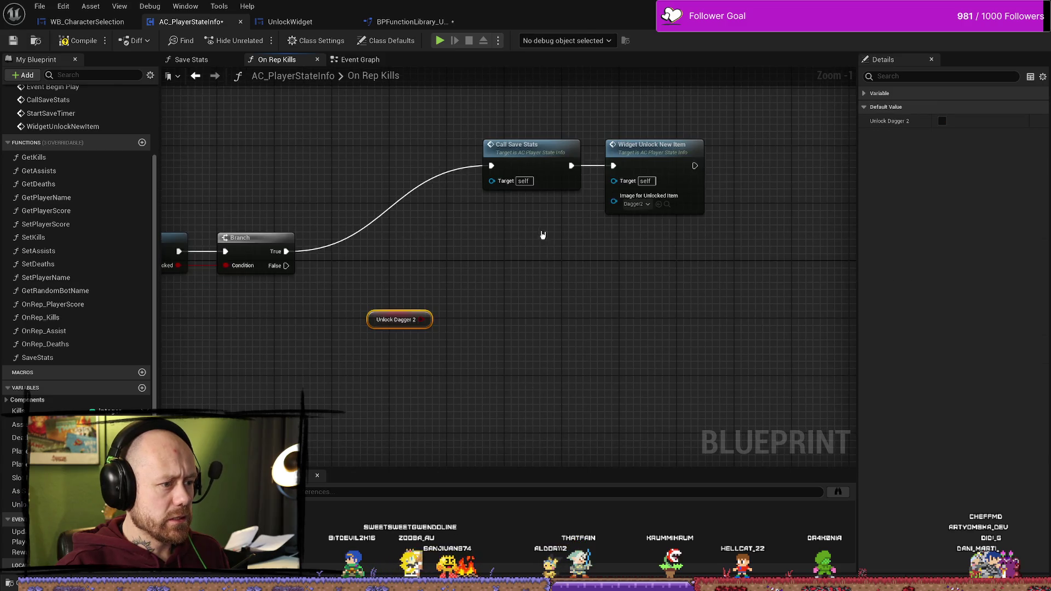
{"action": "left_click_drag", "start_coordinate": [383, 318], "coordinate": [348, 353]}
{"action": "mouse_move", "coordinate": [331, 313]}
{"action": "left_mouse_down"}
{"action": "mouse_move", "coordinate": [638, 301]}
{"action": "mouse_move", "coordinate": [581, 283]}
{"action": "left_mouse_up"}
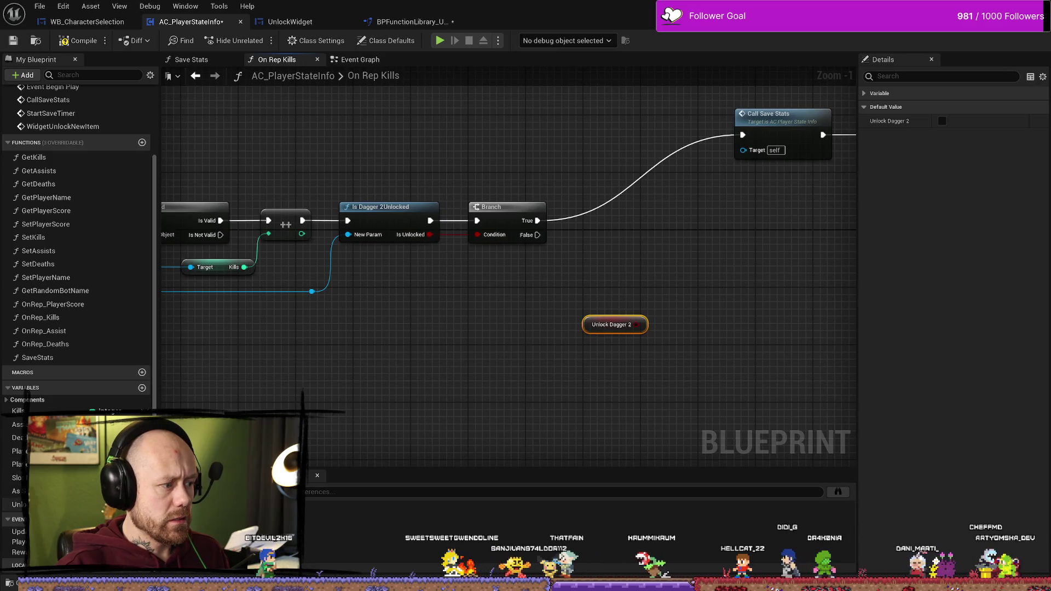
Add a SET Unlock Dagger 2 (true) node on Branch True before Call Save Stats
{"action": "left_click", "coordinate": [19, 504]}
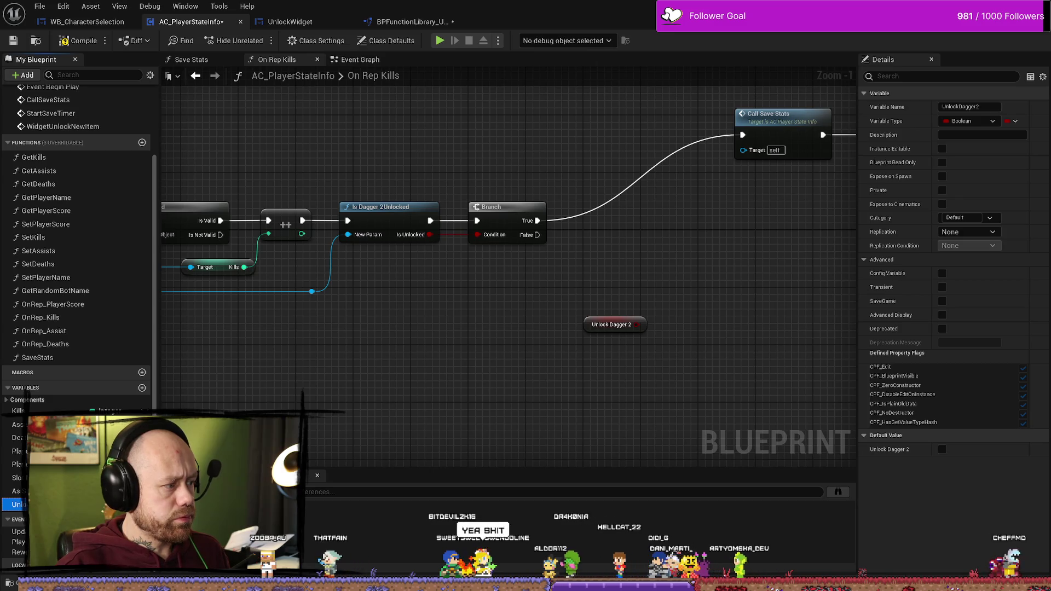
{"action": "left_click_drag", "start_coordinate": [462, 350], "coordinate": [462, 337]}
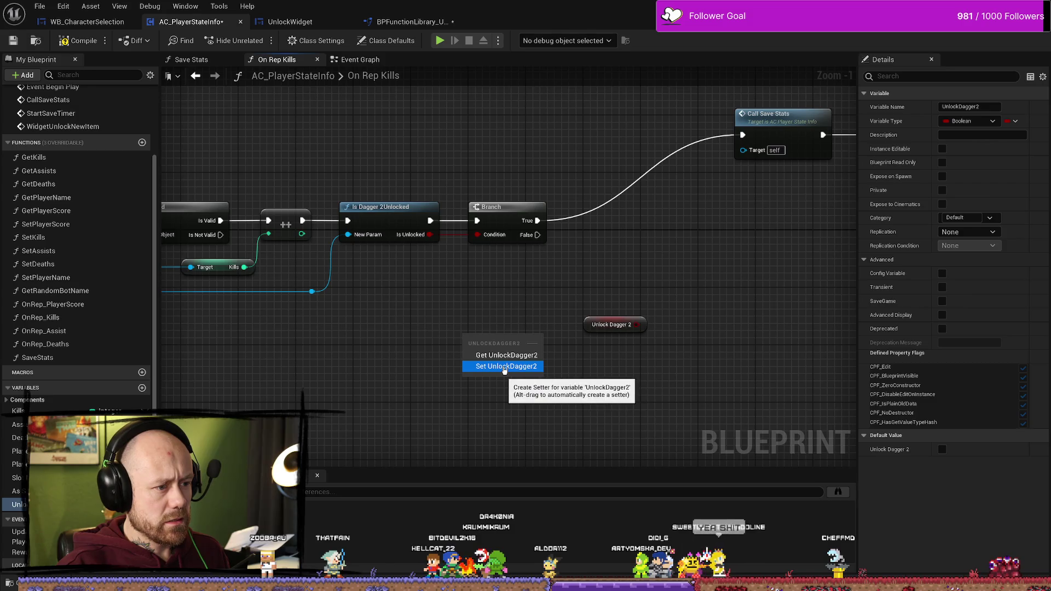
{"action": "left_click", "coordinate": [463, 311]}
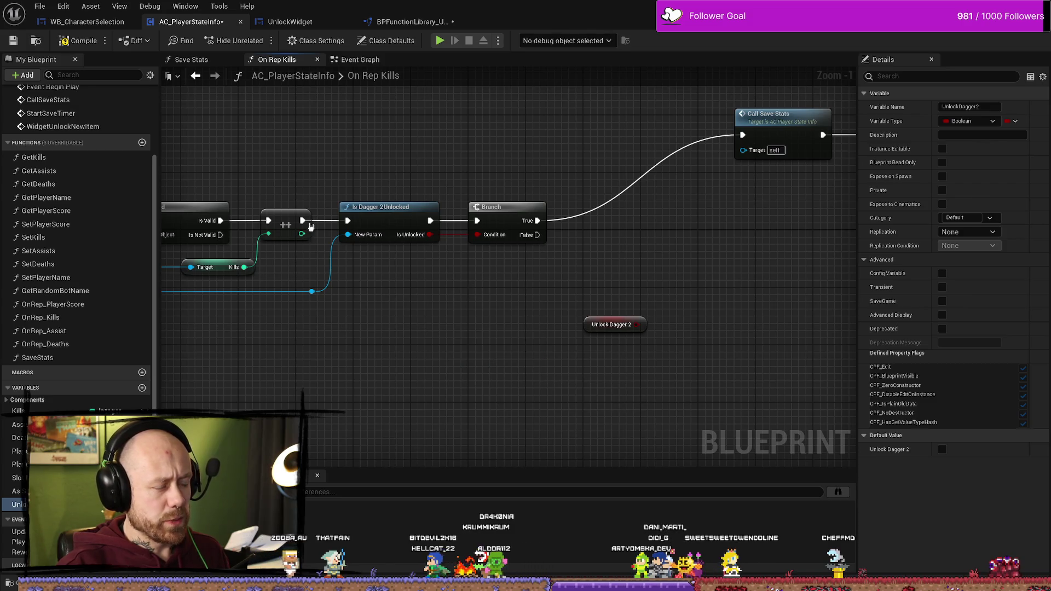
{"action": "mouse_move", "coordinate": [19, 504]}
{"action": "left_mouse_down"}
{"action": "mouse_move", "coordinate": [435, 354]}
{"action": "mouse_move", "coordinate": [564, 290]}
{"action": "mouse_move", "coordinate": [646, 230]}
{"action": "left_mouse_up"}
{"action": "left_click", "coordinate": [470, 389]}
{"action": "mouse_move", "coordinate": [458, 272]}
{"action": "left_mouse_down"}
{"action": "mouse_move", "coordinate": [542, 265]}
{"action": "mouse_move", "coordinate": [533, 180]}
{"action": "mouse_move", "coordinate": [540, 187]}
{"action": "left_mouse_up"}
{"action": "left_click", "coordinate": [551, 201]}
Rearrange the SET, Branch, save and Is Dagger 2Unlocked nodes into a tidy row
{"action": "left_click_drag", "start_coordinate": [553, 326], "coordinate": [524, 344]}
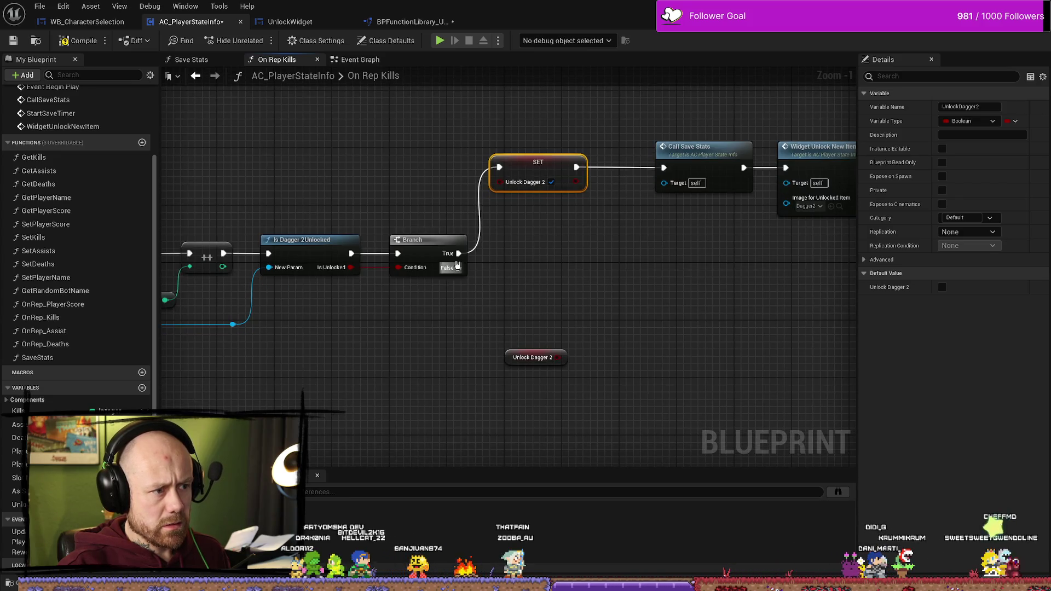
{"action": "mouse_move", "coordinate": [434, 251]}
{"action": "left_mouse_down"}
{"action": "mouse_move", "coordinate": [419, 241]}
{"action": "mouse_move", "coordinate": [477, 241]}
{"action": "mouse_move", "coordinate": [447, 241]}
{"action": "left_mouse_up"}
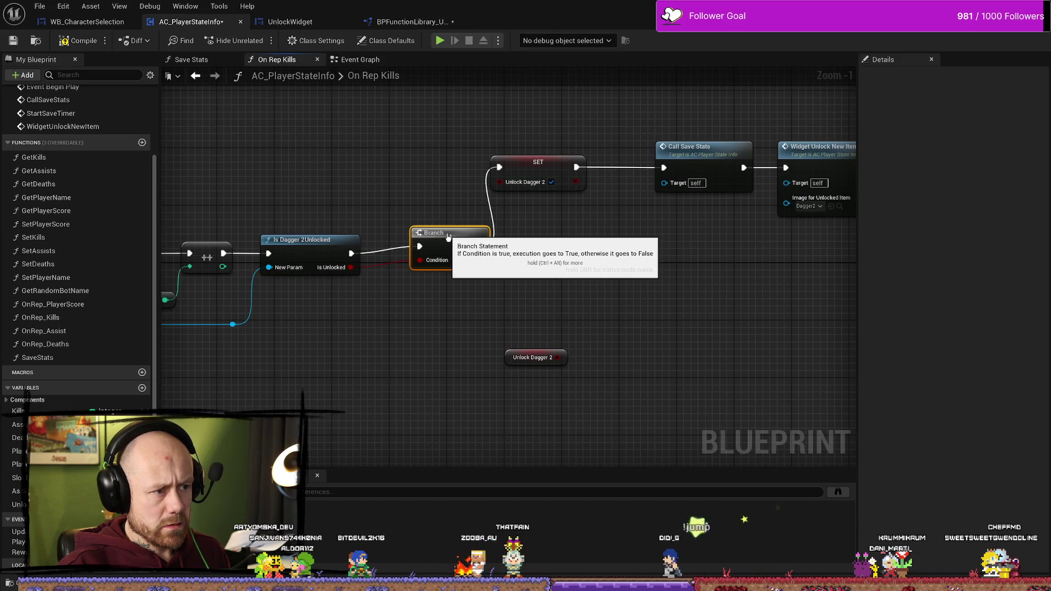
{"action": "mouse_move", "coordinate": [689, 258]}
{"action": "left_mouse_down"}
{"action": "mouse_move", "coordinate": [536, 266]}
{"action": "mouse_move", "coordinate": [727, 218]}
{"action": "mouse_move", "coordinate": [416, 186]}
{"action": "mouse_move", "coordinate": [567, 147]}
{"action": "mouse_move", "coordinate": [510, 147]}
{"action": "left_mouse_up"}
{"action": "mouse_move", "coordinate": [536, 298]}
{"action": "left_mouse_down"}
{"action": "mouse_move", "coordinate": [627, 300]}
{"action": "mouse_move", "coordinate": [691, 285]}
{"action": "mouse_move", "coordinate": [695, 305]}
{"action": "mouse_move", "coordinate": [440, 140]}
{"action": "mouse_move", "coordinate": [588, 140]}
{"action": "left_mouse_up"}
{"action": "scroll", "coordinate": [695, 305], "scroll_direction": "up", "scroll_amount": 2}
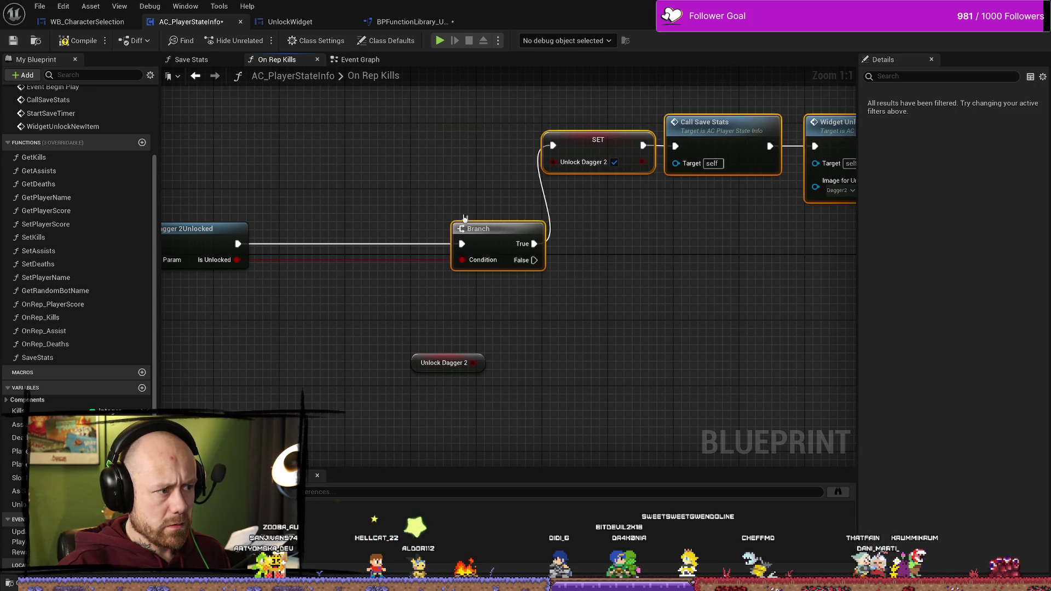
{"action": "left_click_drag", "start_coordinate": [345, 189], "coordinate": [493, 197]}
{"action": "left_click_drag", "start_coordinate": [351, 239], "coordinate": [523, 239]}
{"action": "left_click_drag", "start_coordinate": [256, 306], "coordinate": [361, 308]}
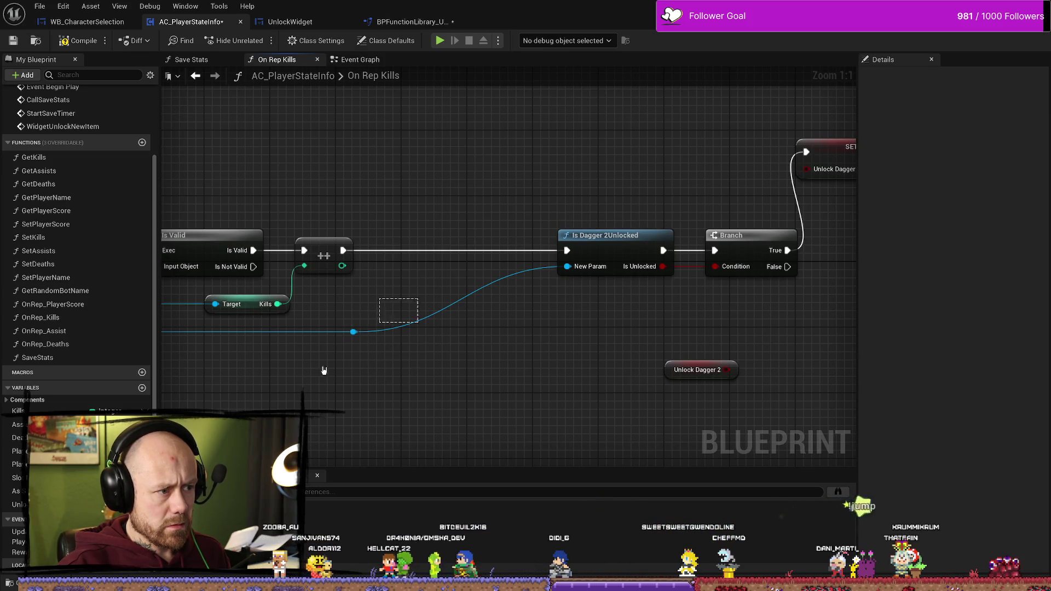
{"action": "left_click_drag", "start_coordinate": [359, 338], "coordinate": [548, 337]}
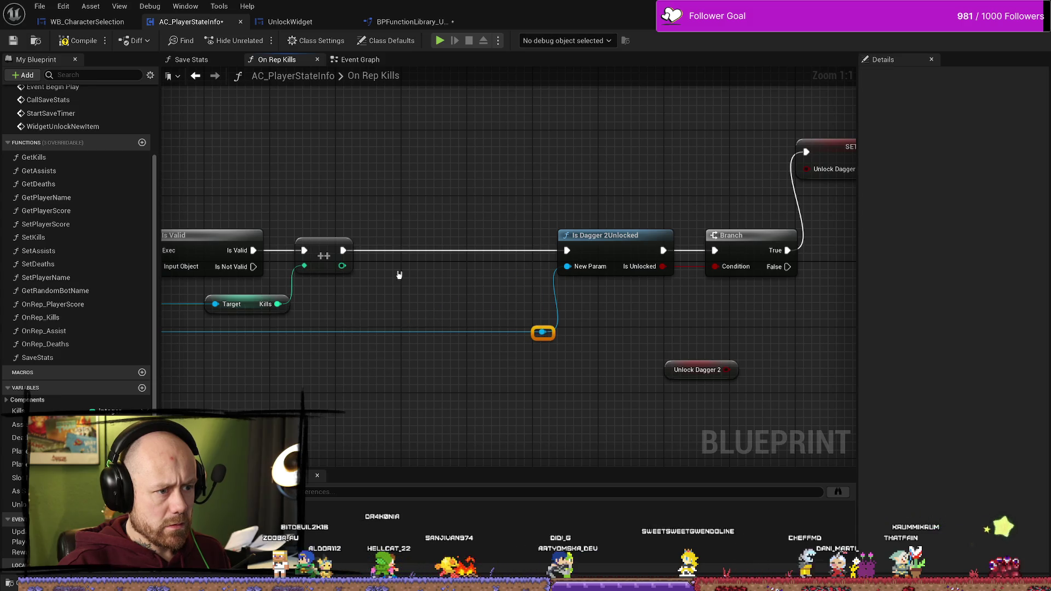
Insert a Branch on Unlock Dagger 2 after ++, running the kill check only when False
{"action": "left_click_drag", "start_coordinate": [343, 251], "coordinate": [385, 205]}
{"action": "type", "text": "branch"}
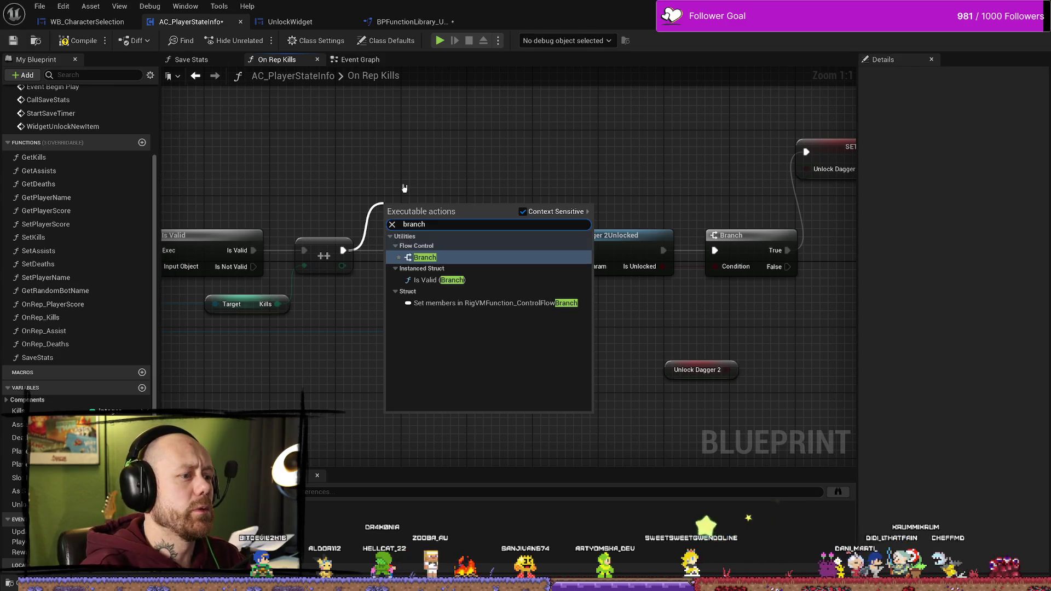
{"action": "key", "text": "Return"}
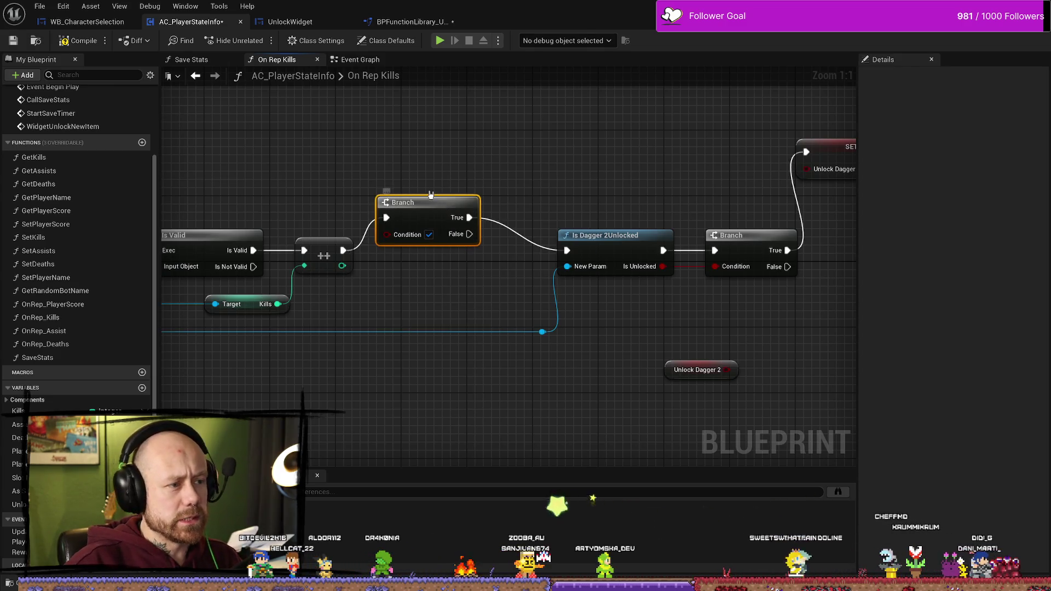
{"action": "left_click_drag", "start_coordinate": [438, 206], "coordinate": [464, 239]}
{"action": "mouse_move", "coordinate": [673, 371]}
{"action": "left_mouse_down"}
{"action": "mouse_move", "coordinate": [384, 313]}
{"action": "mouse_move", "coordinate": [466, 313]}
{"action": "mouse_move", "coordinate": [412, 266]}
{"action": "left_mouse_up"}
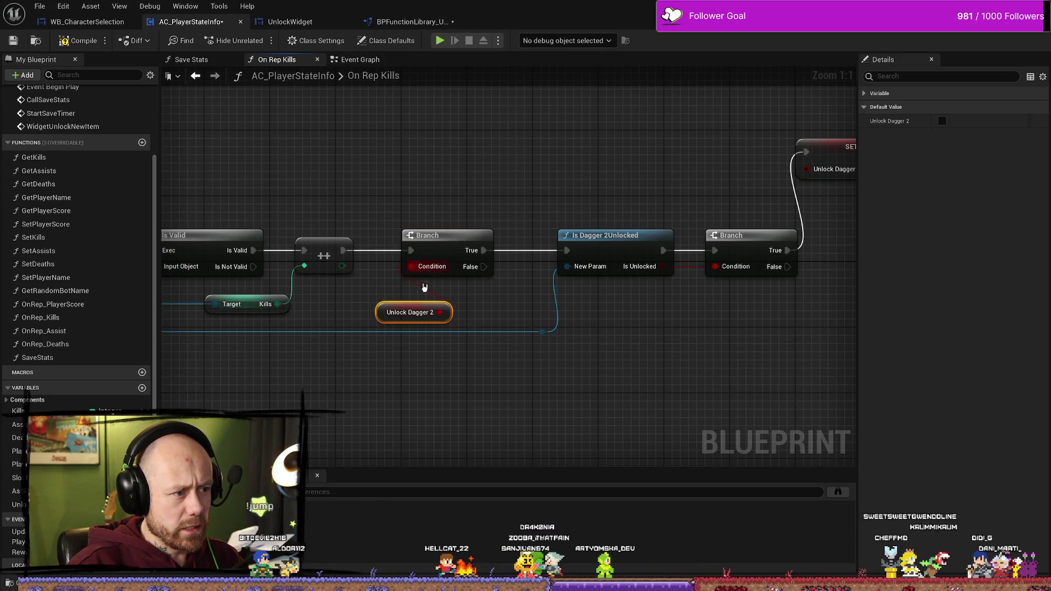
{"action": "left_click_drag", "start_coordinate": [410, 312], "coordinate": [427, 294]}
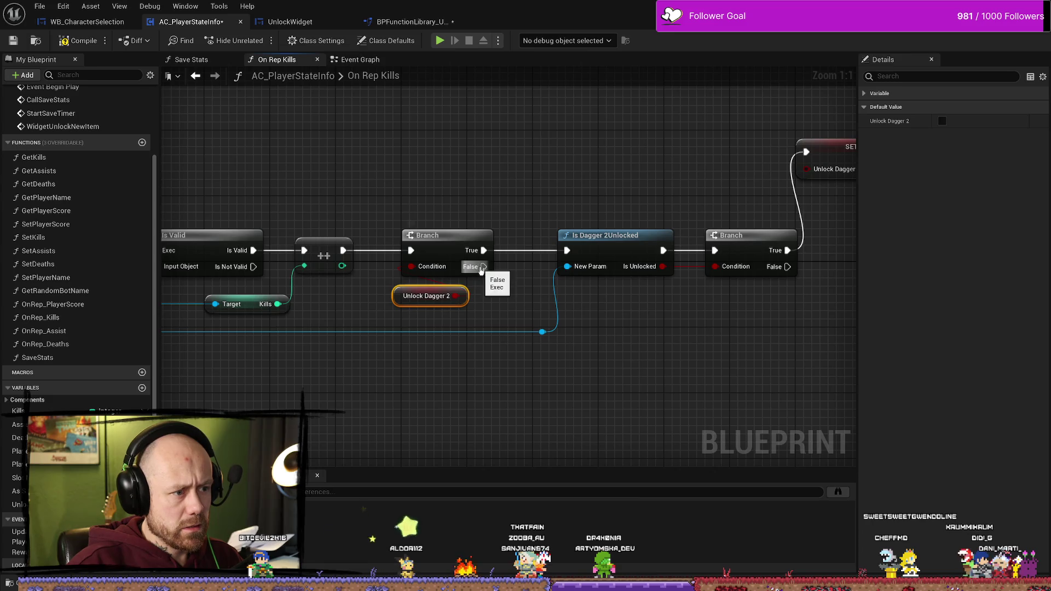
{"action": "left_click_drag", "start_coordinate": [484, 266], "coordinate": [567, 250]}
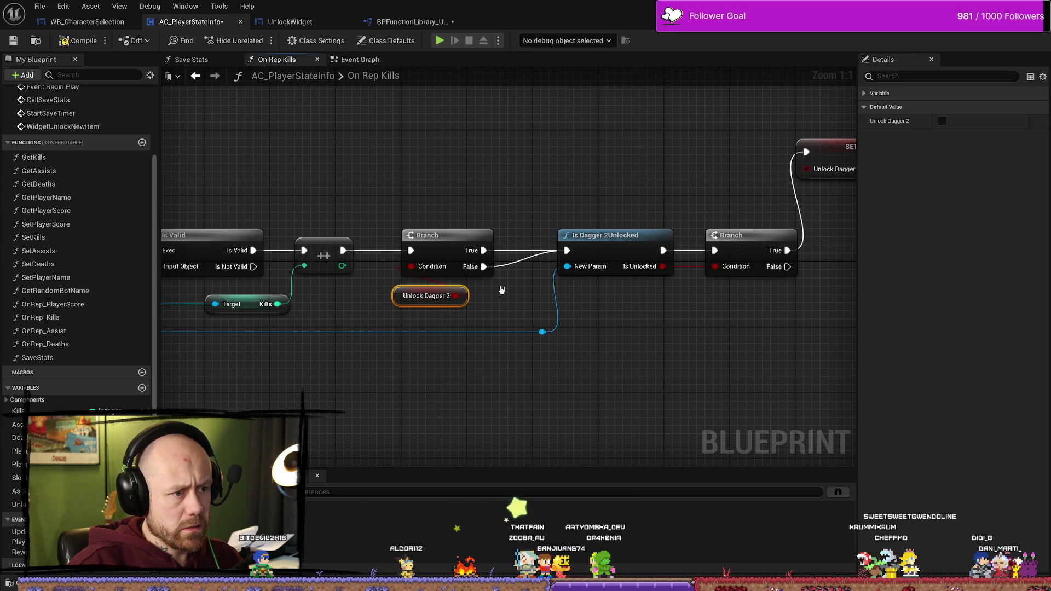
{"action": "left_click", "coordinate": [483, 250], "text": "alt"}
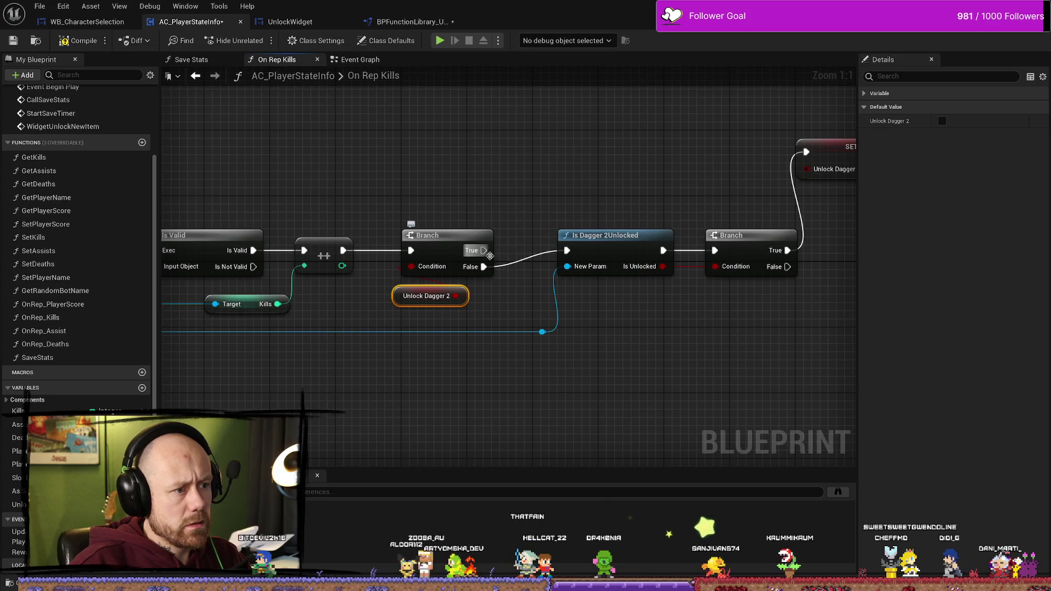
{"action": "mouse_move", "coordinate": [544, 331]}
{"action": "left_mouse_down"}
{"action": "mouse_move", "coordinate": [503, 341]}
{"action": "mouse_move", "coordinate": [623, 351]}
{"action": "left_mouse_up"}
{"action": "scroll", "coordinate": [503, 341], "scroll_direction": "down", "scroll_amount": 2}
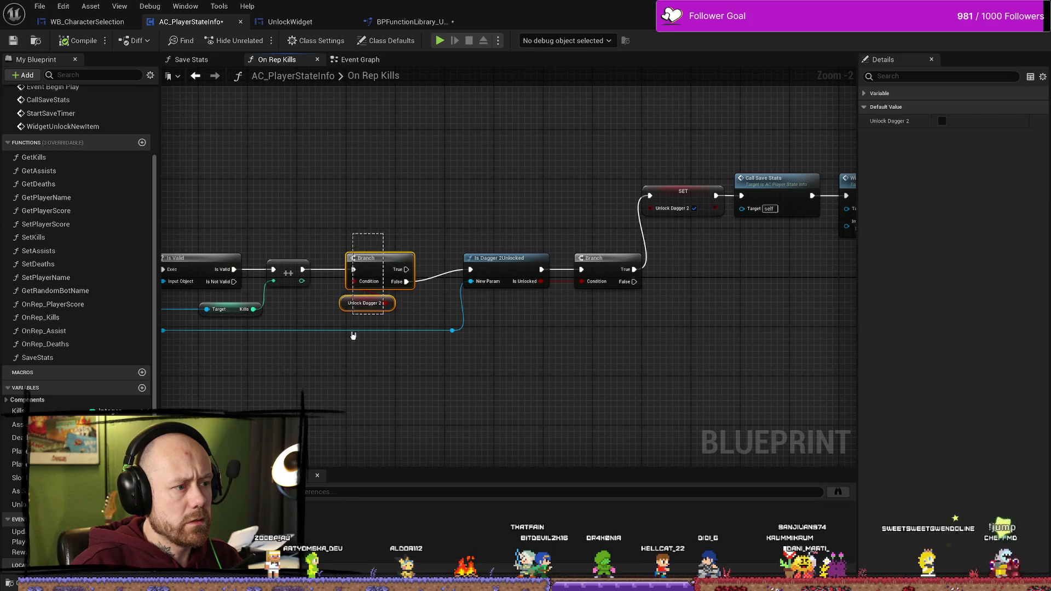
{"action": "left_click", "coordinate": [380, 257], "text": "shift"}
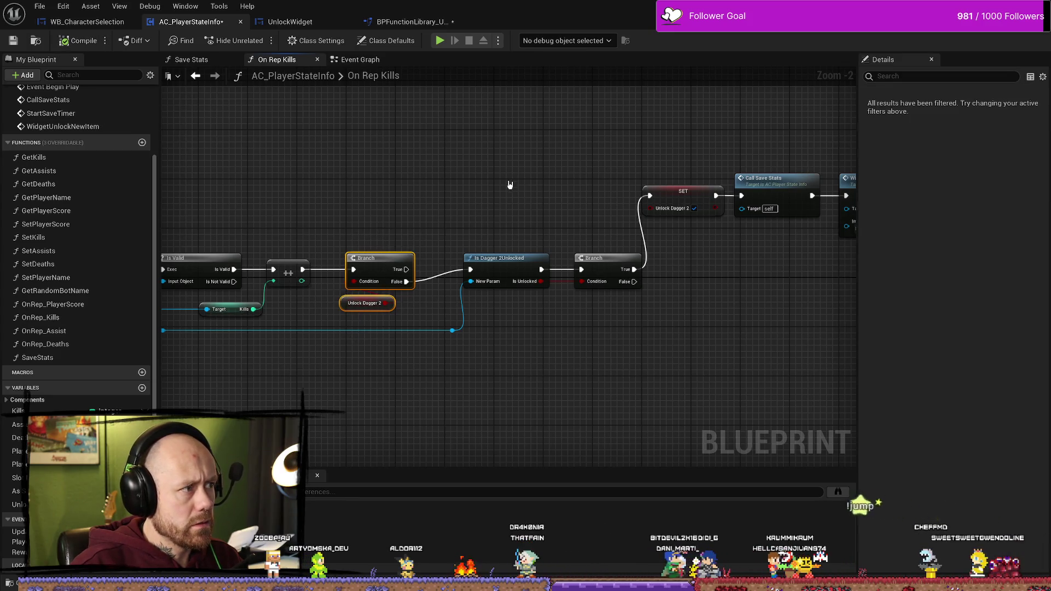
{"action": "left_click", "coordinate": [323, 23]}
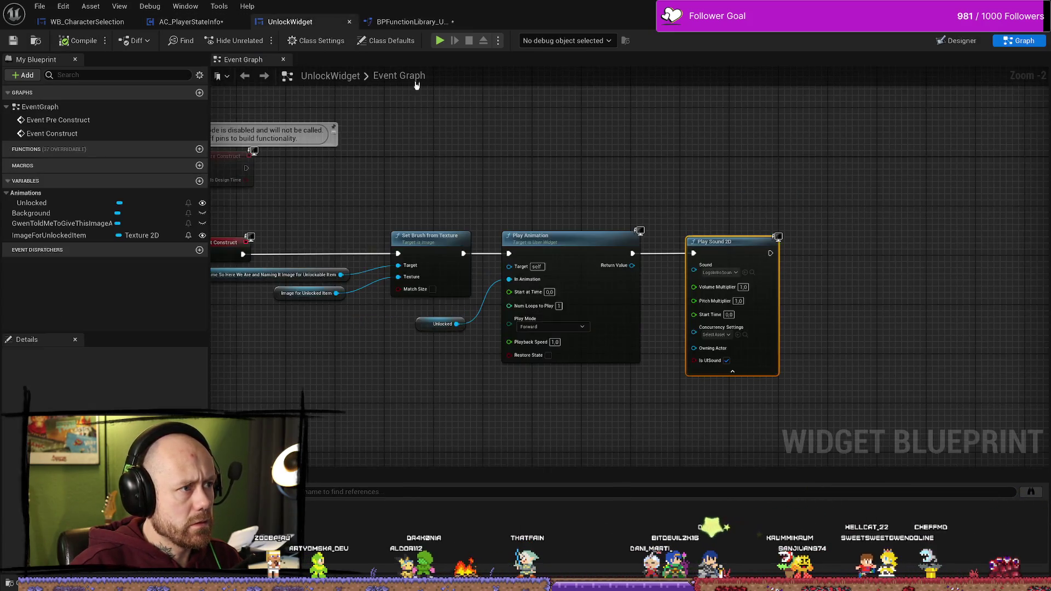
Switch to WB_CharacterSelection and survey the Unlock Side Arms graph around the SET and Set Visibility nodes
{"action": "left_click_drag", "start_coordinate": [423, 169], "coordinate": [544, 153]}
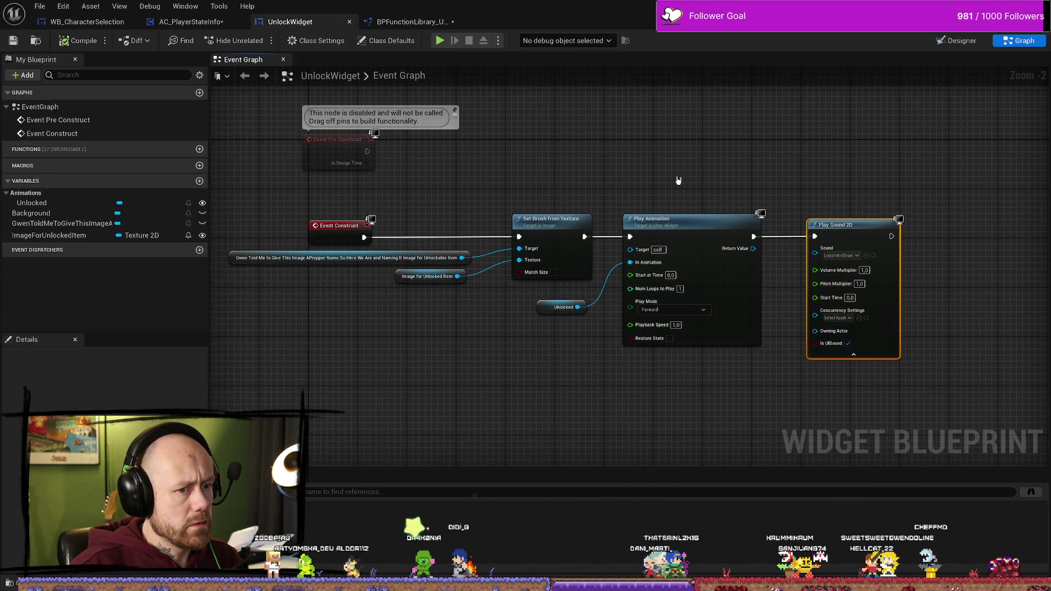
{"action": "left_click", "coordinate": [87, 22]}
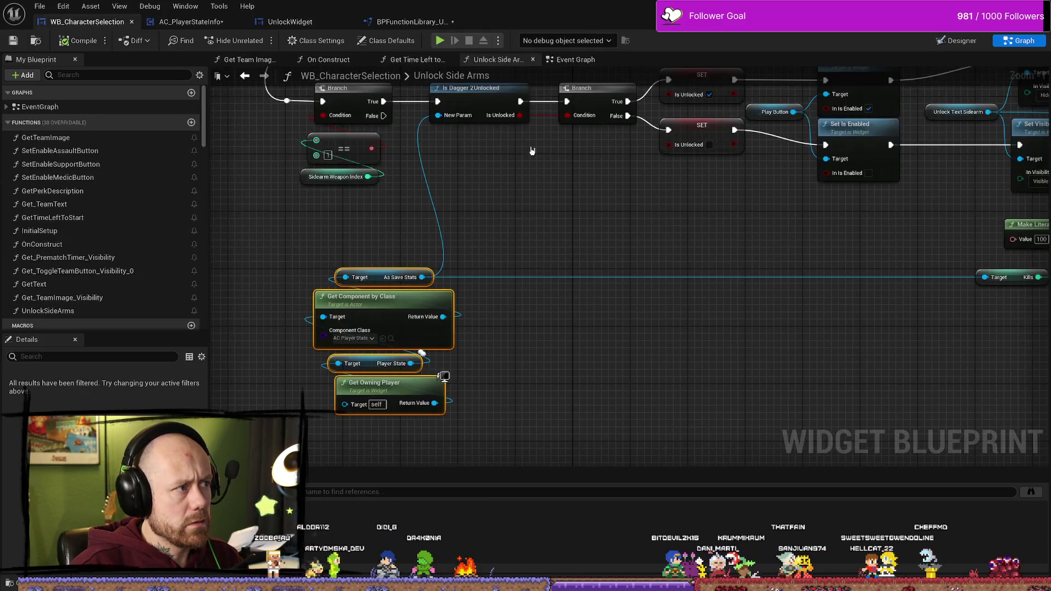
{"action": "scroll", "coordinate": [545, 293], "scroll_direction": "down", "scroll_amount": 1}
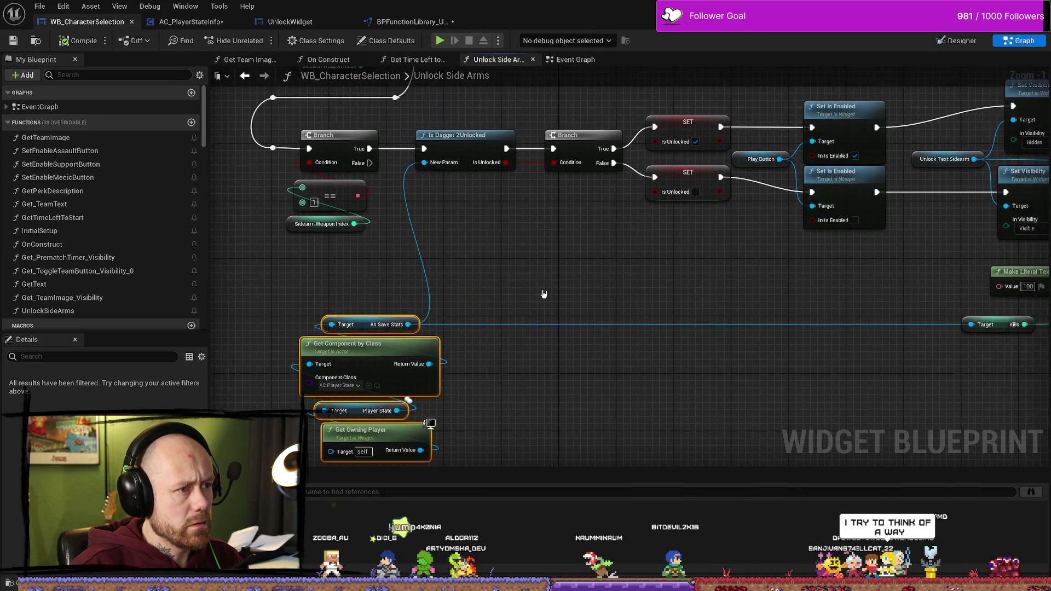
{"action": "mouse_move", "coordinate": [521, 290]}
{"action": "left_mouse_down"}
{"action": "mouse_move", "coordinate": [527, 303]}
{"action": "mouse_move", "coordinate": [512, 236]}
{"action": "left_mouse_up"}
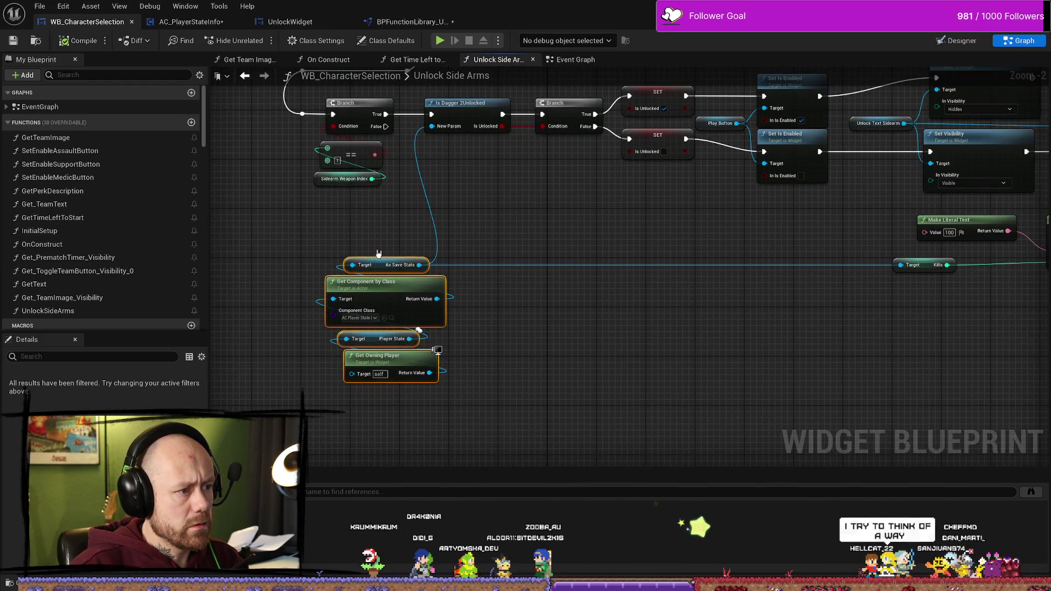
{"action": "scroll", "coordinate": [629, 183], "scroll_direction": "down", "scroll_amount": 2}
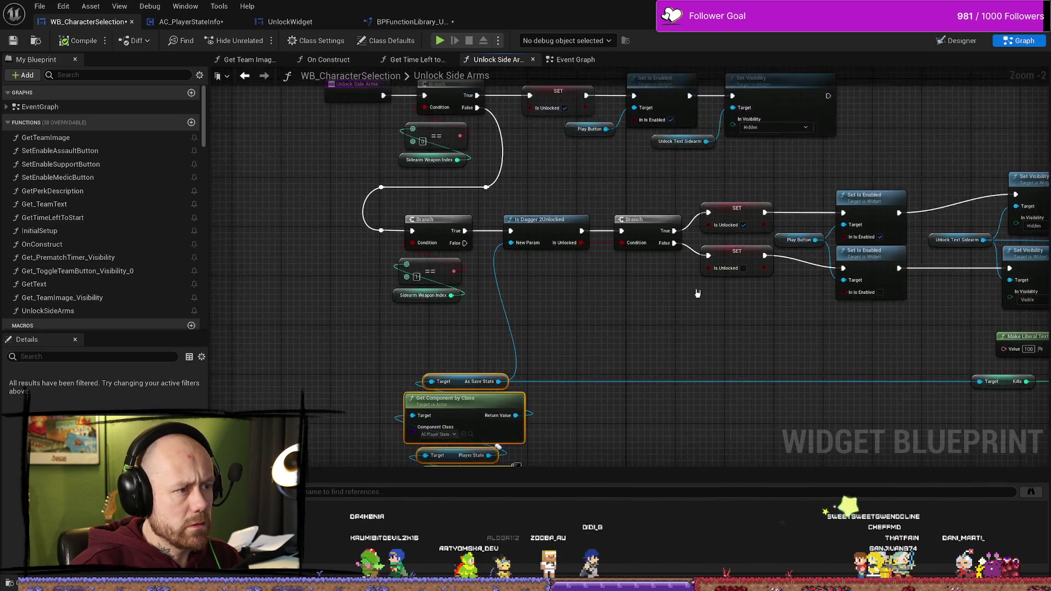
{"action": "left_click_drag", "start_coordinate": [496, 226], "coordinate": [576, 194]}
{"action": "scroll", "coordinate": [576, 195], "scroll_direction": "up", "scroll_amount": 3}
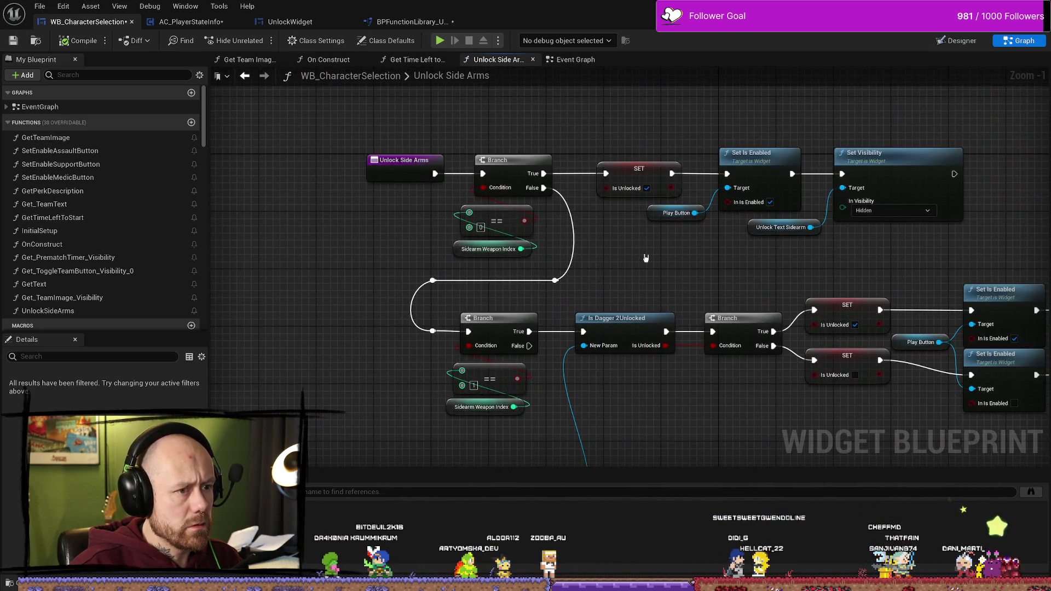
{"action": "mouse_move", "coordinate": [777, 410]}
{"action": "left_mouse_down"}
{"action": "mouse_move", "coordinate": [723, 379]}
{"action": "mouse_move", "coordinate": [570, 337]}
{"action": "mouse_move", "coordinate": [513, 277]}
{"action": "left_mouse_up"}
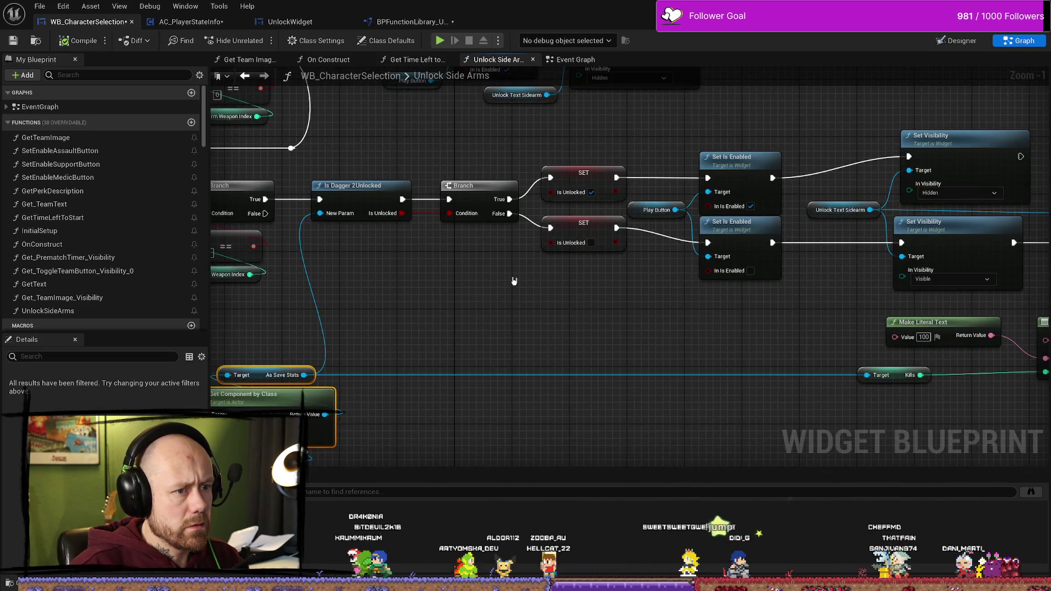
{"action": "mouse_move", "coordinate": [481, 342]}
{"action": "left_mouse_down"}
{"action": "mouse_move", "coordinate": [435, 305]}
{"action": "mouse_move", "coordinate": [451, 305]}
{"action": "left_mouse_up"}
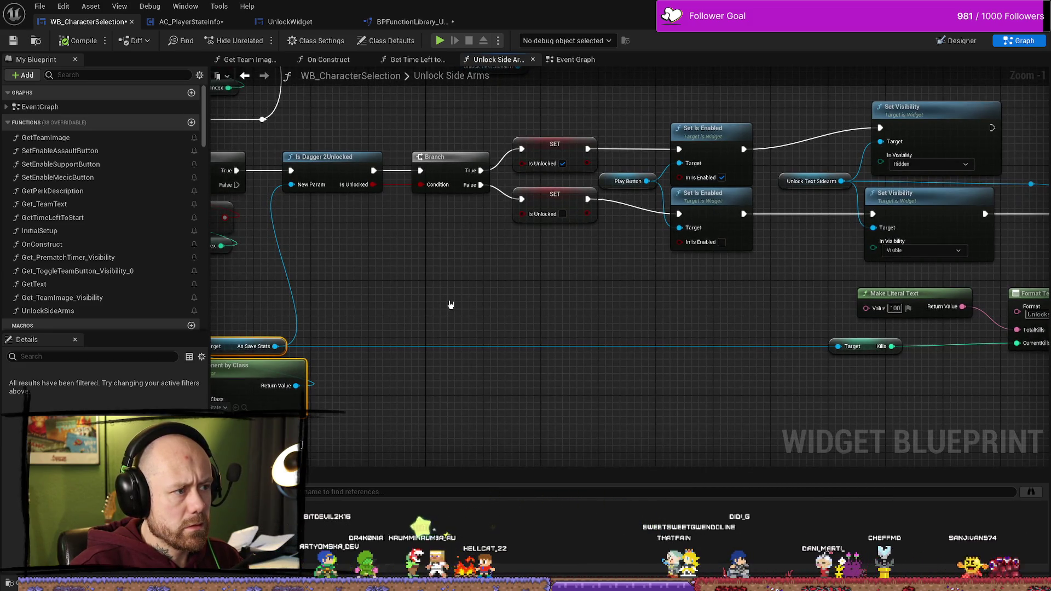
{"action": "mouse_move", "coordinate": [450, 305]}
{"action": "left_mouse_down"}
{"action": "mouse_move", "coordinate": [428, 307]}
{"action": "mouse_move", "coordinate": [462, 325]}
{"action": "left_mouse_up"}
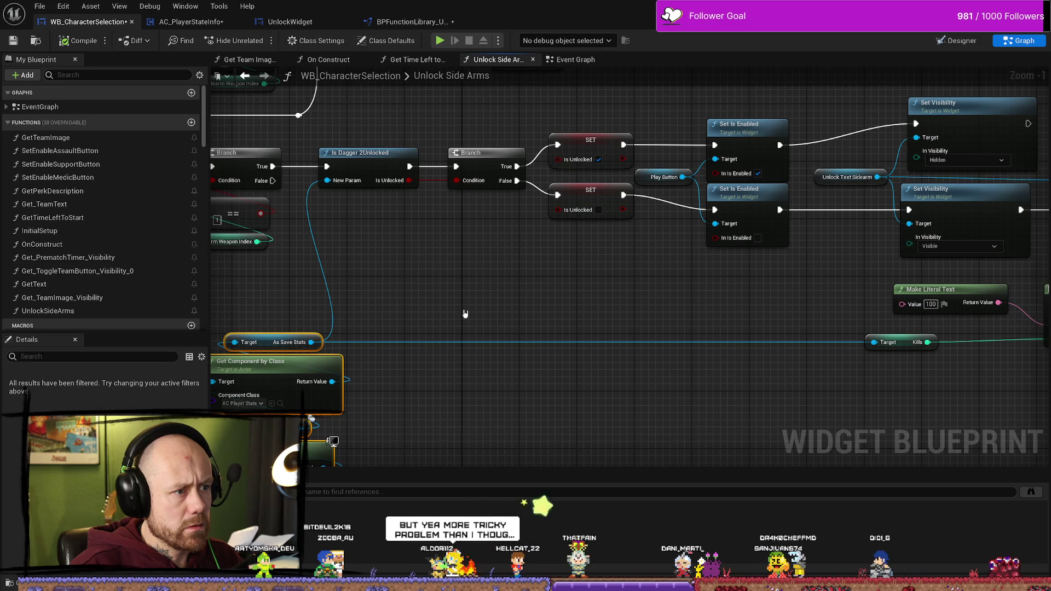
Move Get Component by Class and Get Owning Player up beside the Is Dagger 2Unlocked check
{"action": "left_click_drag", "start_coordinate": [518, 313], "coordinate": [614, 297]}
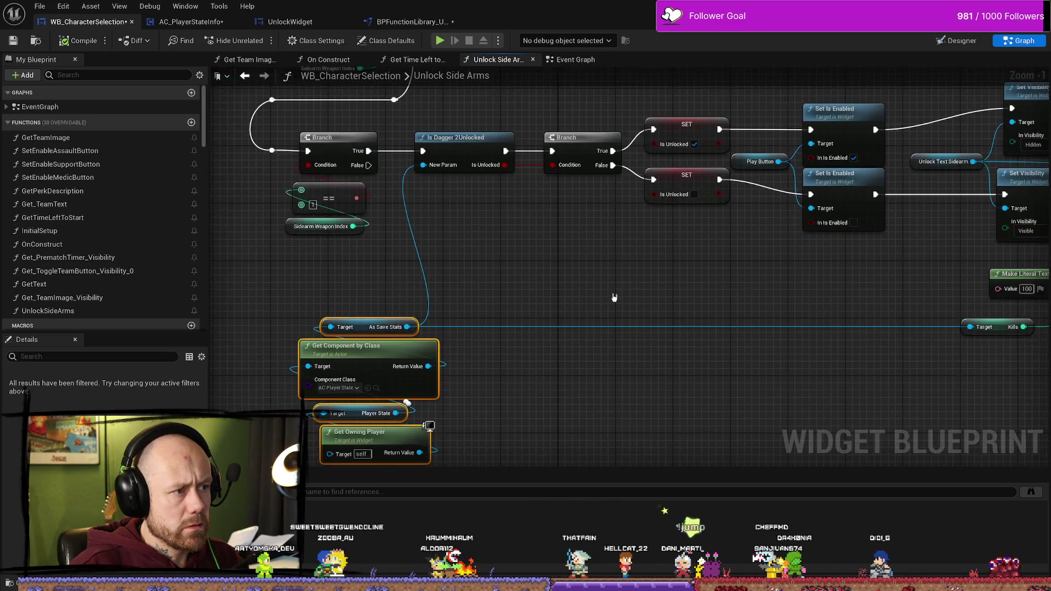
{"action": "left_click_drag", "start_coordinate": [386, 384], "coordinate": [494, 277]}
{"action": "scroll", "coordinate": [606, 272], "scroll_direction": "down", "scroll_amount": 1}
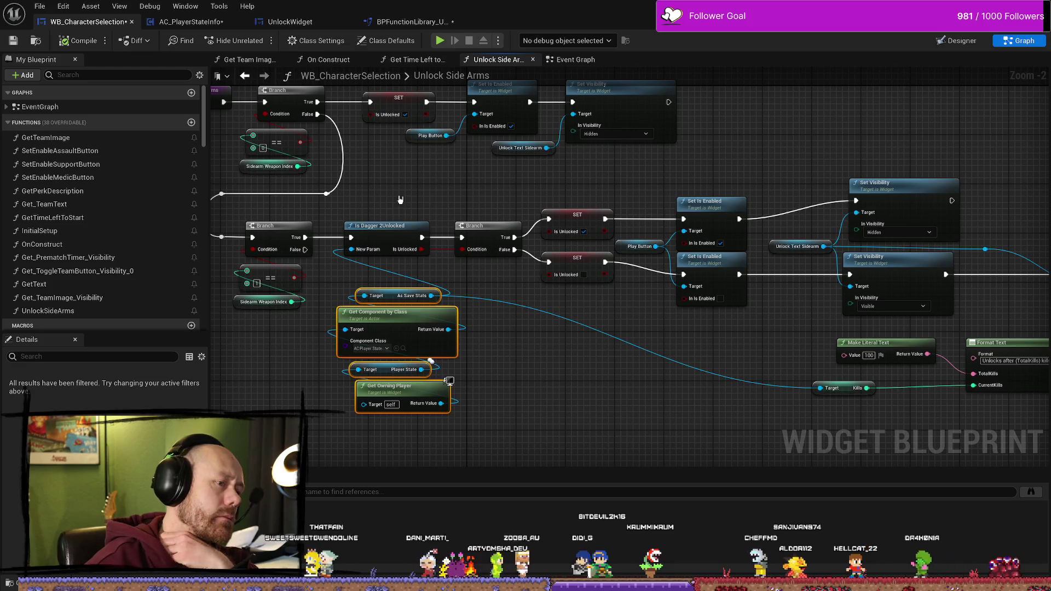
{"action": "left_click", "coordinate": [556, 356]}
{"action": "left_click_drag", "start_coordinate": [557, 356], "coordinate": [629, 323]}
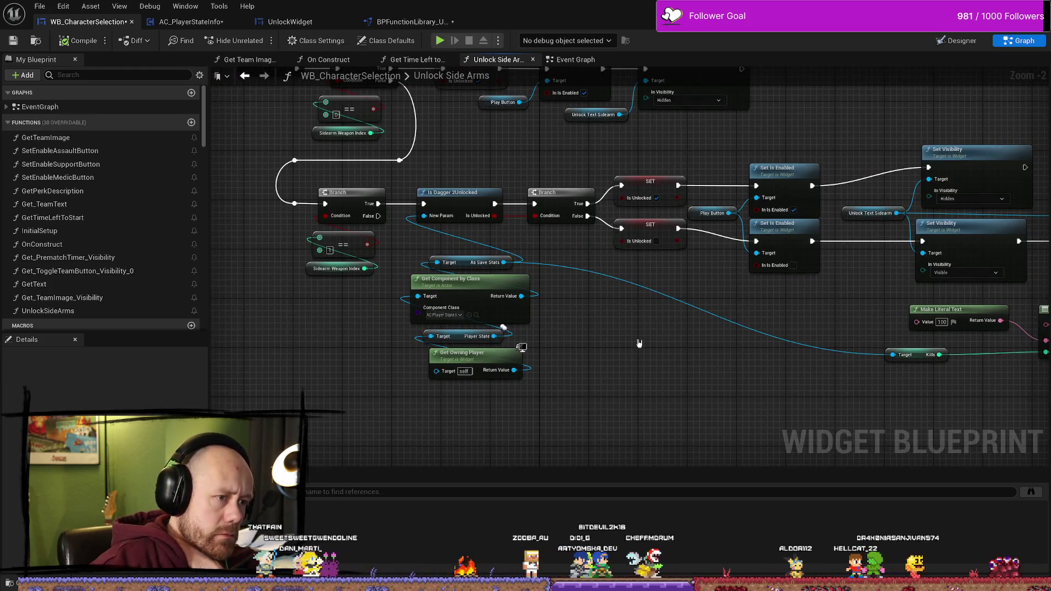
{"action": "left_click_drag", "start_coordinate": [523, 414], "coordinate": [408, 249]}
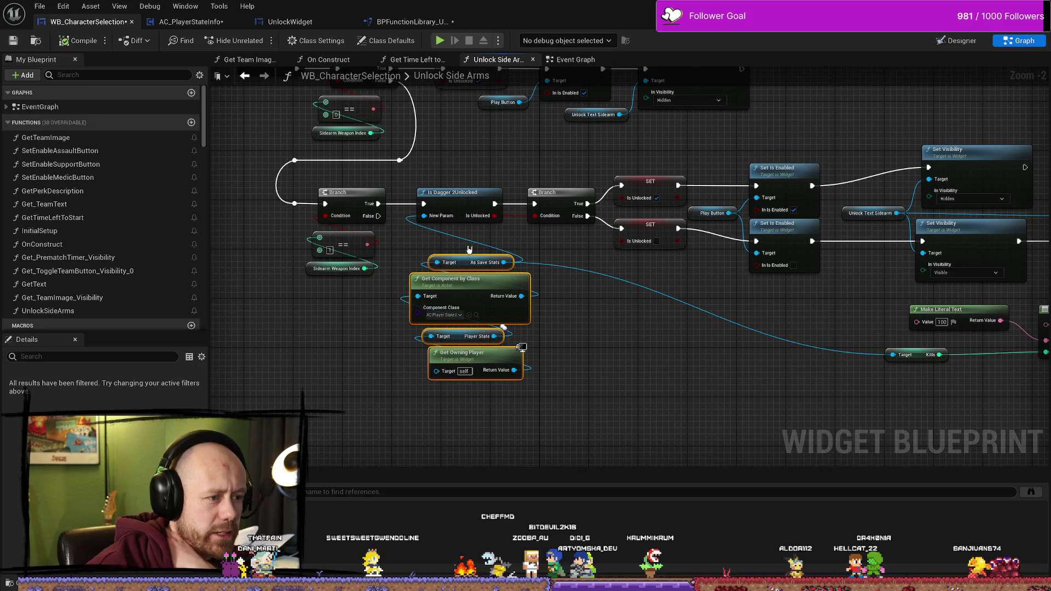
{"action": "left_click_drag", "start_coordinate": [648, 395], "coordinate": [584, 379]}
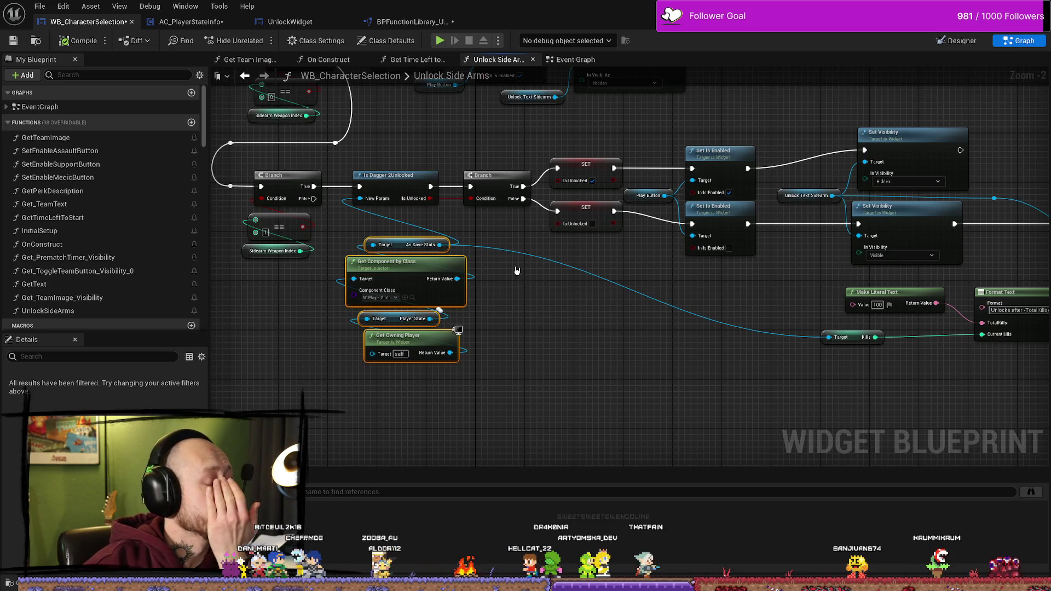
{"action": "left_click_drag", "start_coordinate": [517, 271], "coordinate": [578, 355]}
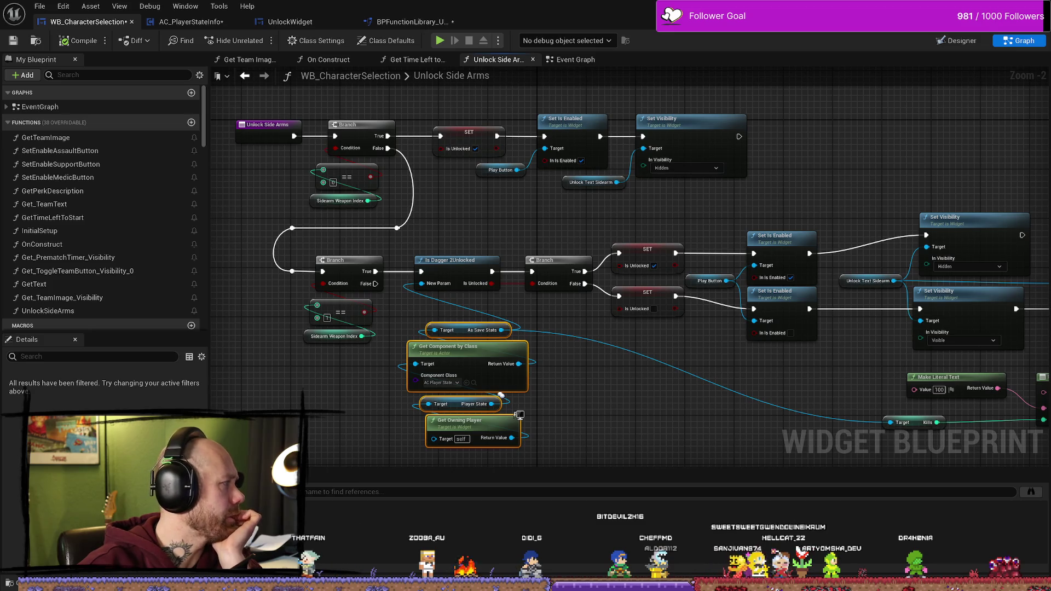
Slide the Target Kills getter right next to the Format Text node it feeds
{"action": "left_click_drag", "start_coordinate": [577, 349], "coordinate": [671, 343]}
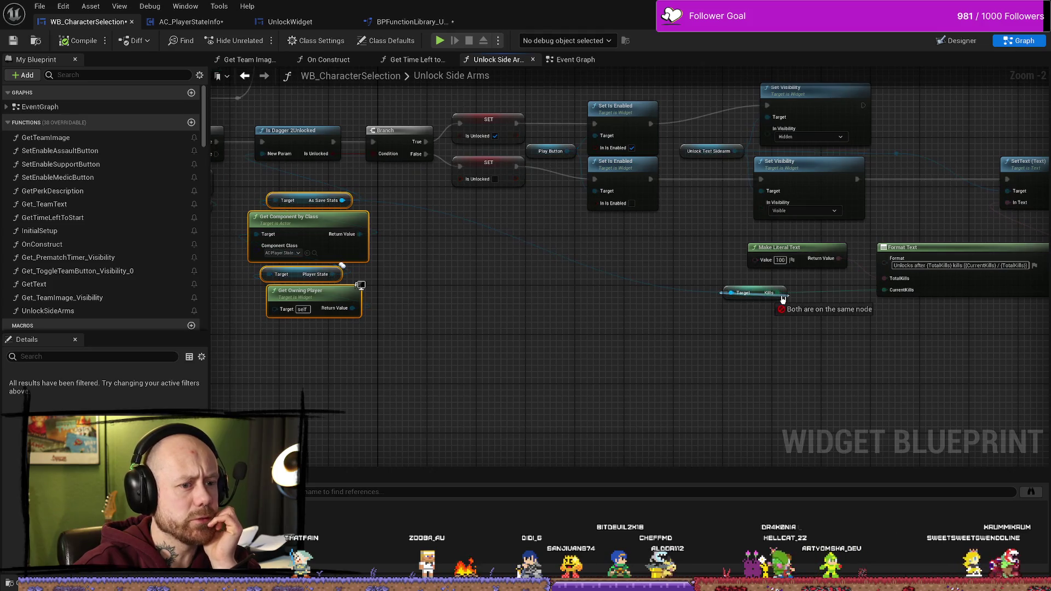
{"action": "left_click_drag", "start_coordinate": [756, 295], "coordinate": [795, 299]}
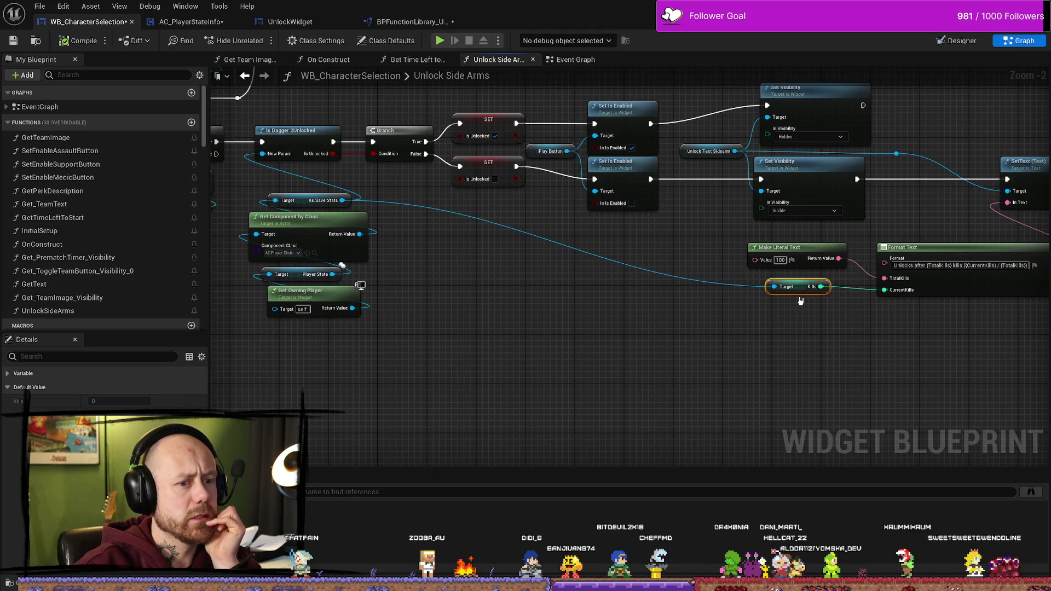
{"action": "left_click_drag", "start_coordinate": [486, 339], "coordinate": [718, 362]}
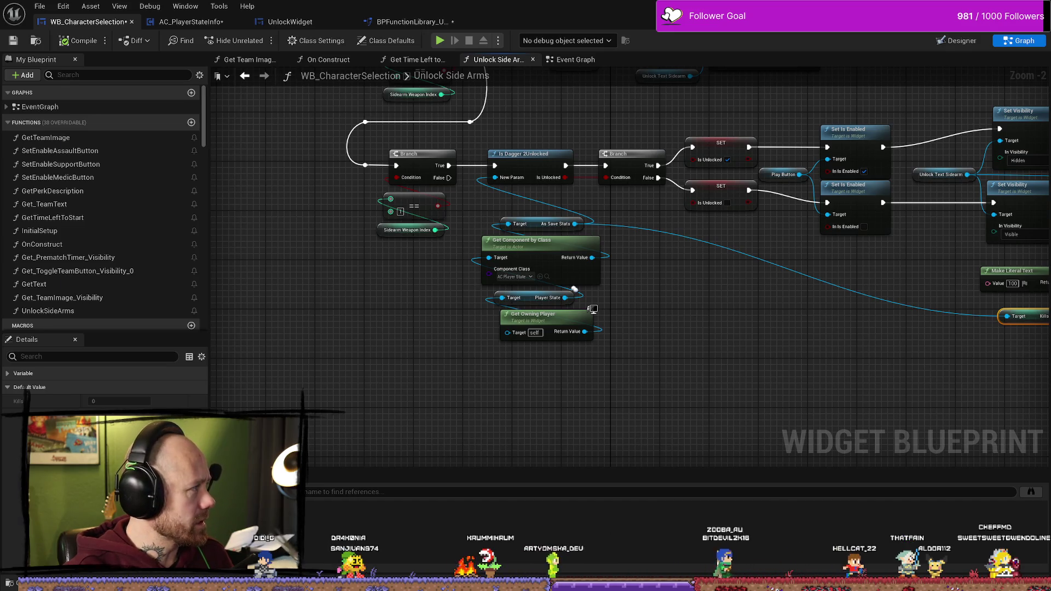
{"action": "key", "text": "alt+Tab"}
{"action": "left_click", "coordinate": [601, 310]}
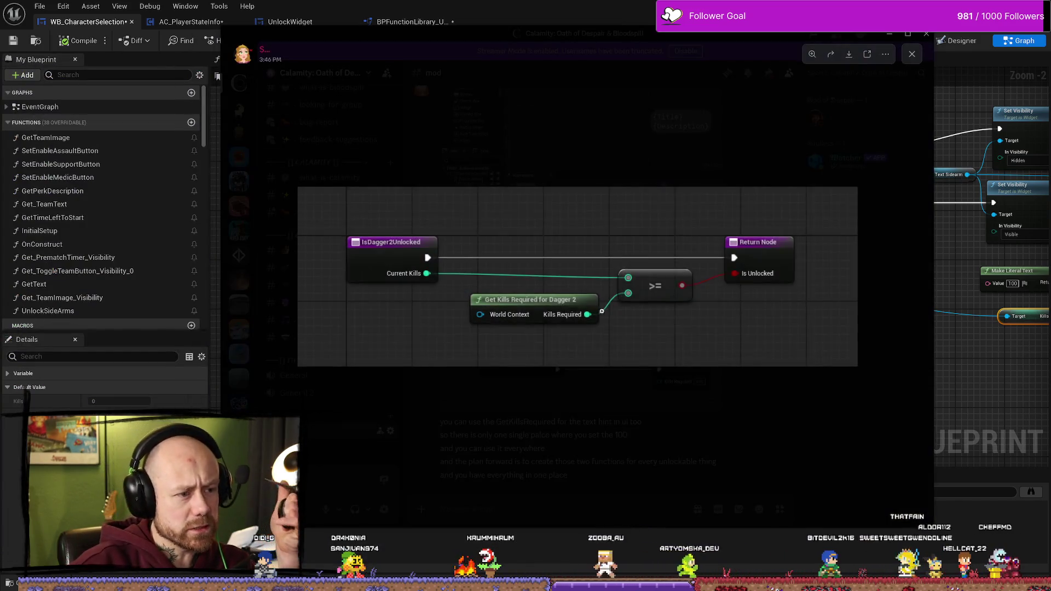
{"action": "left_click", "coordinate": [684, 498]}
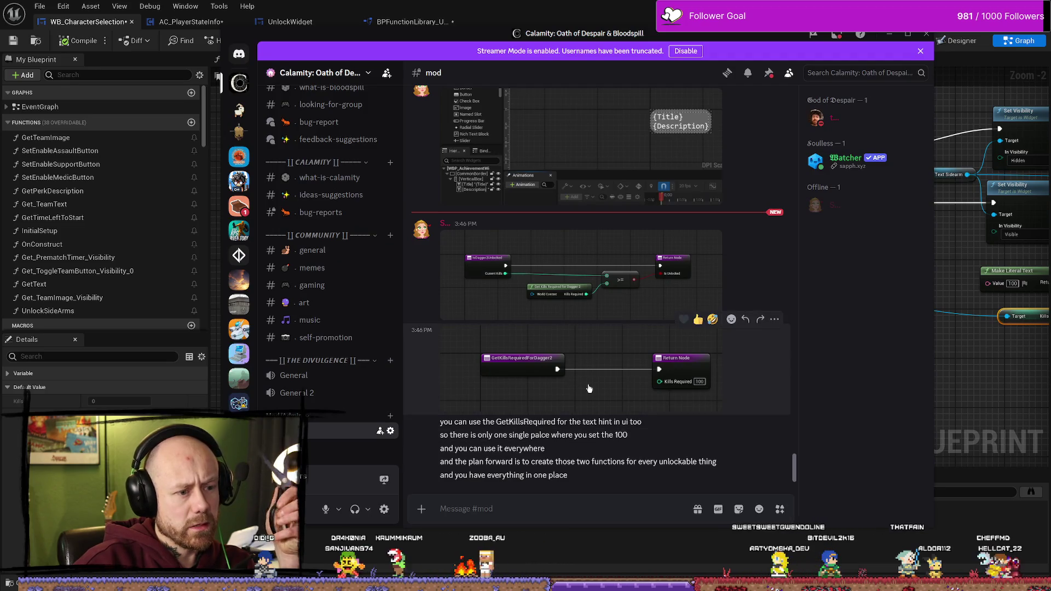
{"action": "left_click", "coordinate": [589, 386]}
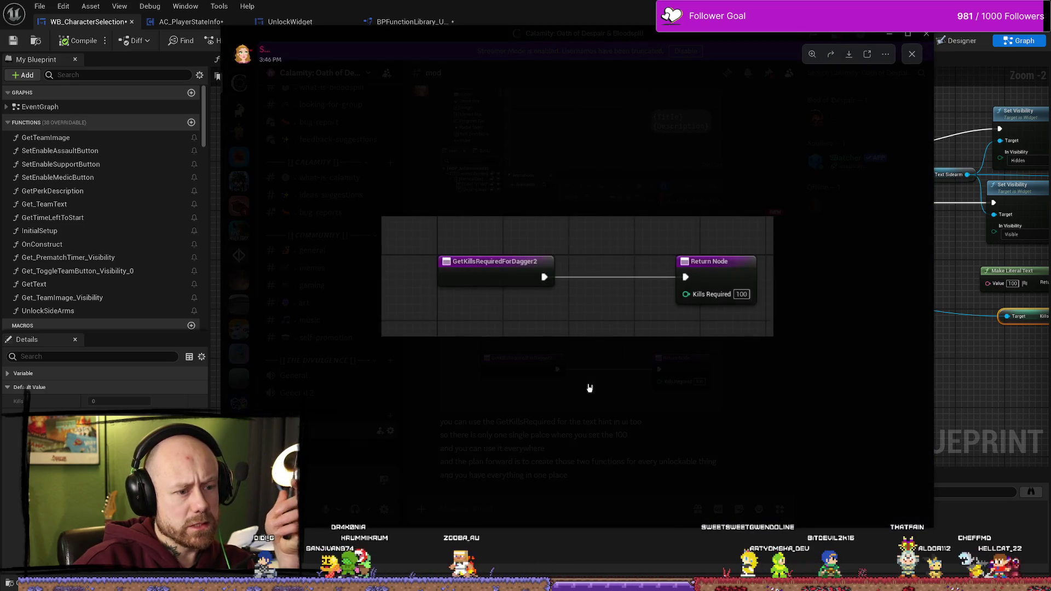
{"action": "left_click", "coordinate": [749, 394]}
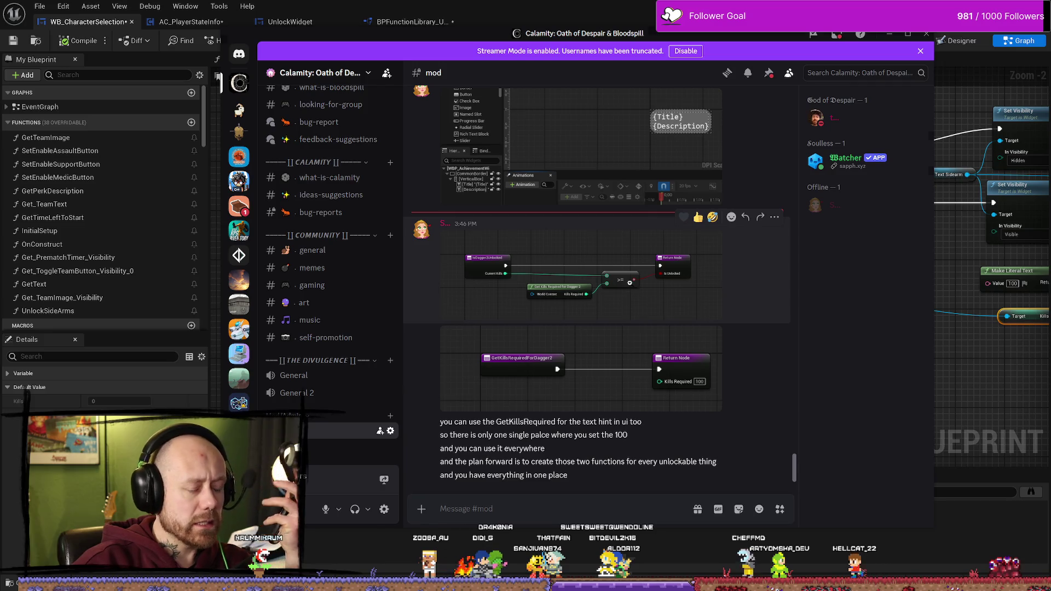
{"action": "left_click", "coordinate": [590, 299]}
{"action": "key", "text": "Escape"}
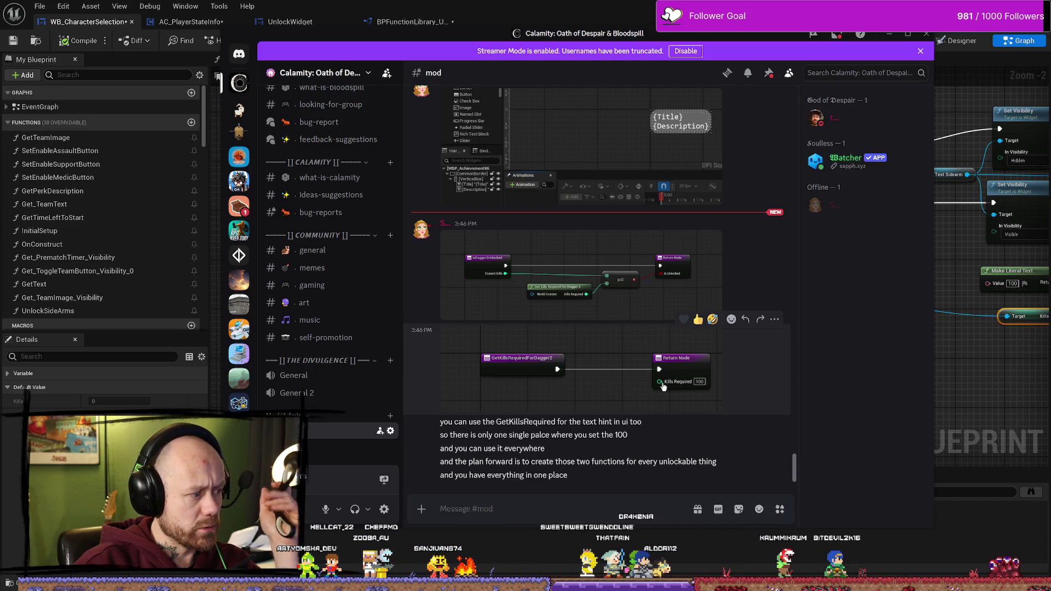
{"action": "scroll", "coordinate": [602, 356], "scroll_direction": "up", "scroll_amount": 2}
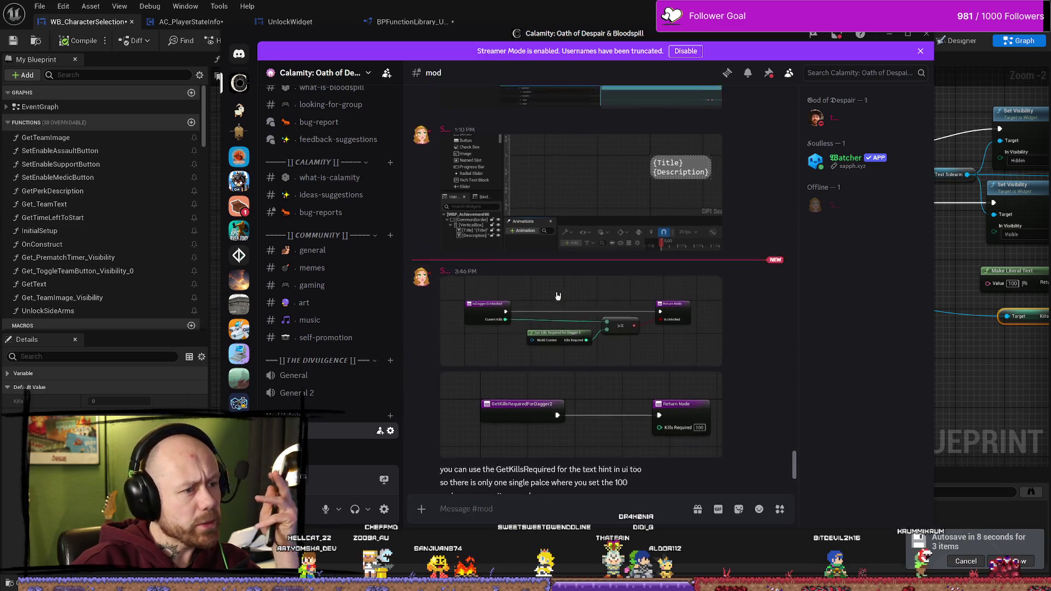
{"action": "left_click", "coordinate": [549, 339]}
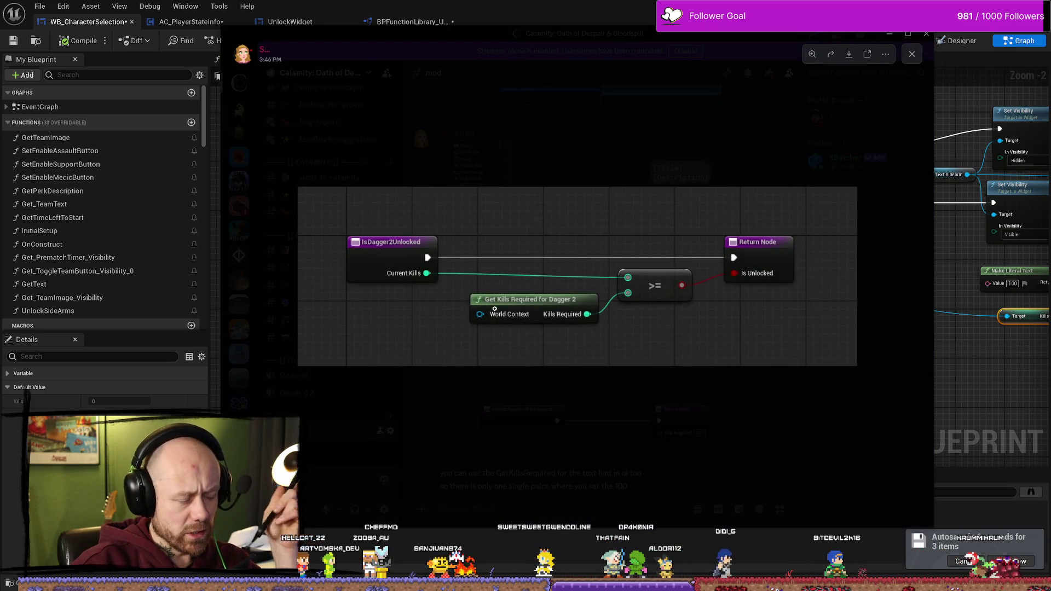
{"action": "left_click", "coordinate": [599, 352]}
{"action": "left_click", "coordinate": [599, 352]}
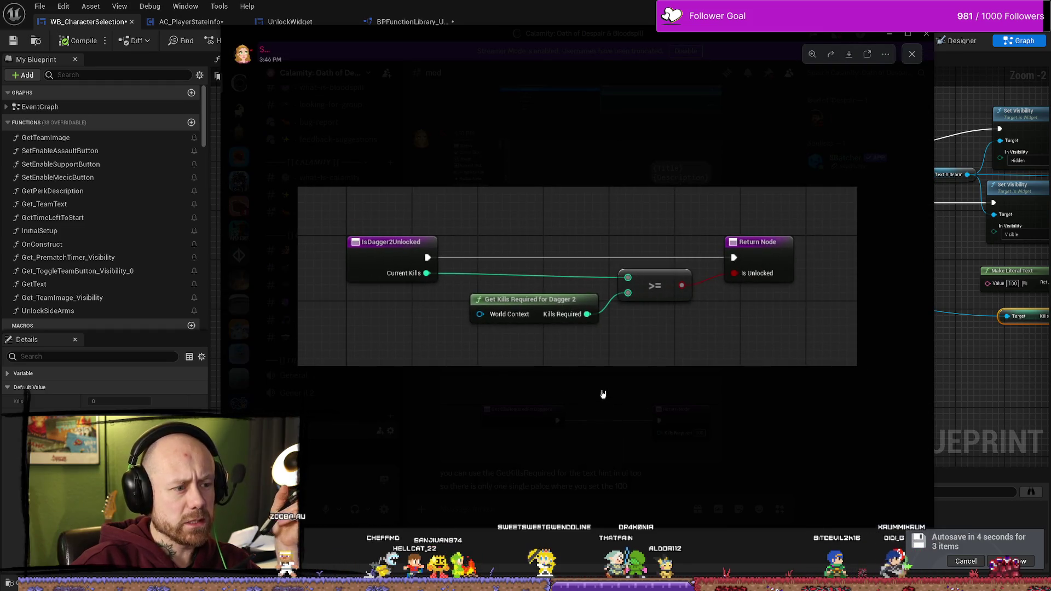
{"action": "left_click", "coordinate": [606, 392]}
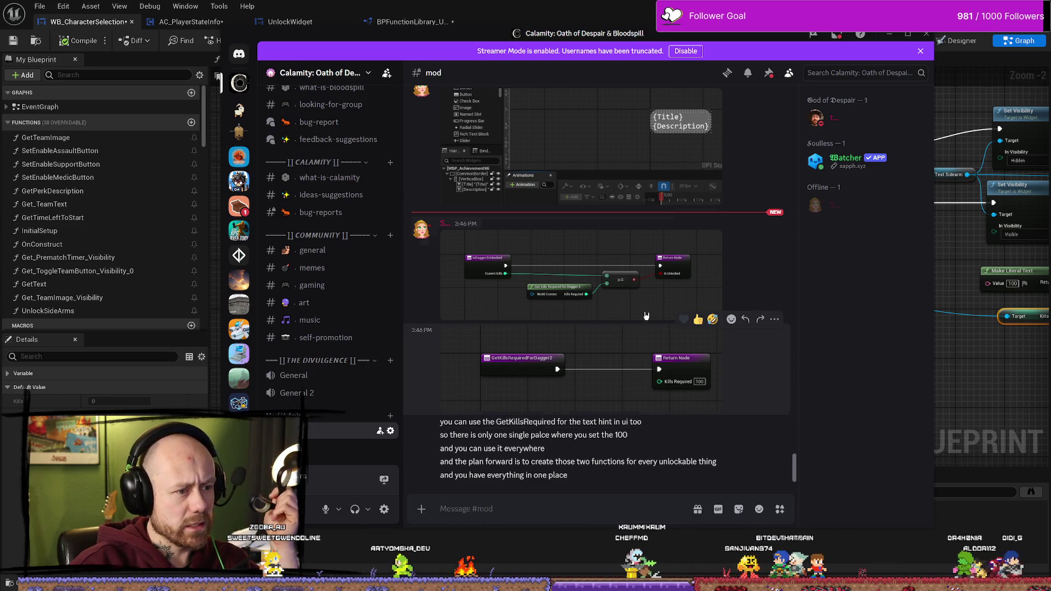
{"action": "left_click", "coordinate": [590, 296]}
{"action": "left_click", "coordinate": [622, 394]}
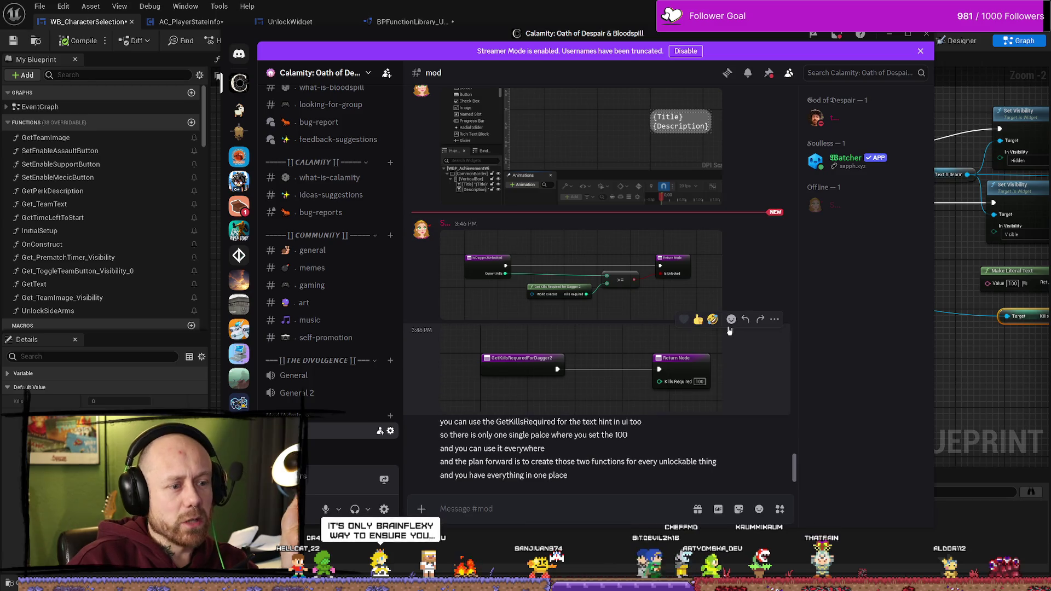
{"action": "left_click", "coordinate": [888, 35]}
{"action": "mouse_move", "coordinate": [631, 262]}
{"action": "left_mouse_down"}
{"action": "mouse_move", "coordinate": [722, 271]}
{"action": "mouse_move", "coordinate": [561, 261]}
{"action": "left_mouse_up"}
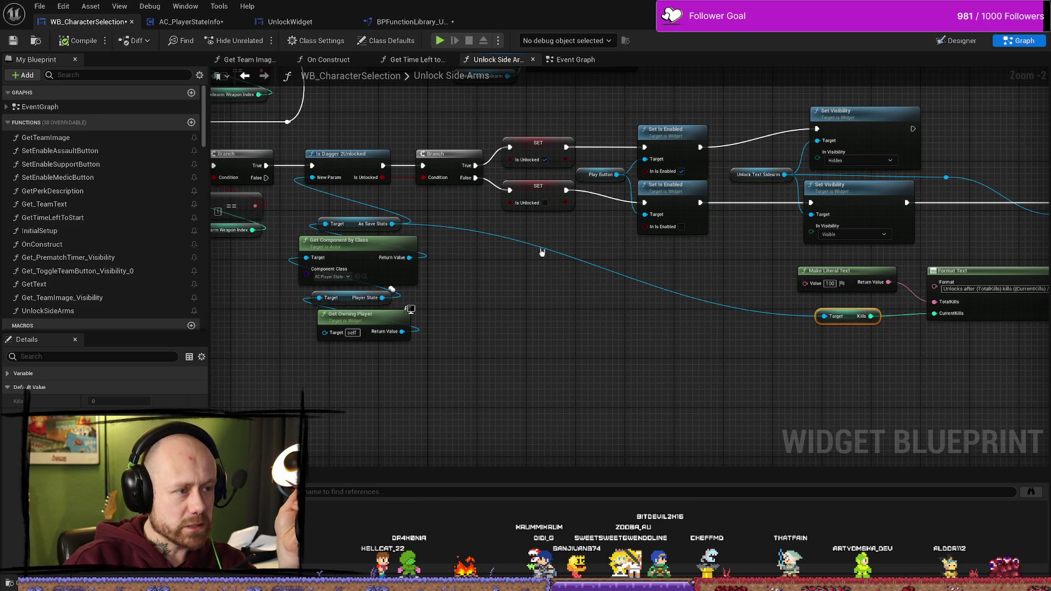
Select the Is Dagger 2Unlocked node, then return to Discord's #mod channel and scroll up its chat
{"action": "left_click_drag", "start_coordinate": [622, 307], "coordinate": [627, 295]}
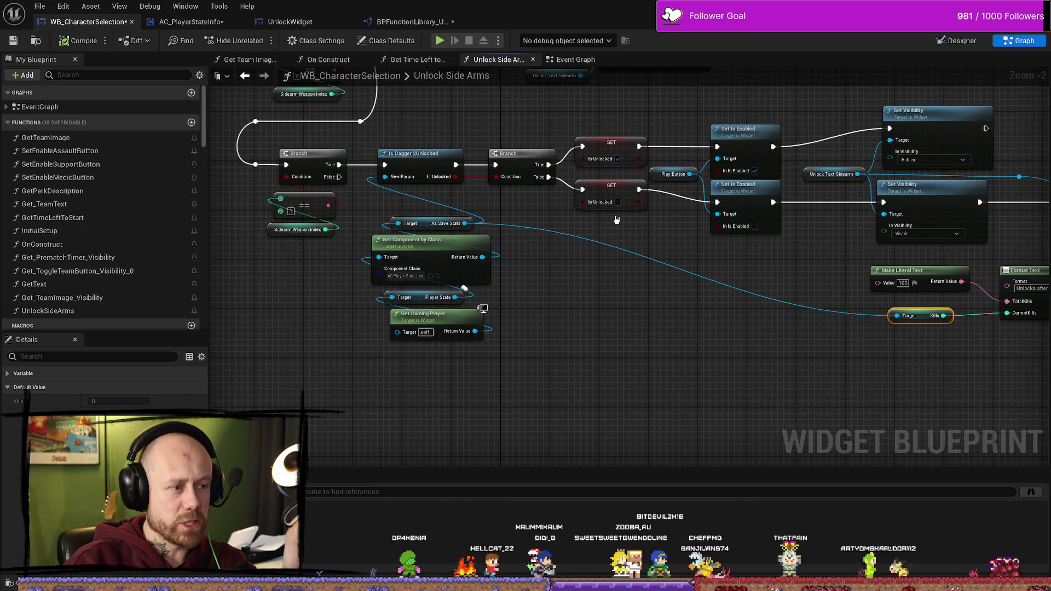
{"action": "left_click", "coordinate": [416, 154]}
{"action": "left_click_drag", "start_coordinate": [575, 252], "coordinate": [565, 237]}
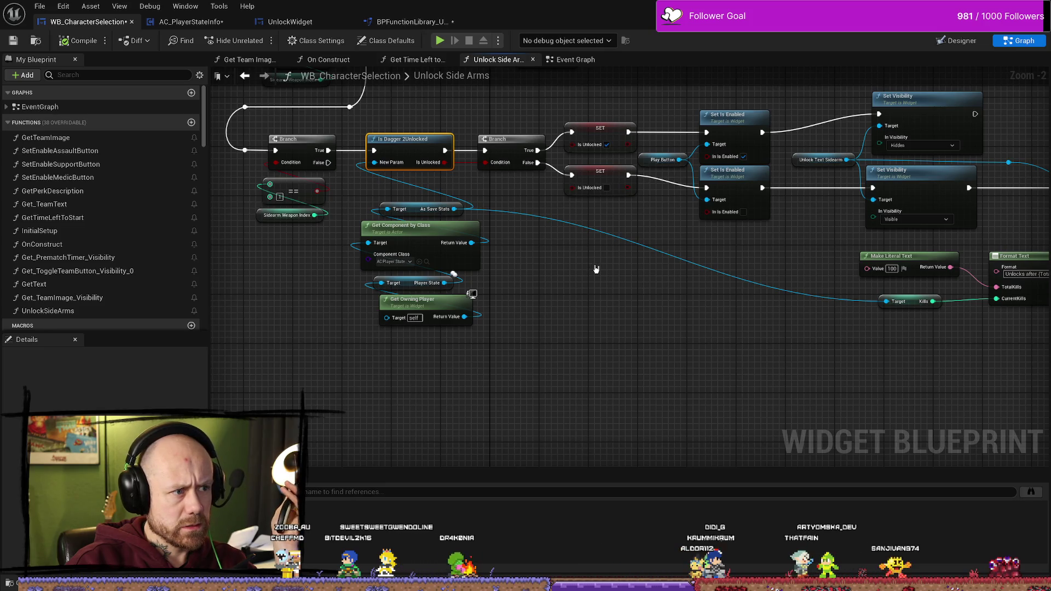
{"action": "left_click_drag", "start_coordinate": [725, 278], "coordinate": [645, 280]}
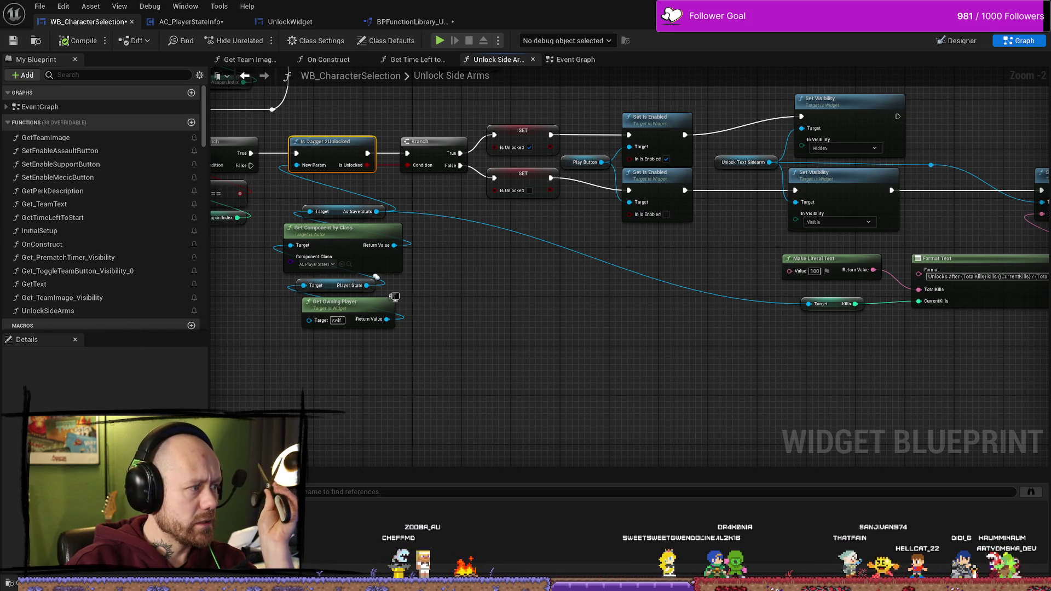
{"action": "key", "text": "alt+Tab"}
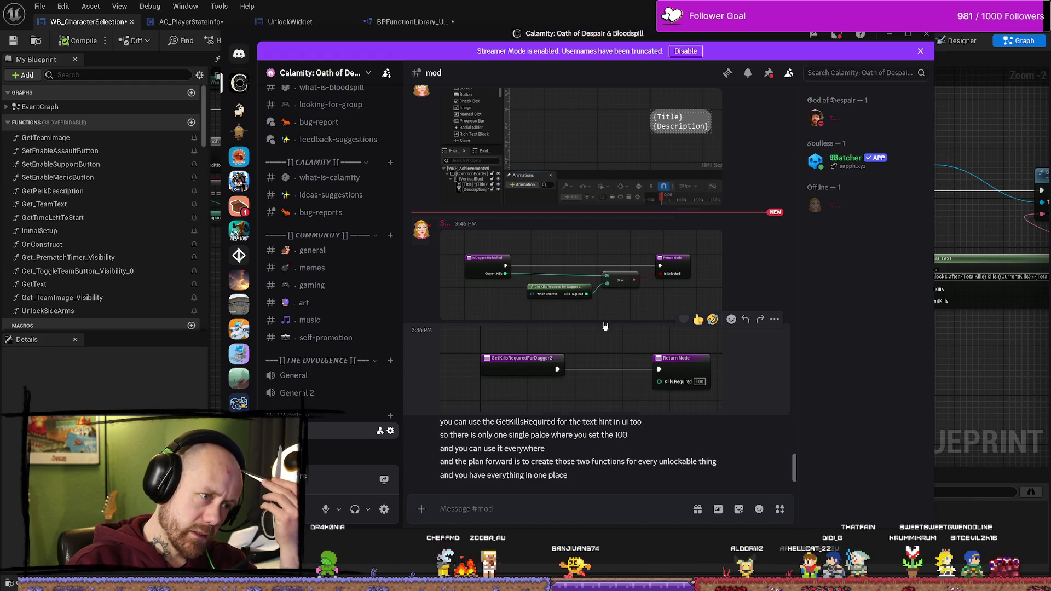
{"action": "scroll", "coordinate": [613, 334], "scroll_direction": "up", "scroll_amount": 2}
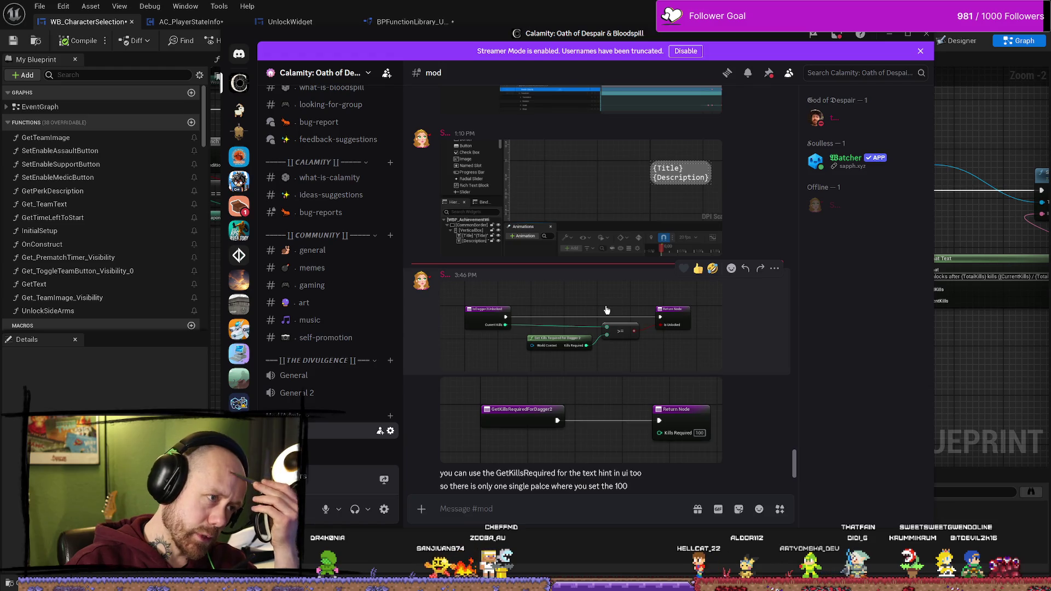